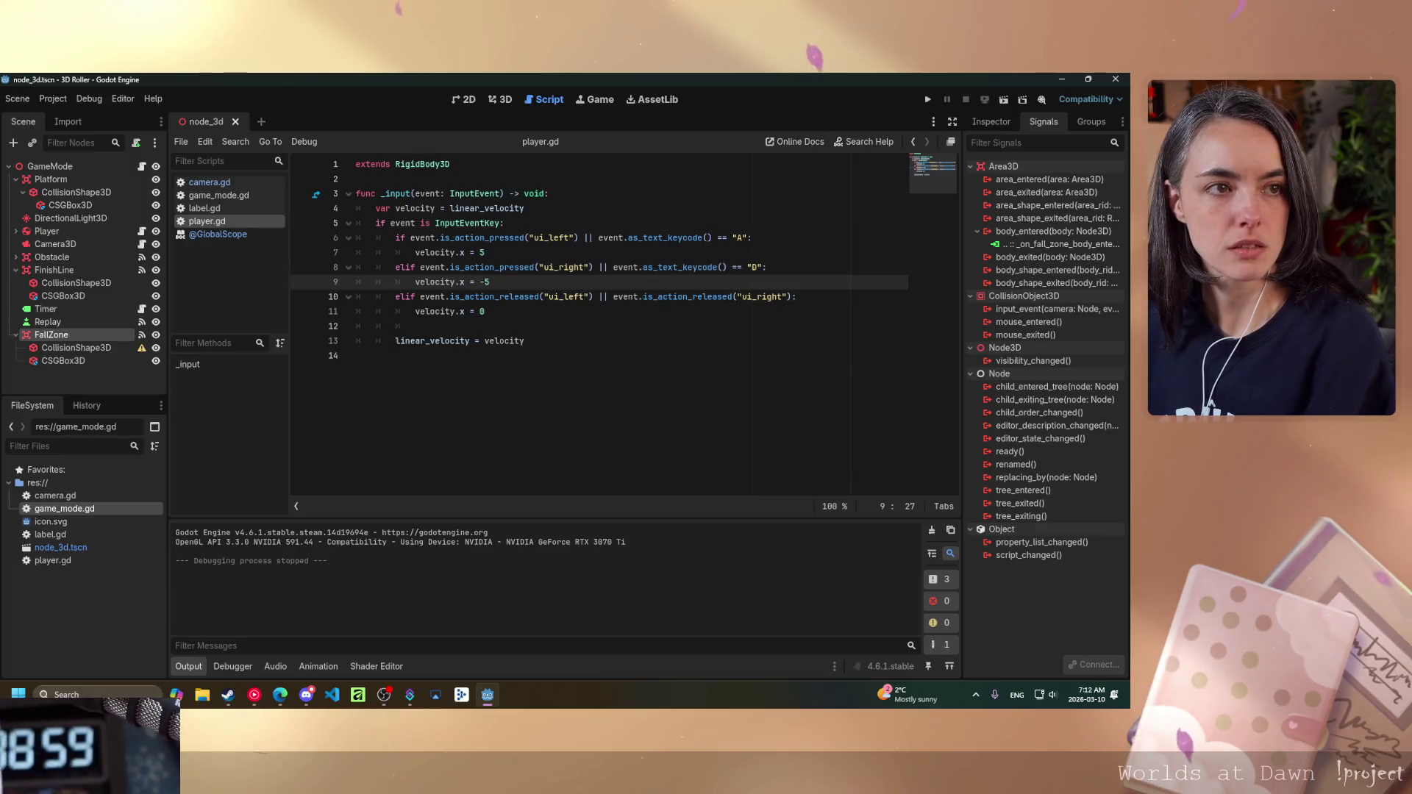
- Switch from the Godot editor to the YouTube Music window
{"action": "key", "text": "alt+Tab"}
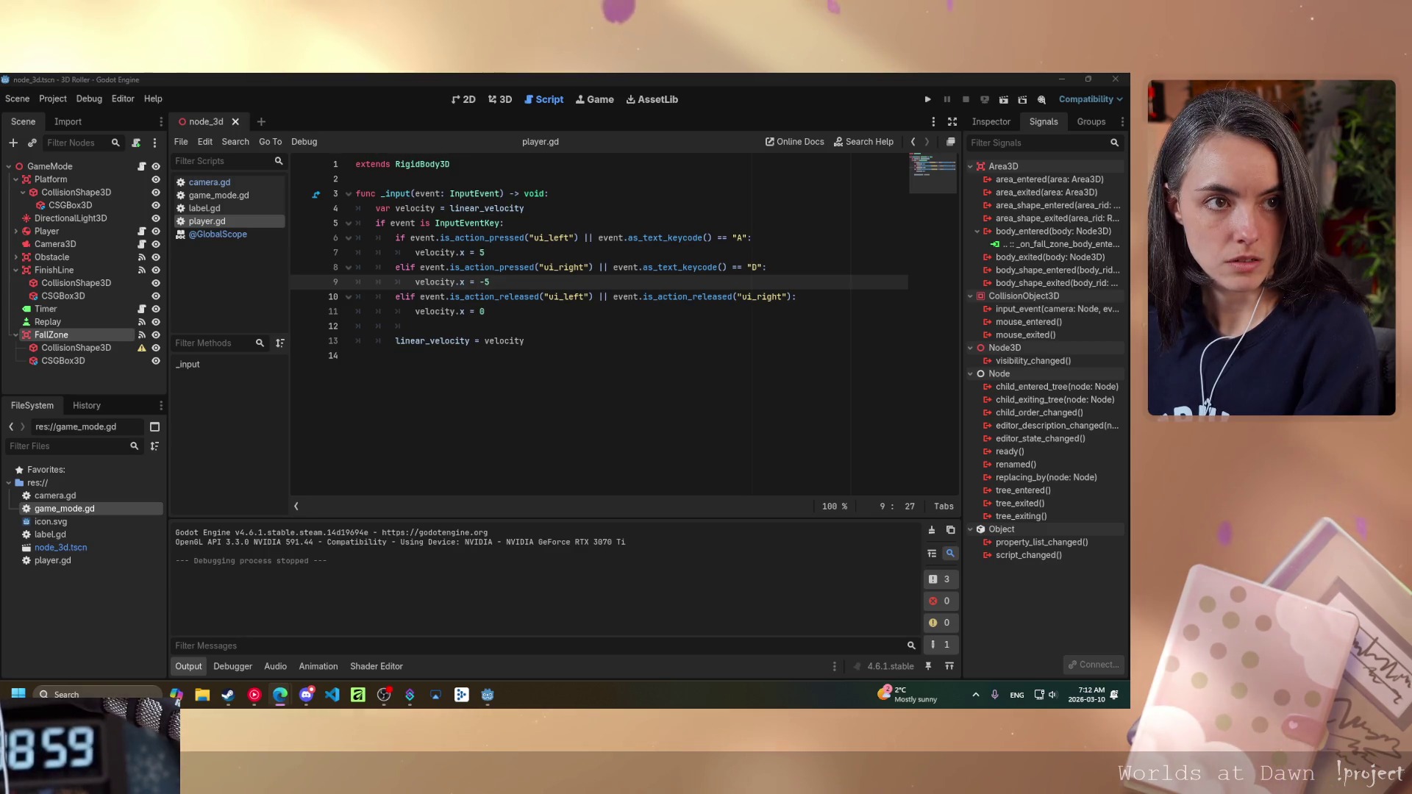
{"action": "key", "text": "alt+Tab"}
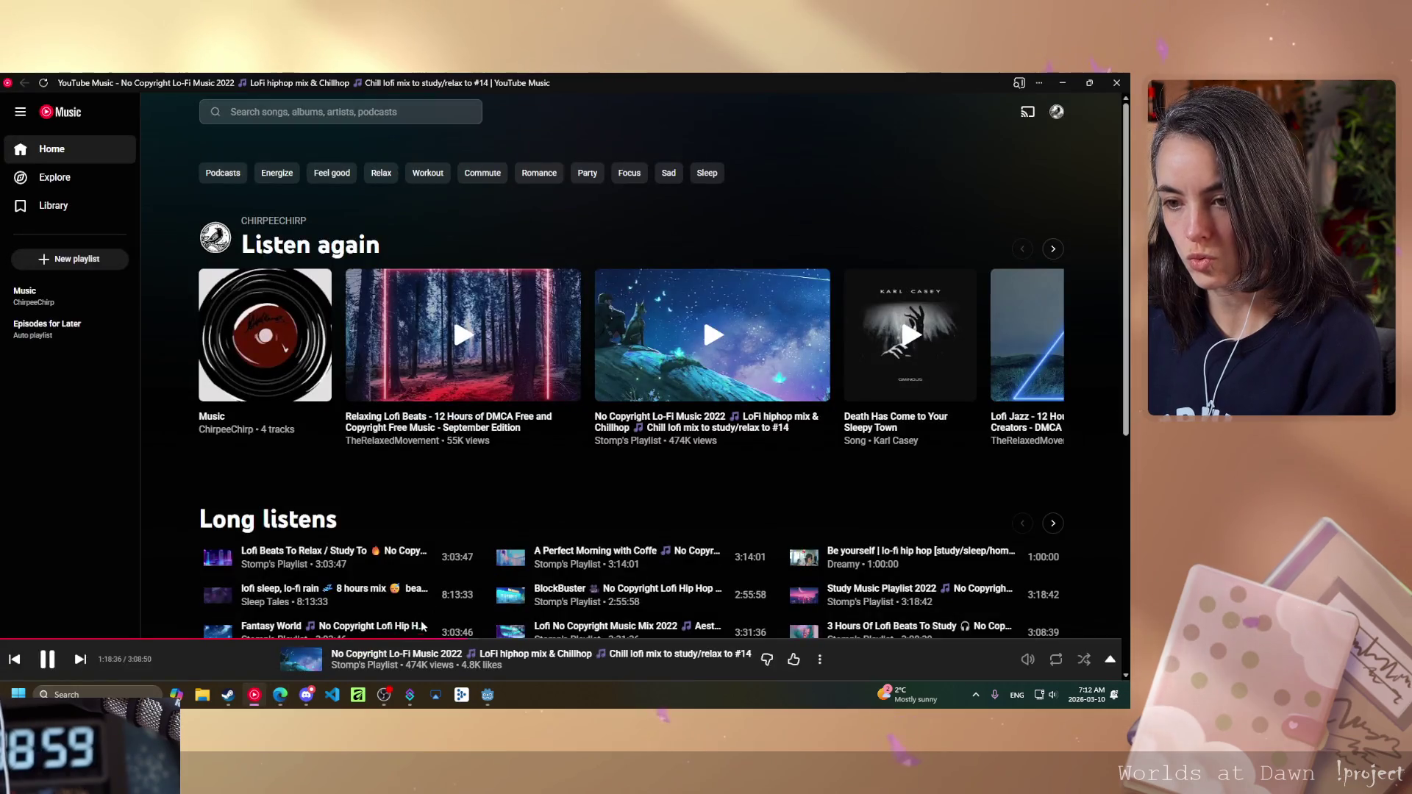
- Pause the lo-fi mix, later resume it in YouTube Music, and go back to Godot
{"action": "key", "text": "space"}
{"action": "key", "text": "alt+Tab"}
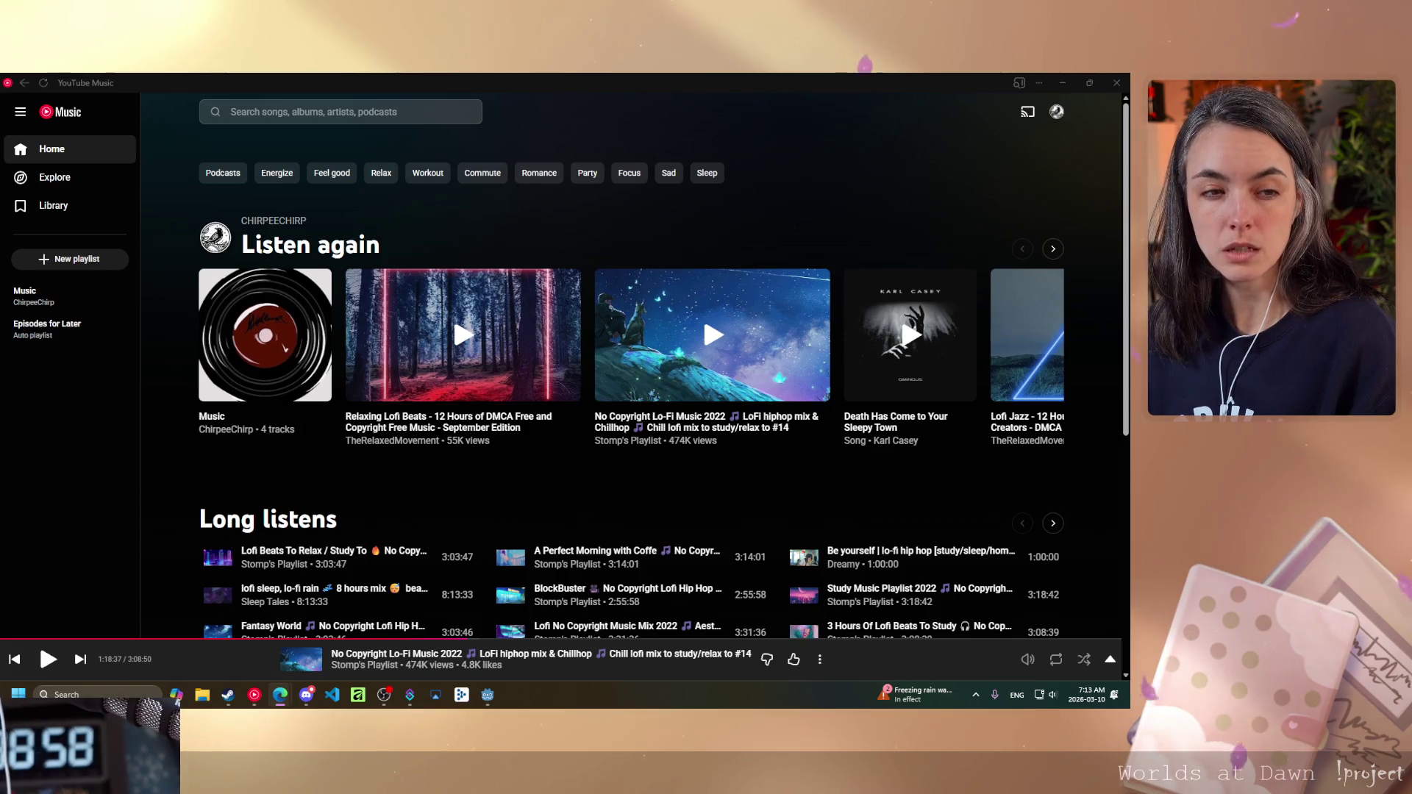
{"action": "key", "text": "alt+Tab"}
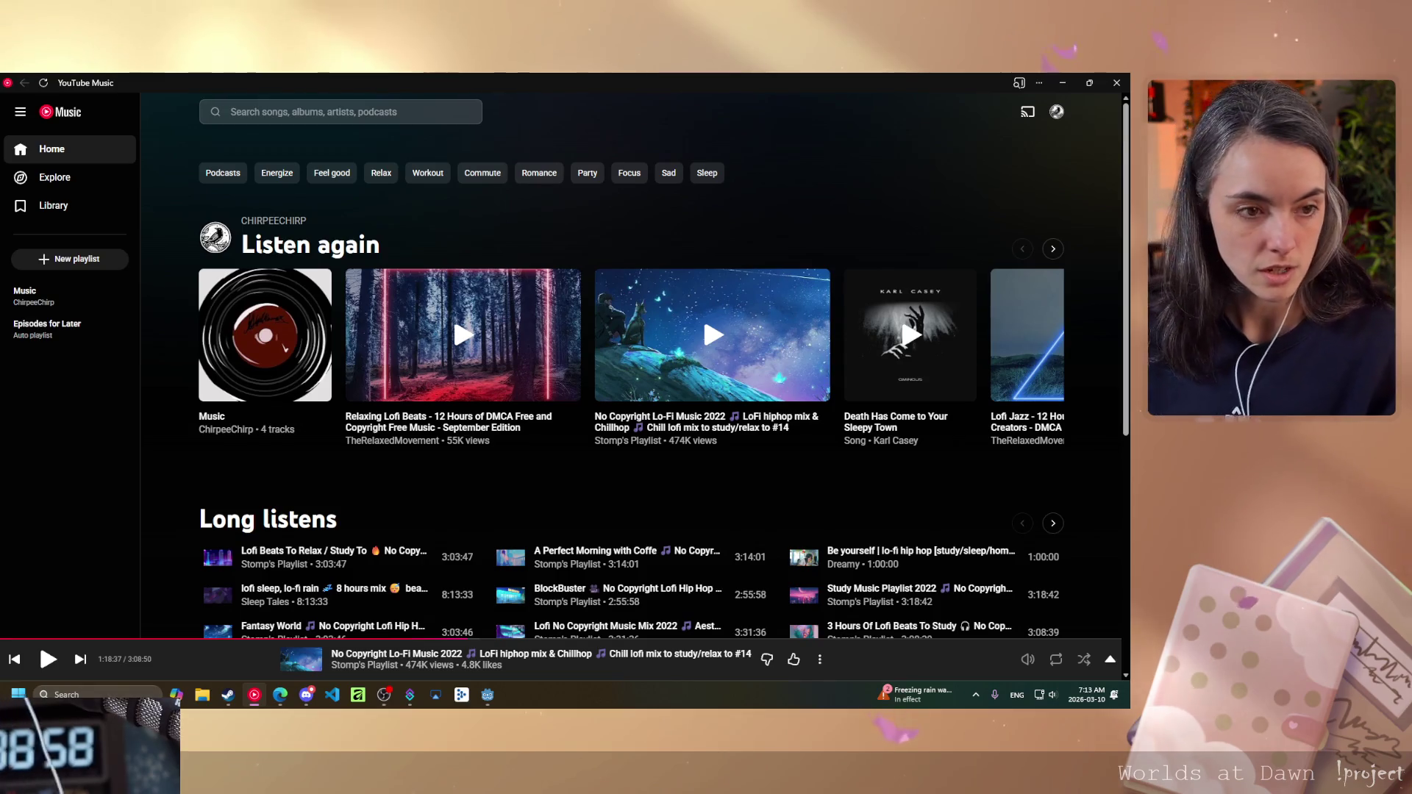
{"action": "left_click", "coordinate": [61, 661]}
{"action": "left_click", "coordinate": [487, 695]}
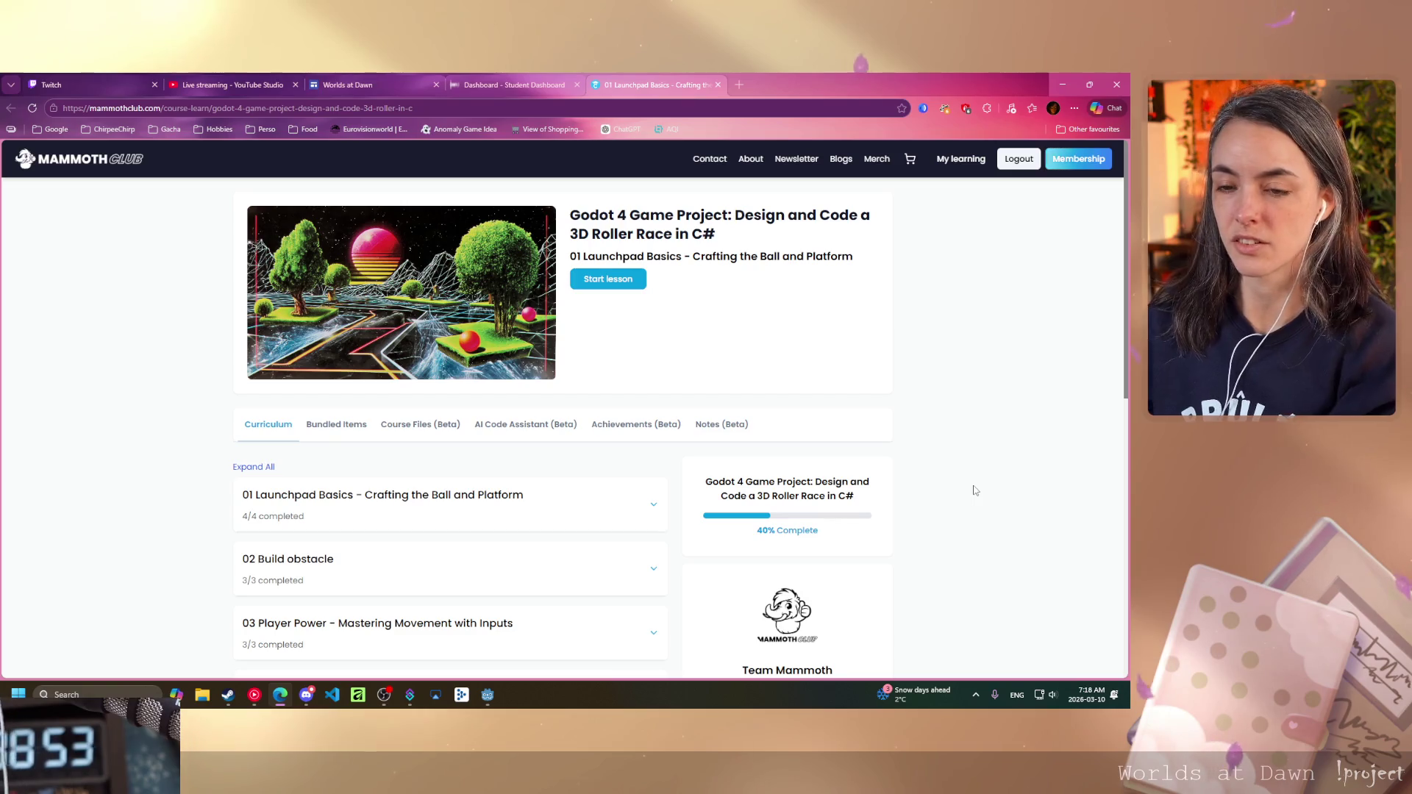
{"action": "scroll", "coordinate": [980, 508], "scroll_direction": "down", "scroll_amount": 7}
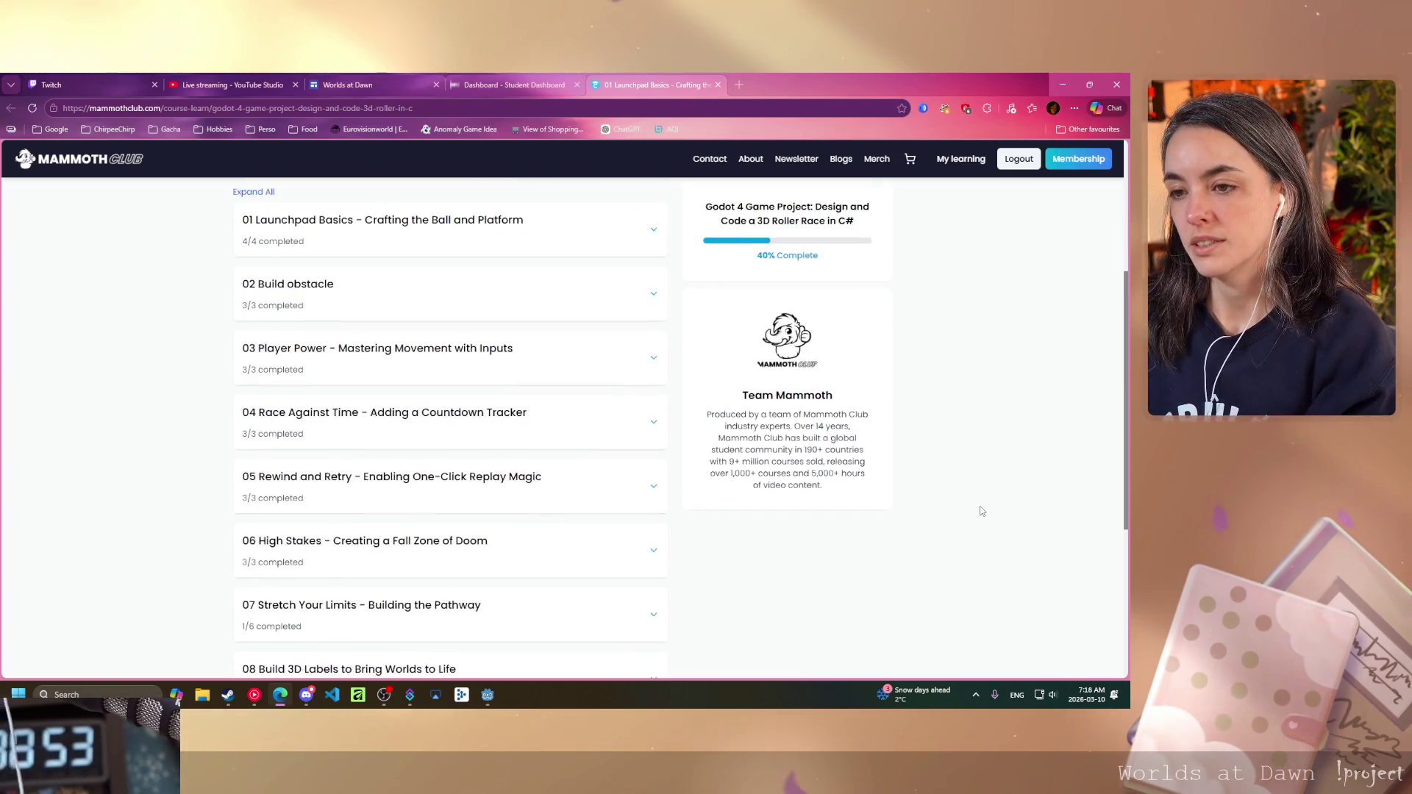
{"action": "scroll", "coordinate": [964, 509], "scroll_direction": "up", "scroll_amount": 2}
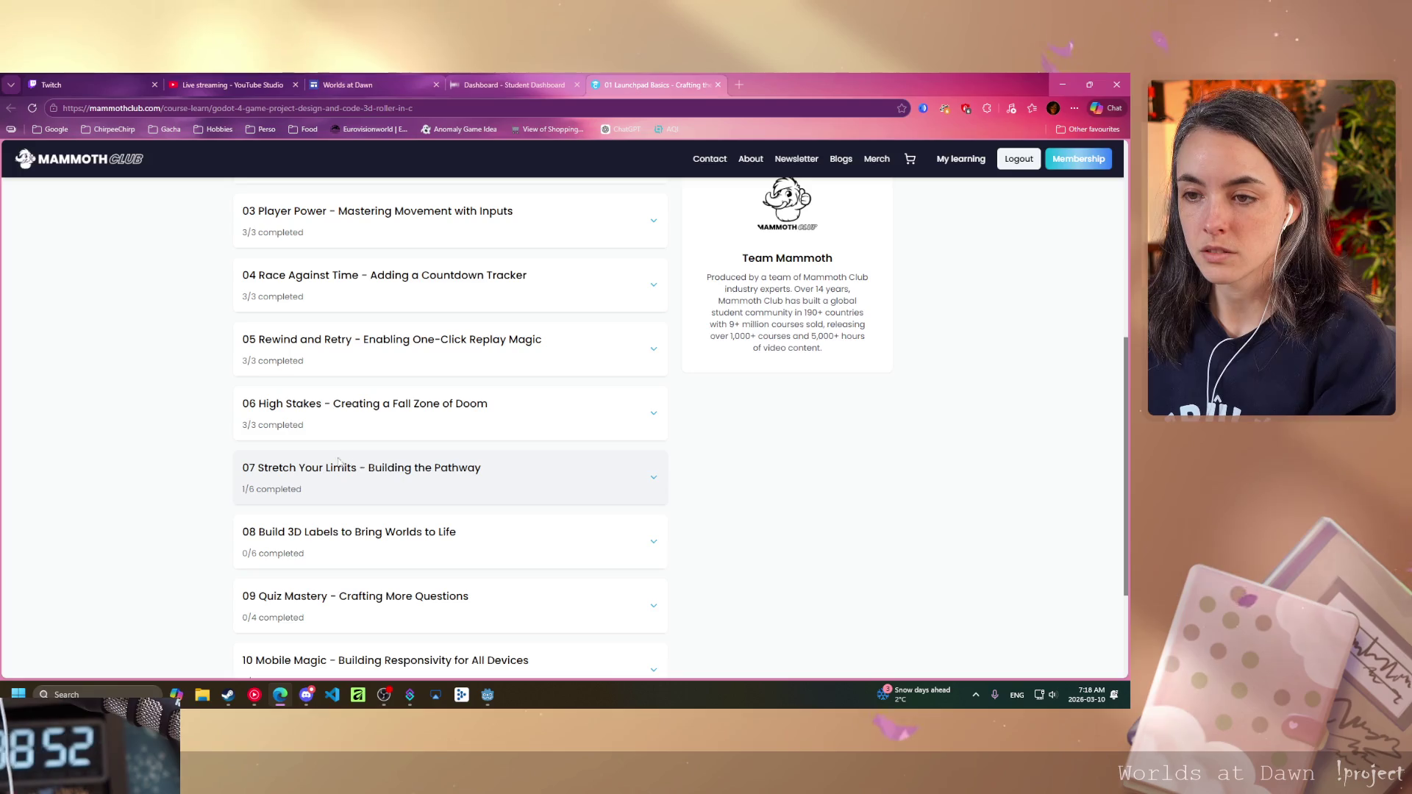
{"action": "scroll", "coordinate": [662, 515], "scroll_direction": "up", "scroll_amount": 5}
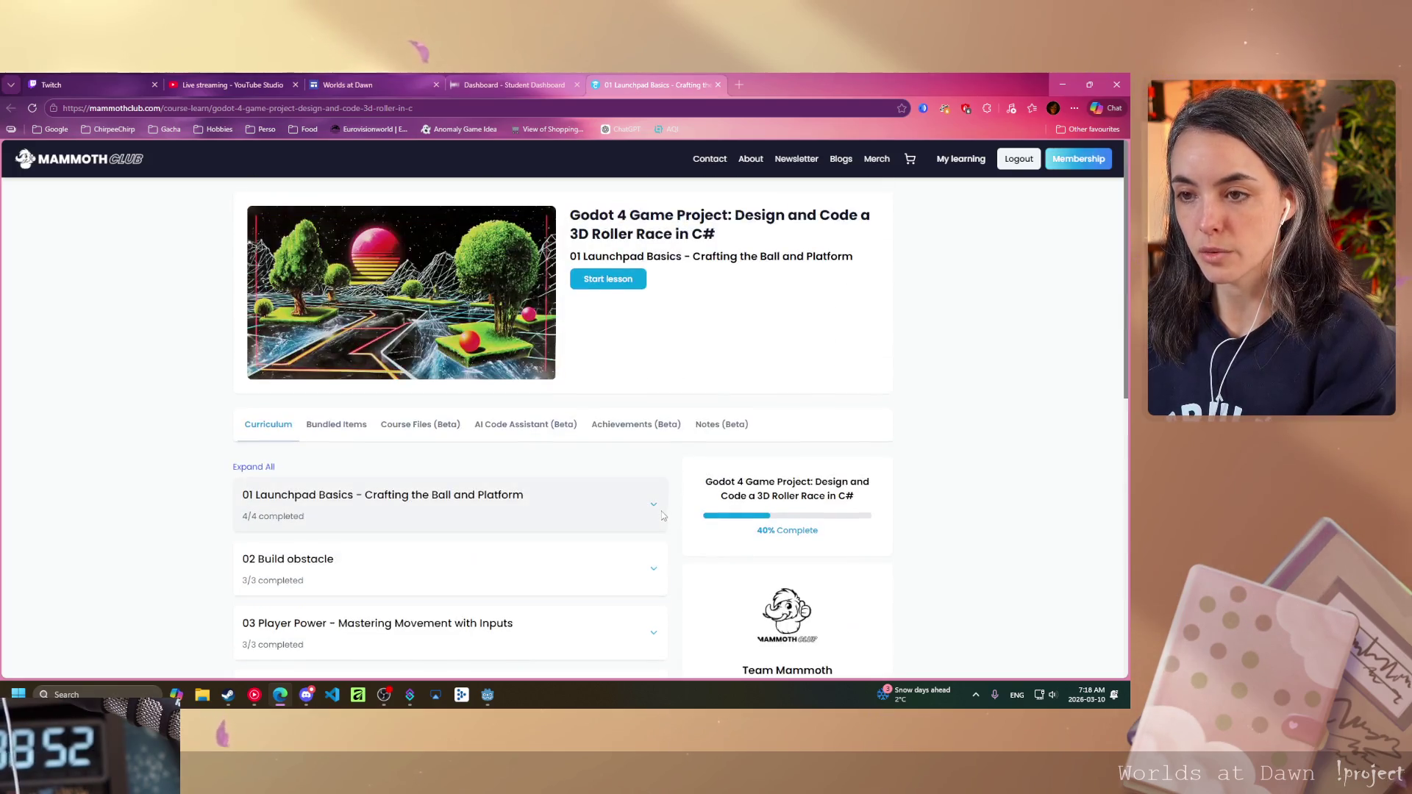
{"action": "left_click", "coordinate": [491, 700]}
- Playtest the 3D Roller game with a replay, steer left past the obstacle, then stop it
{"action": "left_click", "coordinate": [928, 100]}
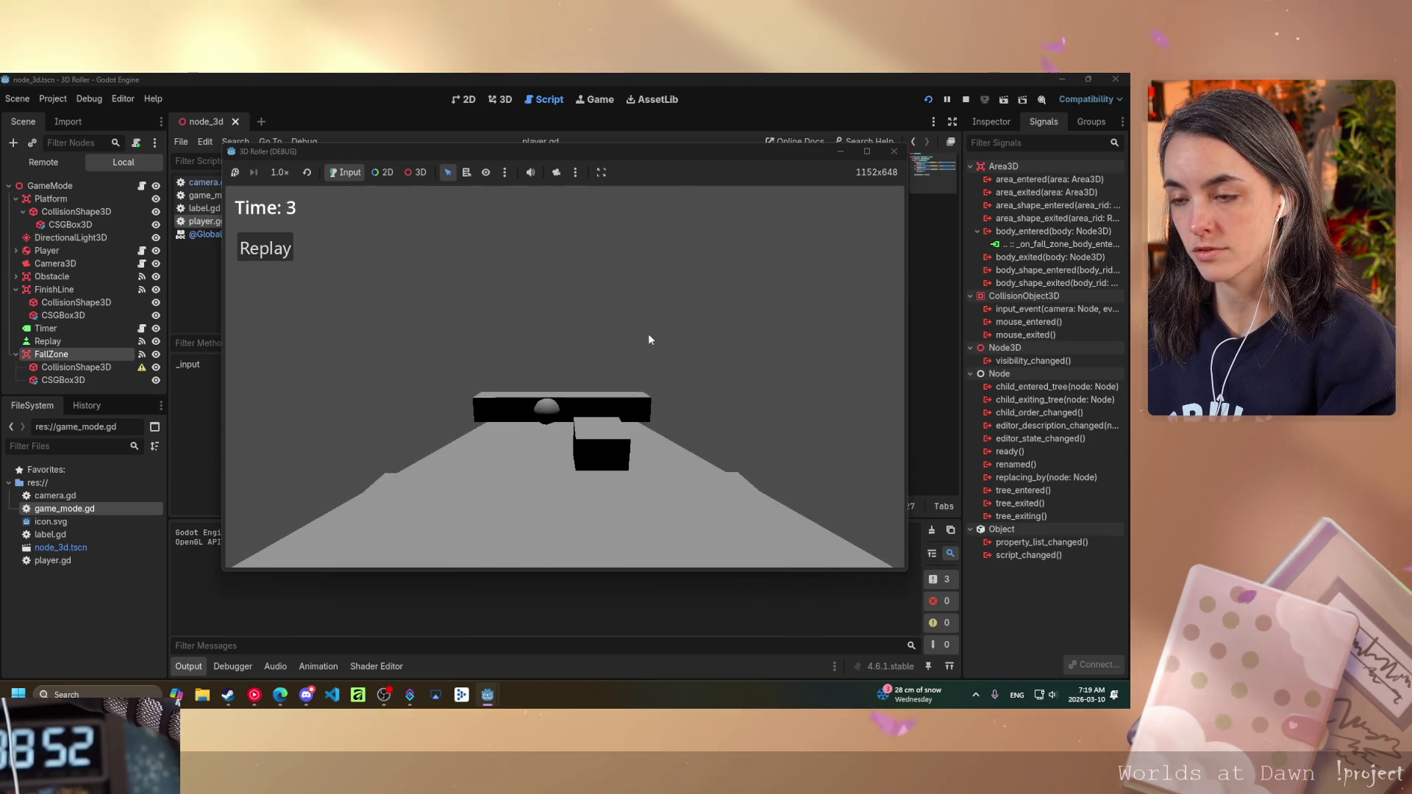
{"action": "left_click", "coordinate": [274, 251]}
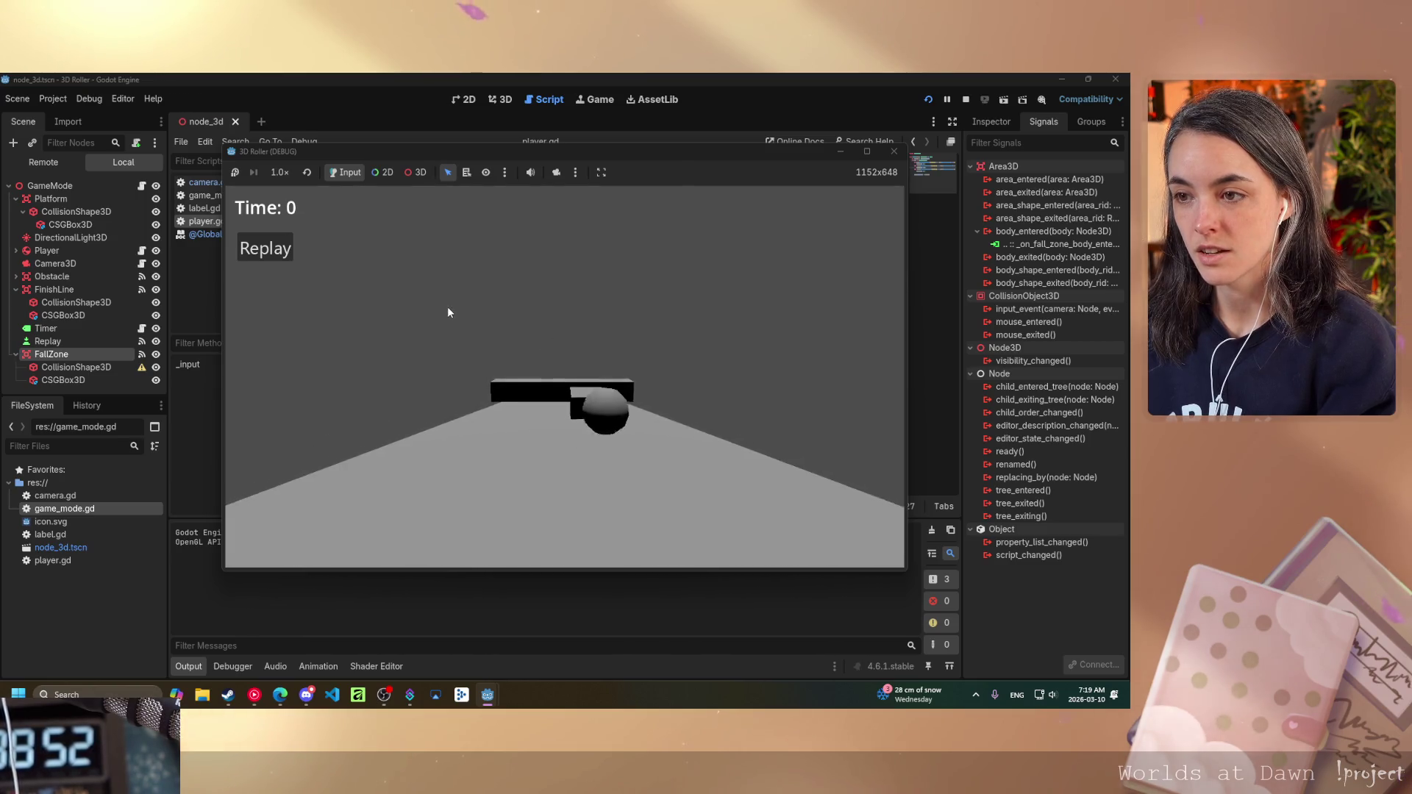
{"action": "key", "text": "Left"}
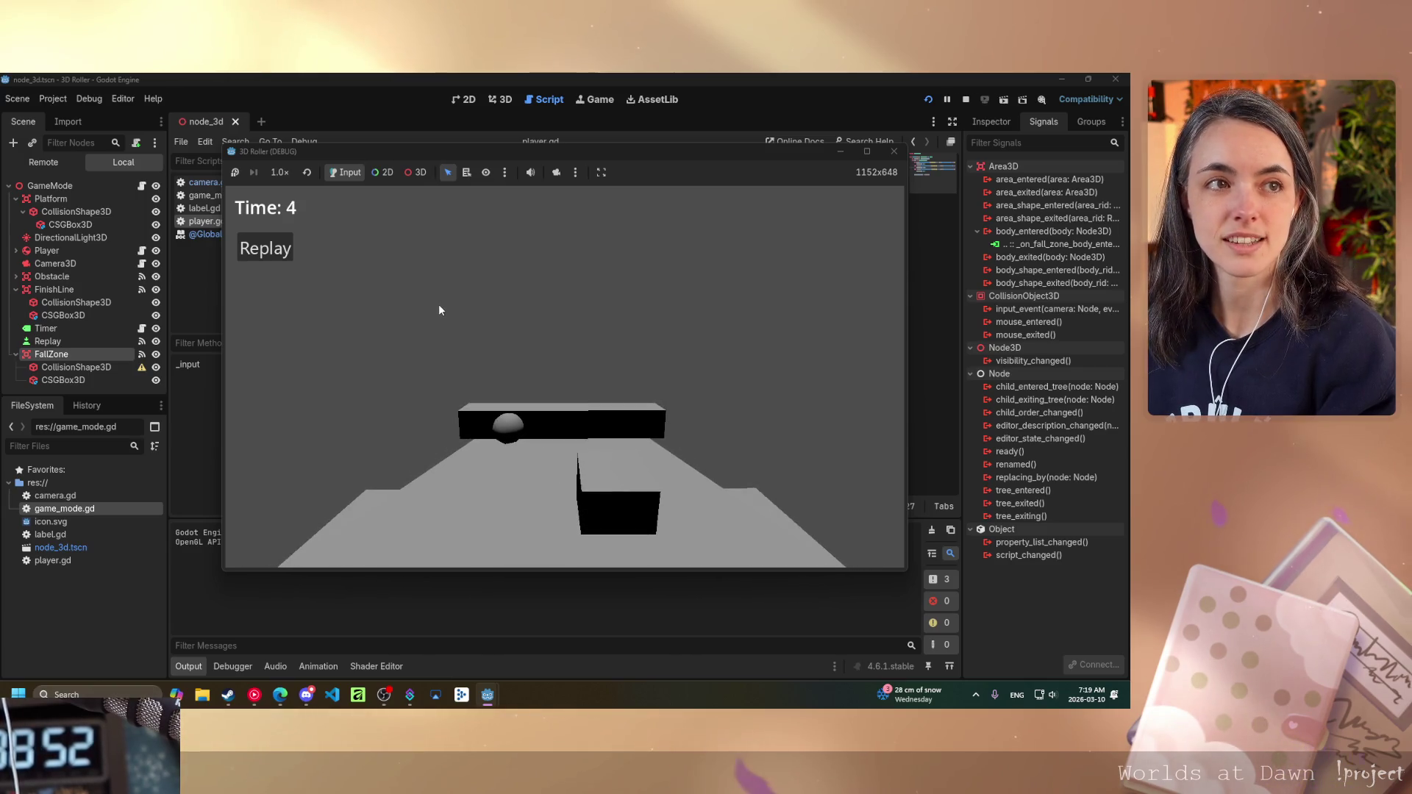
{"action": "key", "text": "F8"}
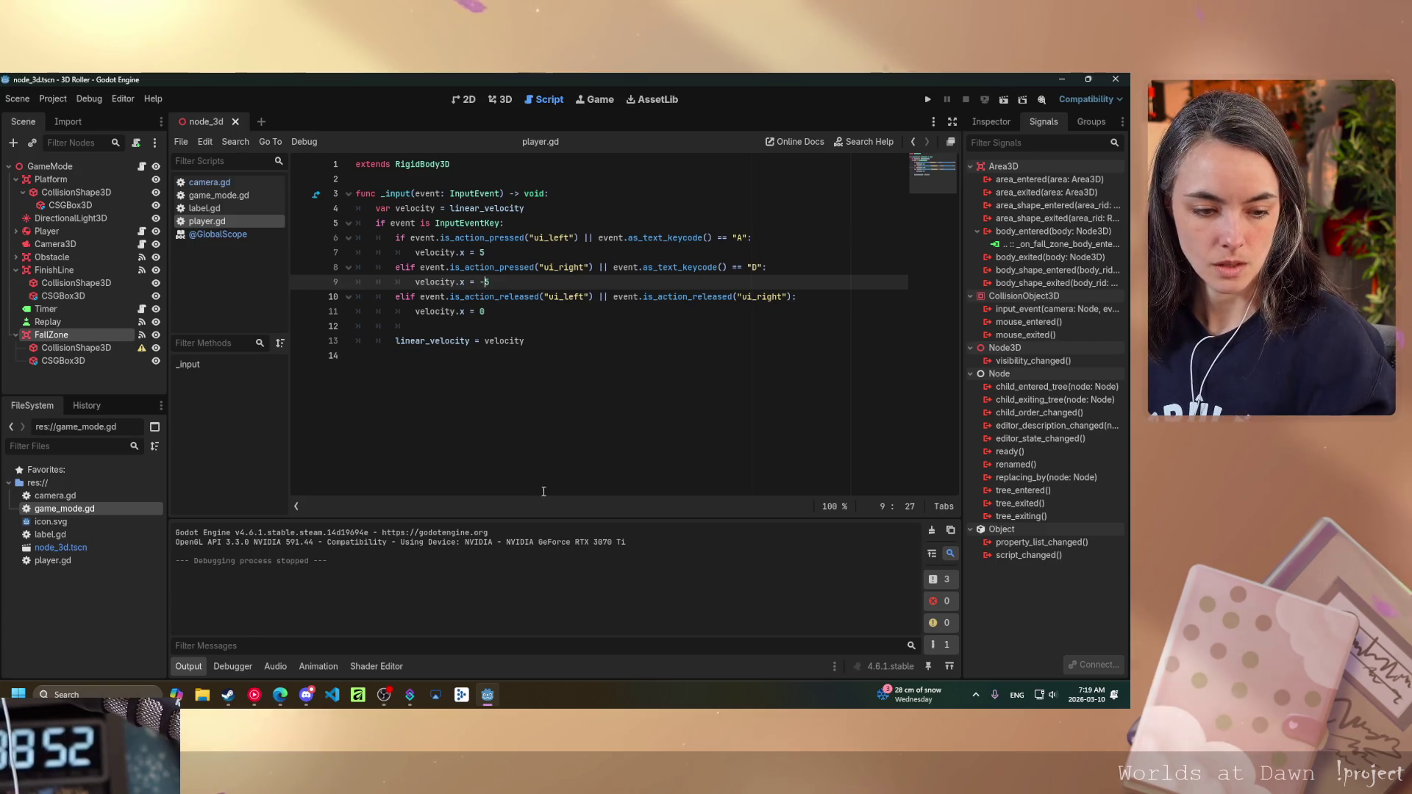
- Show the node_3d scene in the 3D view and orbit around the platform
{"action": "left_click", "coordinate": [500, 99]}
{"action": "left_click_drag", "start_coordinate": [438, 369], "coordinate": [280, 359]}
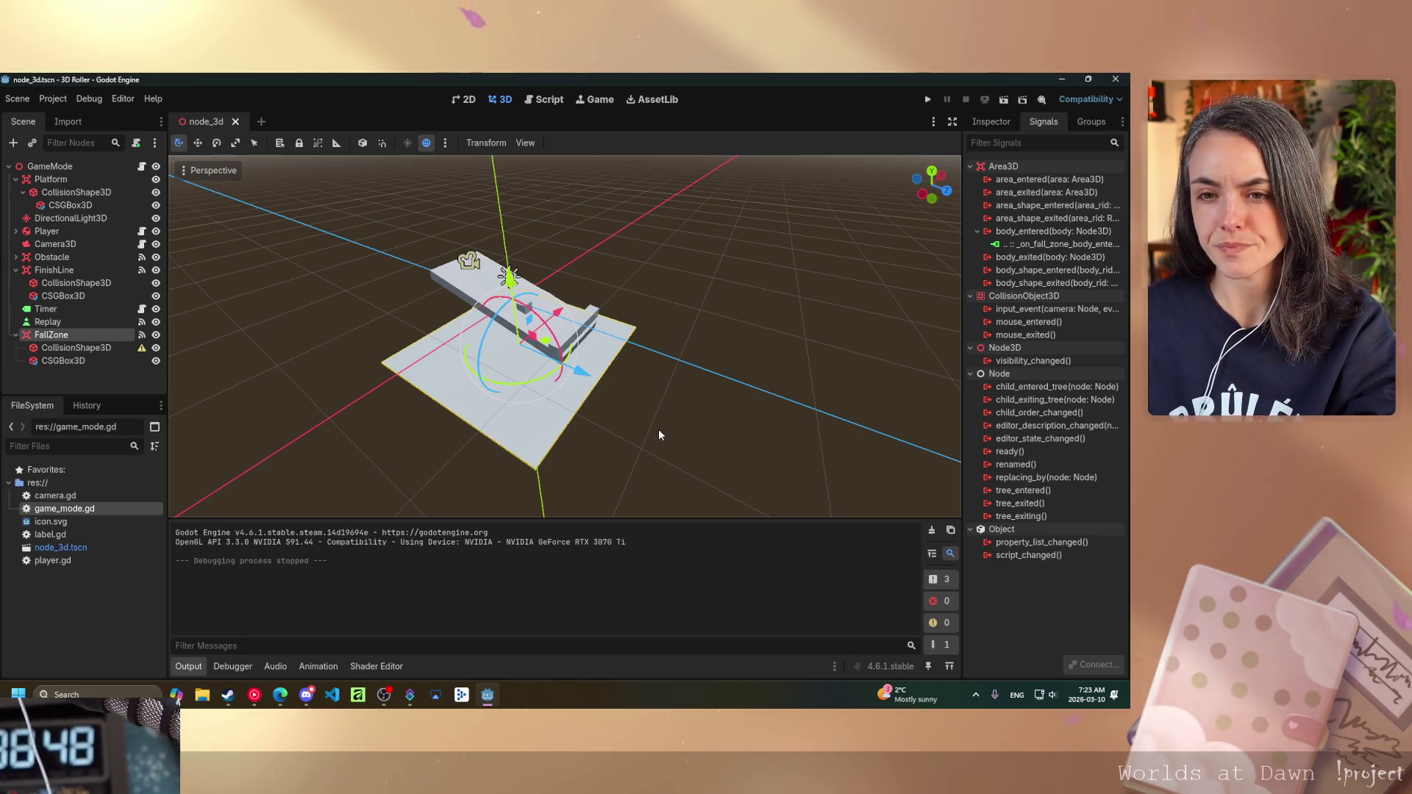
- Rename the node_3d.tscn scene file to Level1, then correct it to level_1.tscn
{"action": "right_click", "coordinate": [52, 547]}
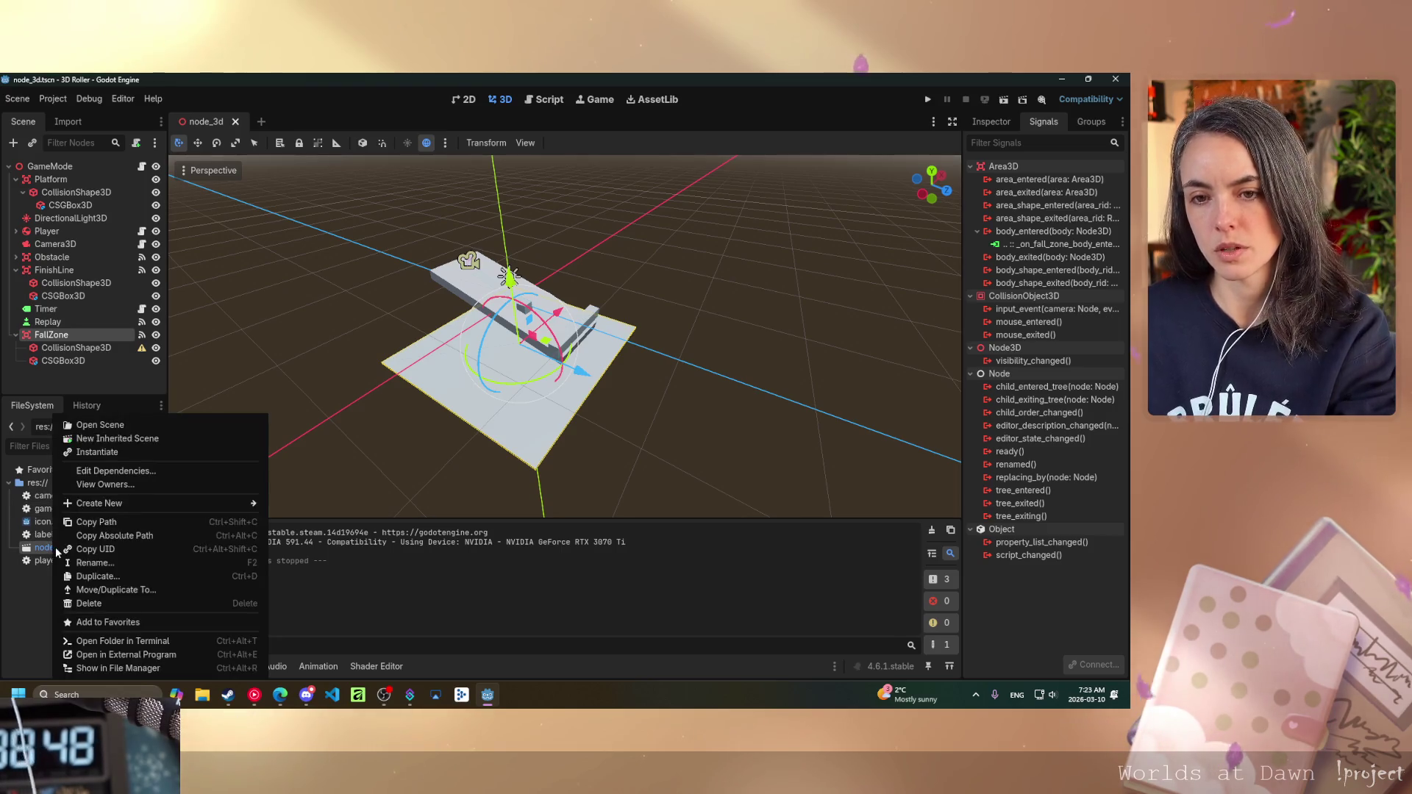
{"action": "left_click", "coordinate": [109, 563]}
{"action": "type", "text": "Level"}
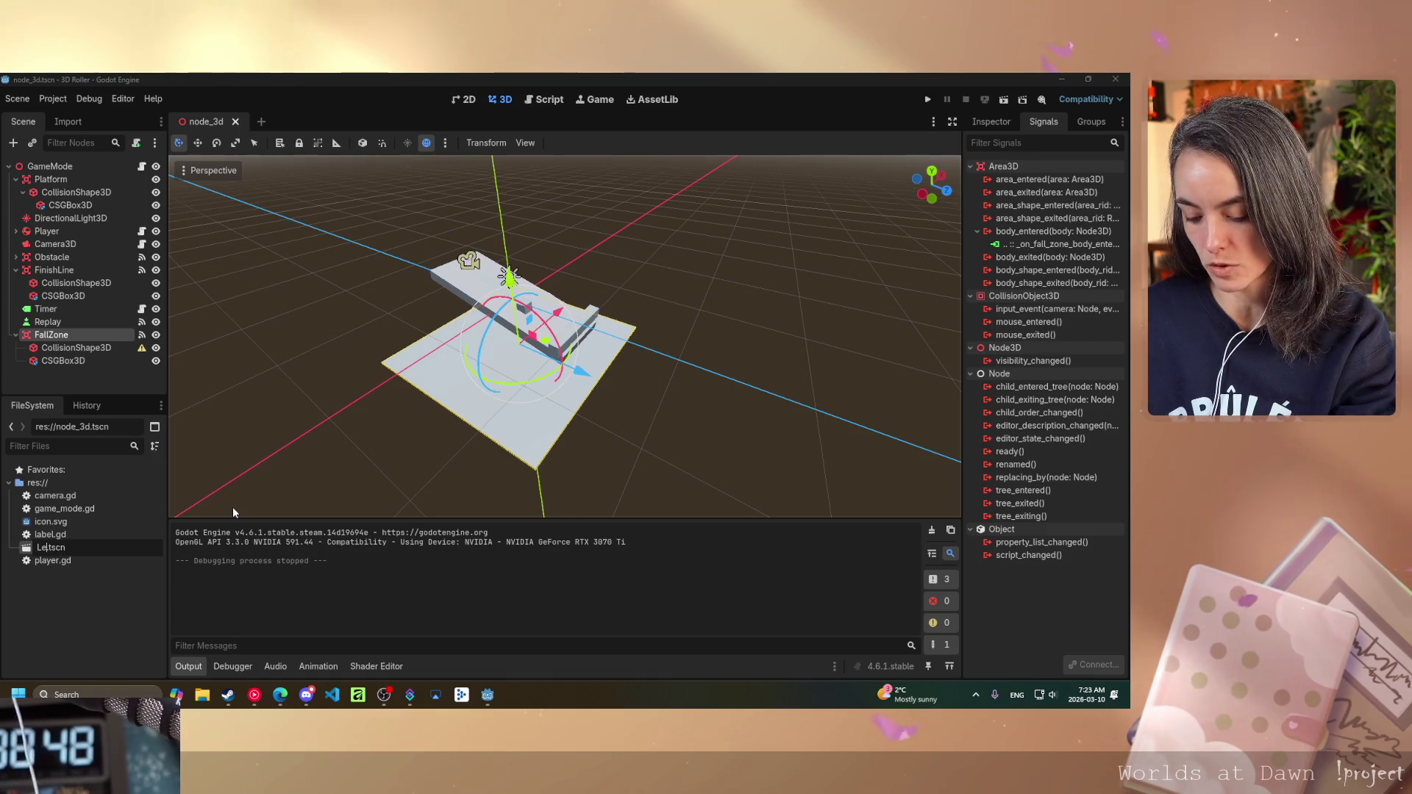
{"action": "type", "text": "1"}
{"action": "key", "text": "Return"}
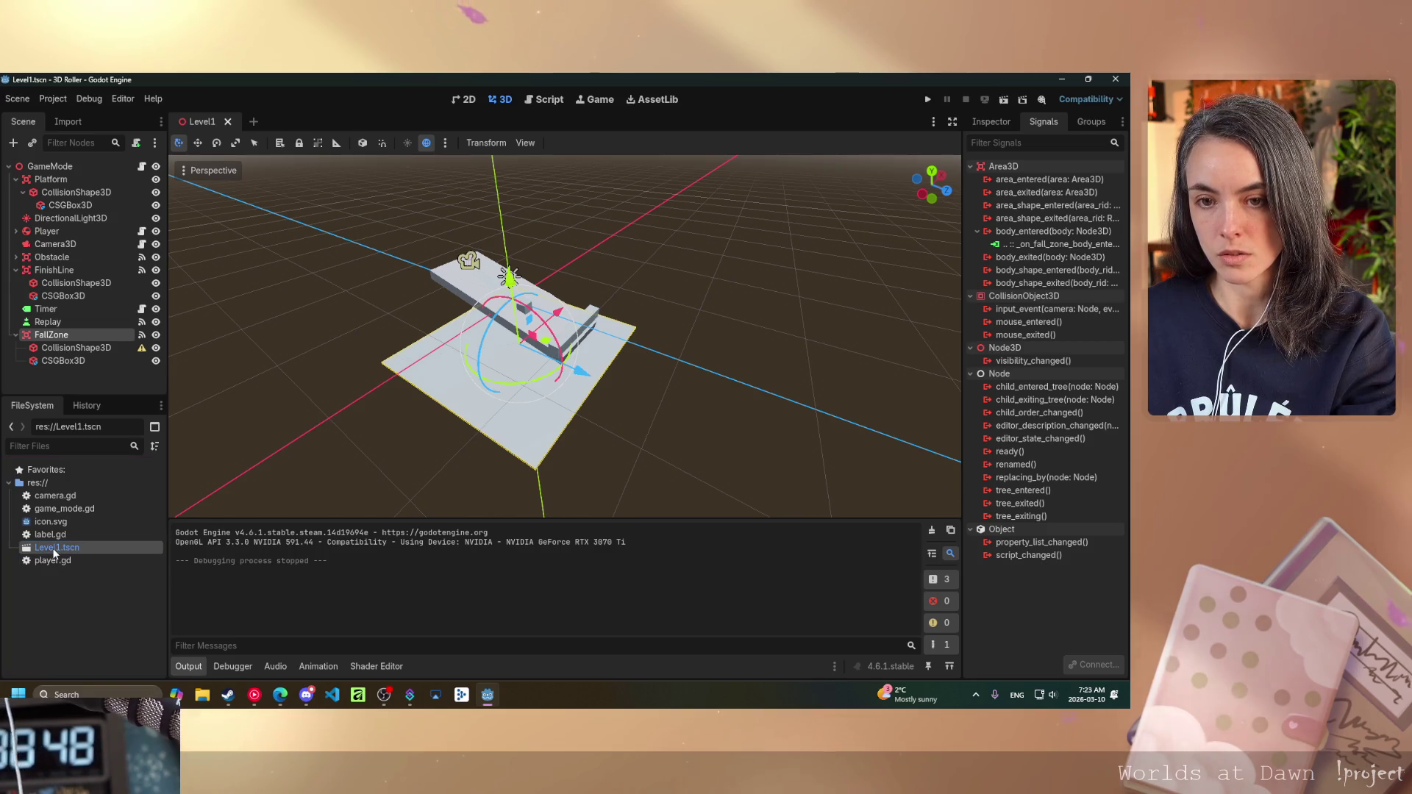
{"action": "mouse_move", "coordinate": [43, 548]}
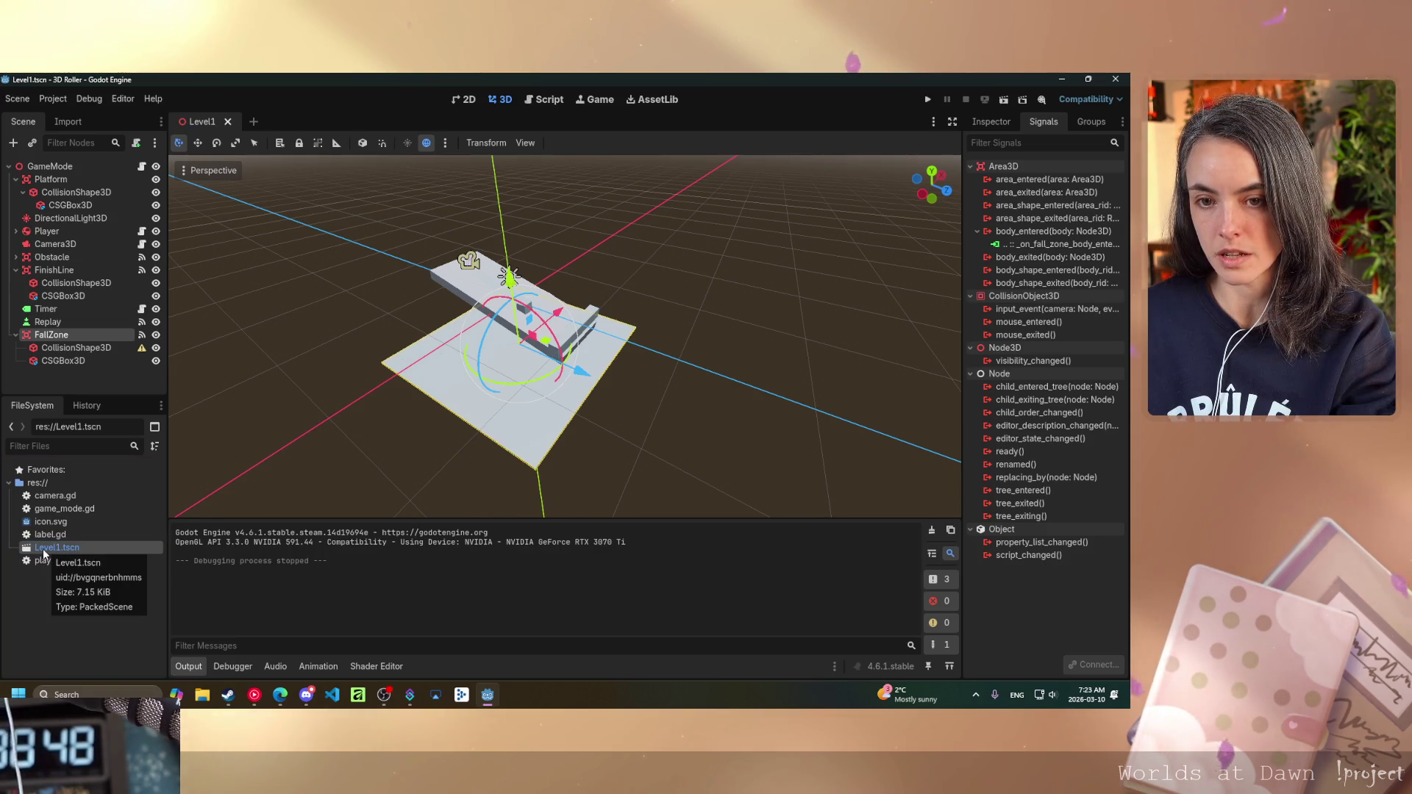
{"action": "right_click", "coordinate": [44, 549]}
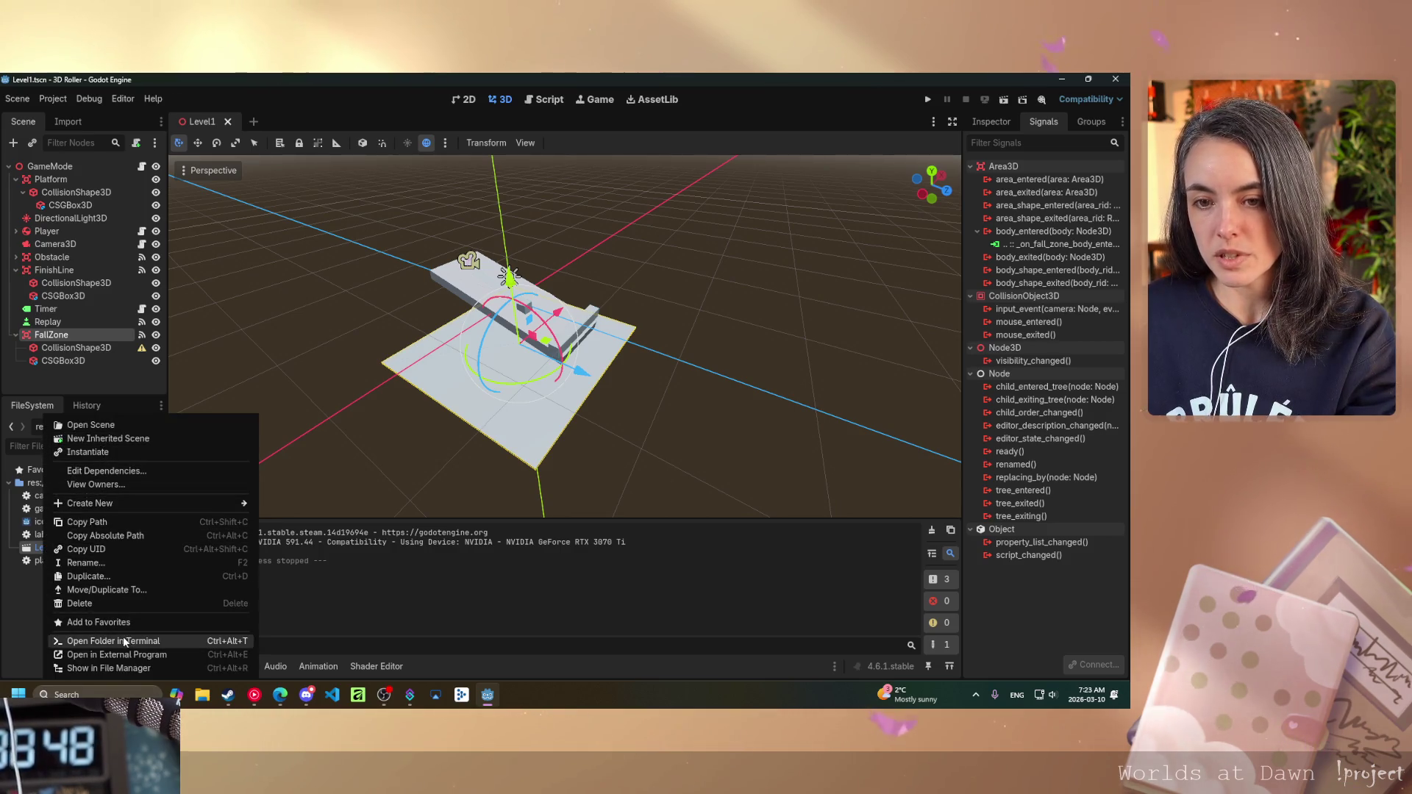
{"action": "left_click", "coordinate": [95, 563]}
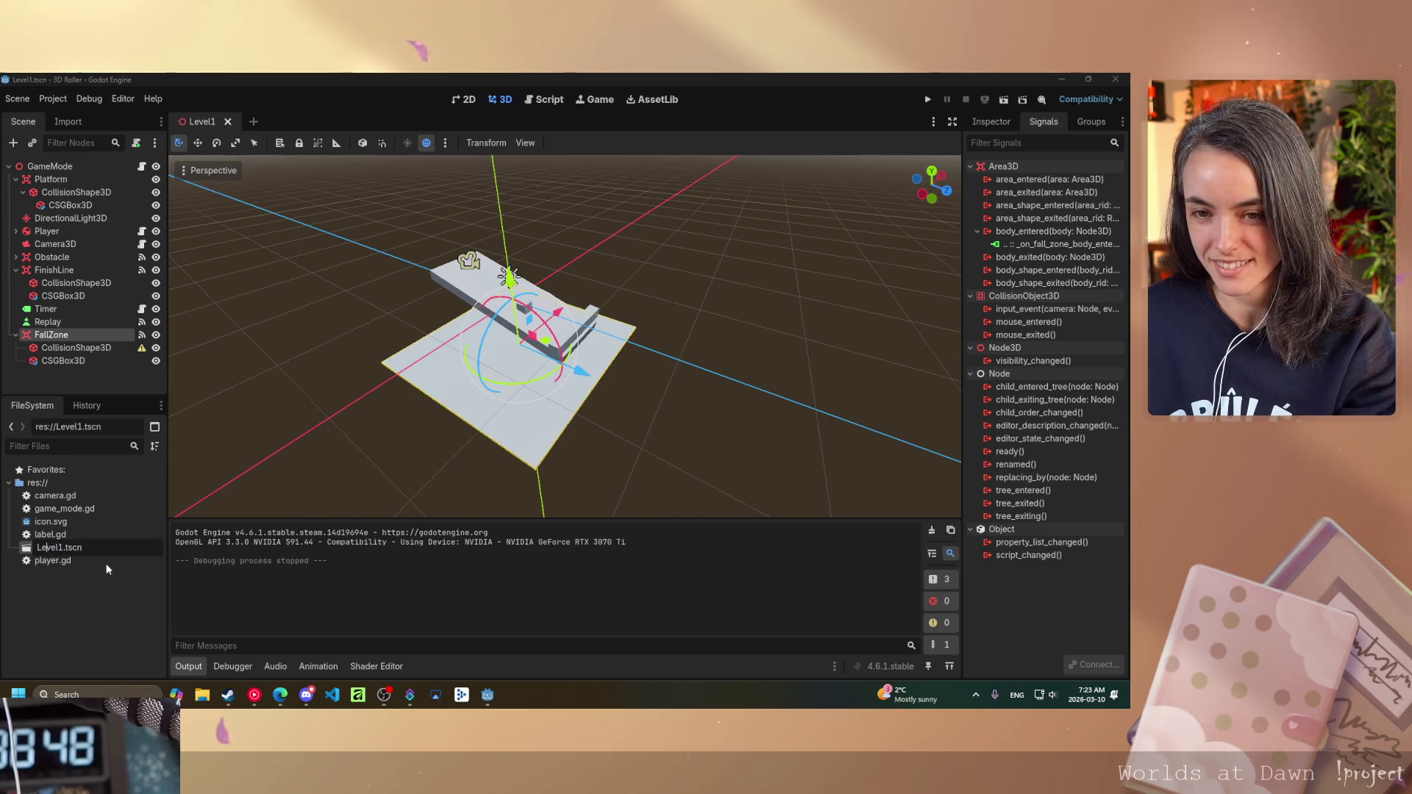
{"action": "key", "text": "Delete"}
{"action": "type", "text": "l"}
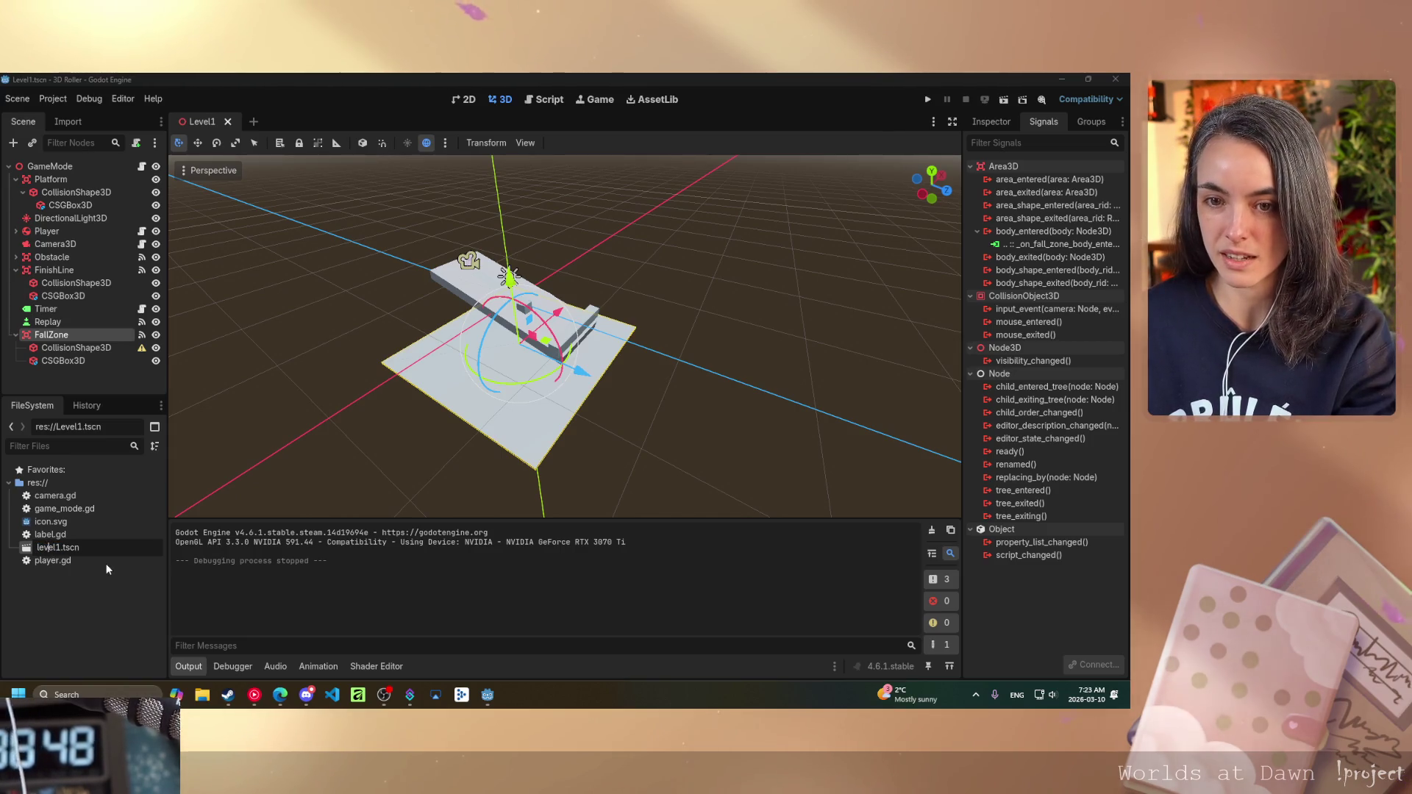
{"action": "type", "text": "_"}
{"action": "key", "text": "Return"}
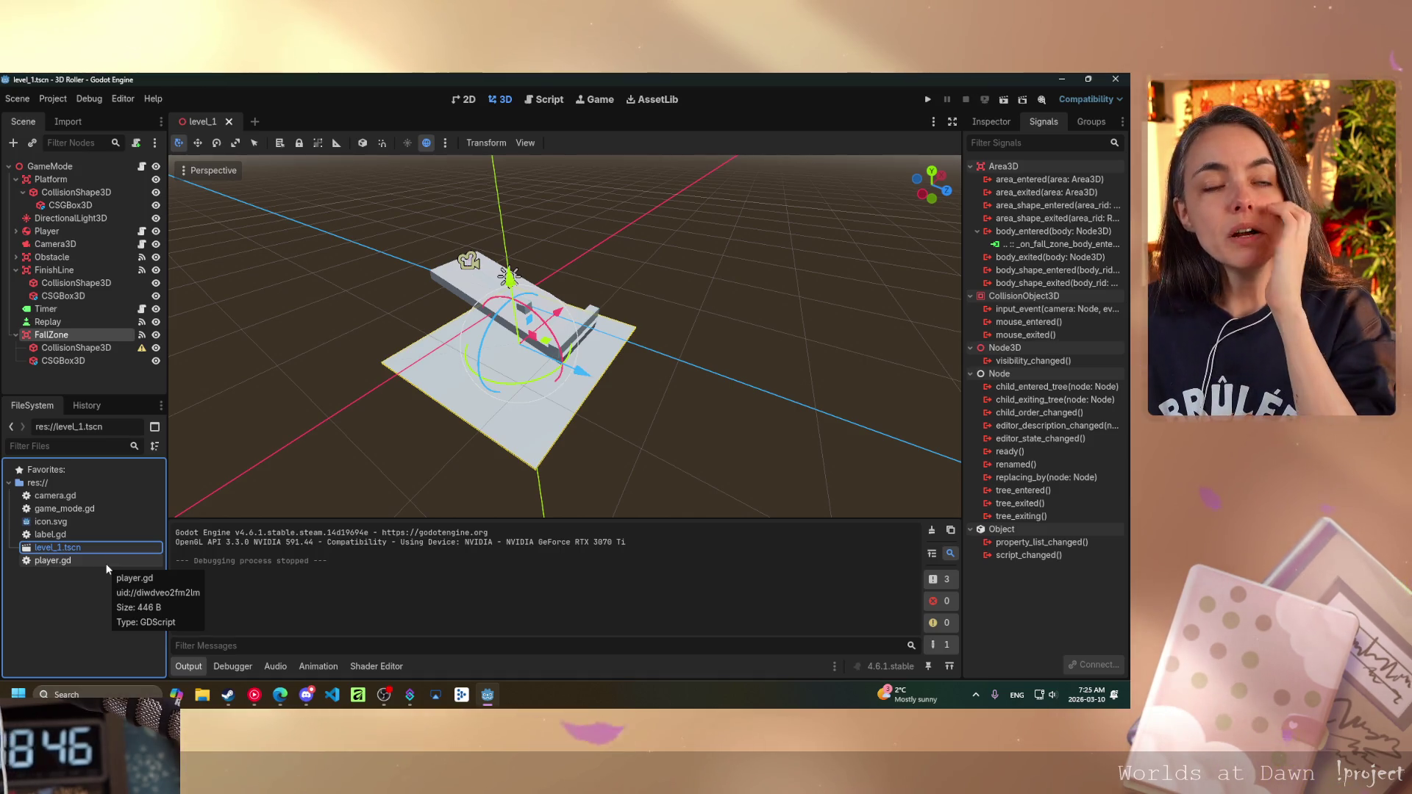
{"action": "mouse_move", "coordinate": [471, 448]}
{"action": "left_mouse_down"}
{"action": "mouse_move", "coordinate": [582, 424]}
{"action": "mouse_move", "coordinate": [513, 417]}
{"action": "mouse_move", "coordinate": [594, 393]}
{"action": "left_mouse_up"}
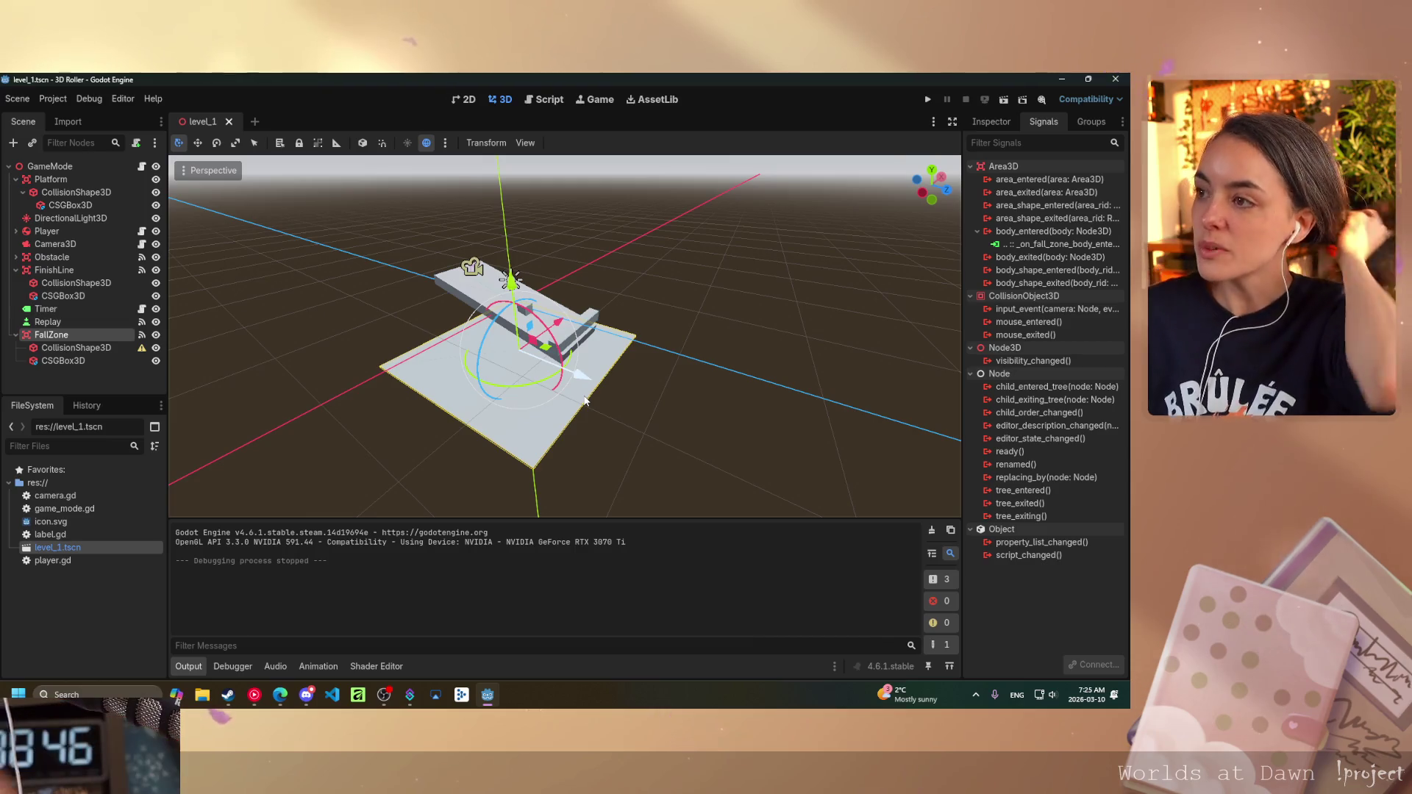
{"action": "mouse_move", "coordinate": [586, 401]}
{"action": "left_mouse_down"}
{"action": "mouse_move", "coordinate": [543, 406]}
{"action": "mouse_move", "coordinate": [557, 373]}
{"action": "left_mouse_up"}
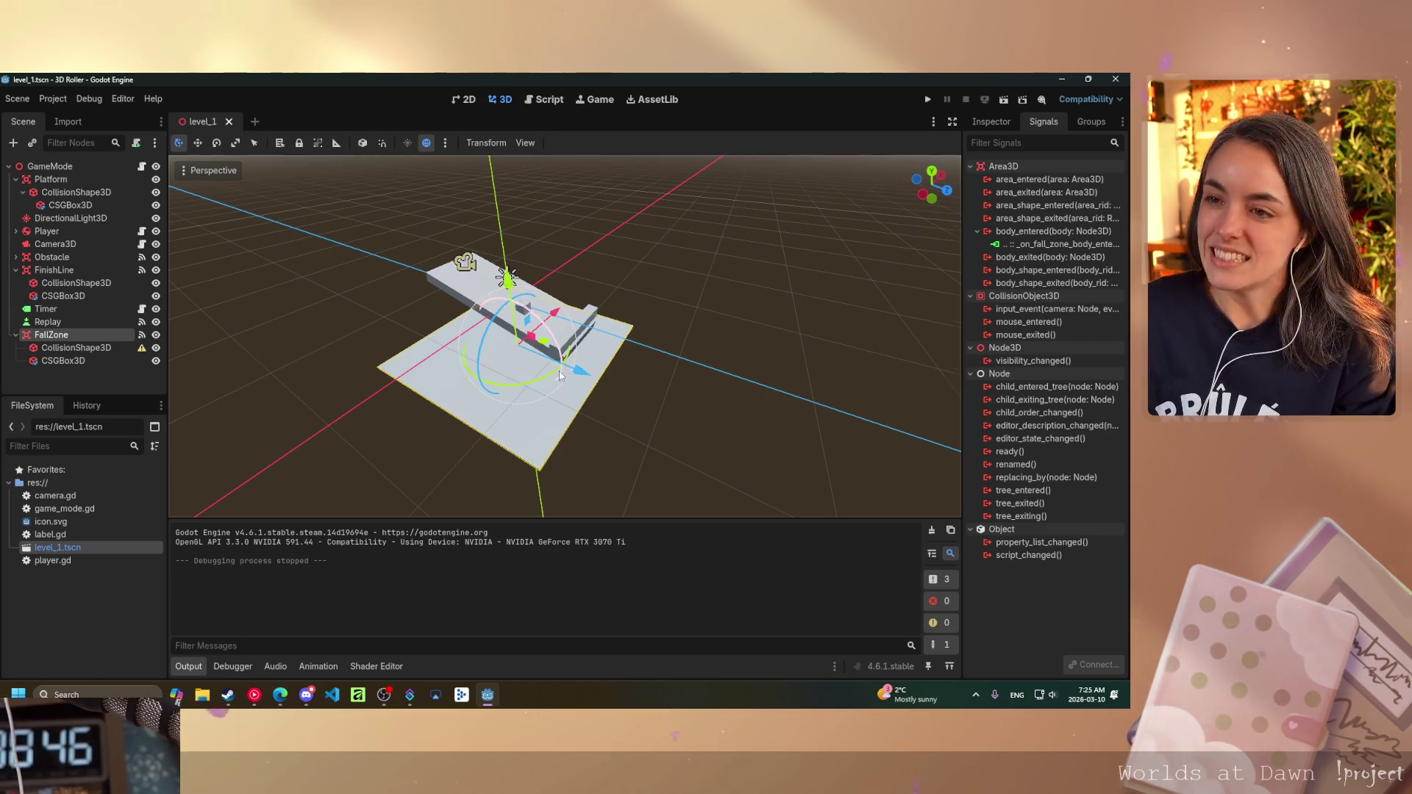
{"action": "scroll", "coordinate": [513, 398], "scroll_direction": "up", "scroll_amount": 3}
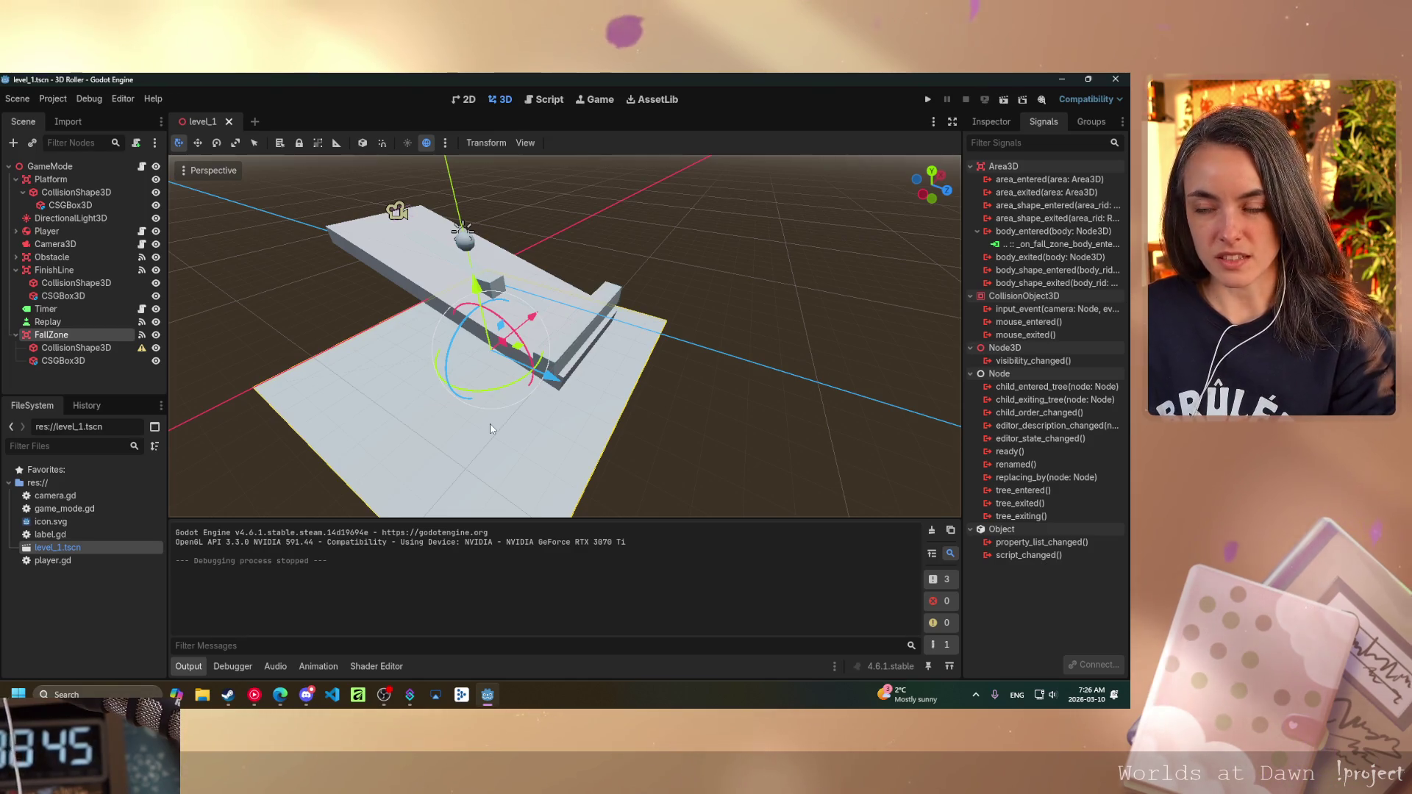
{"action": "left_click_drag", "start_coordinate": [491, 428], "coordinate": [430, 399]}
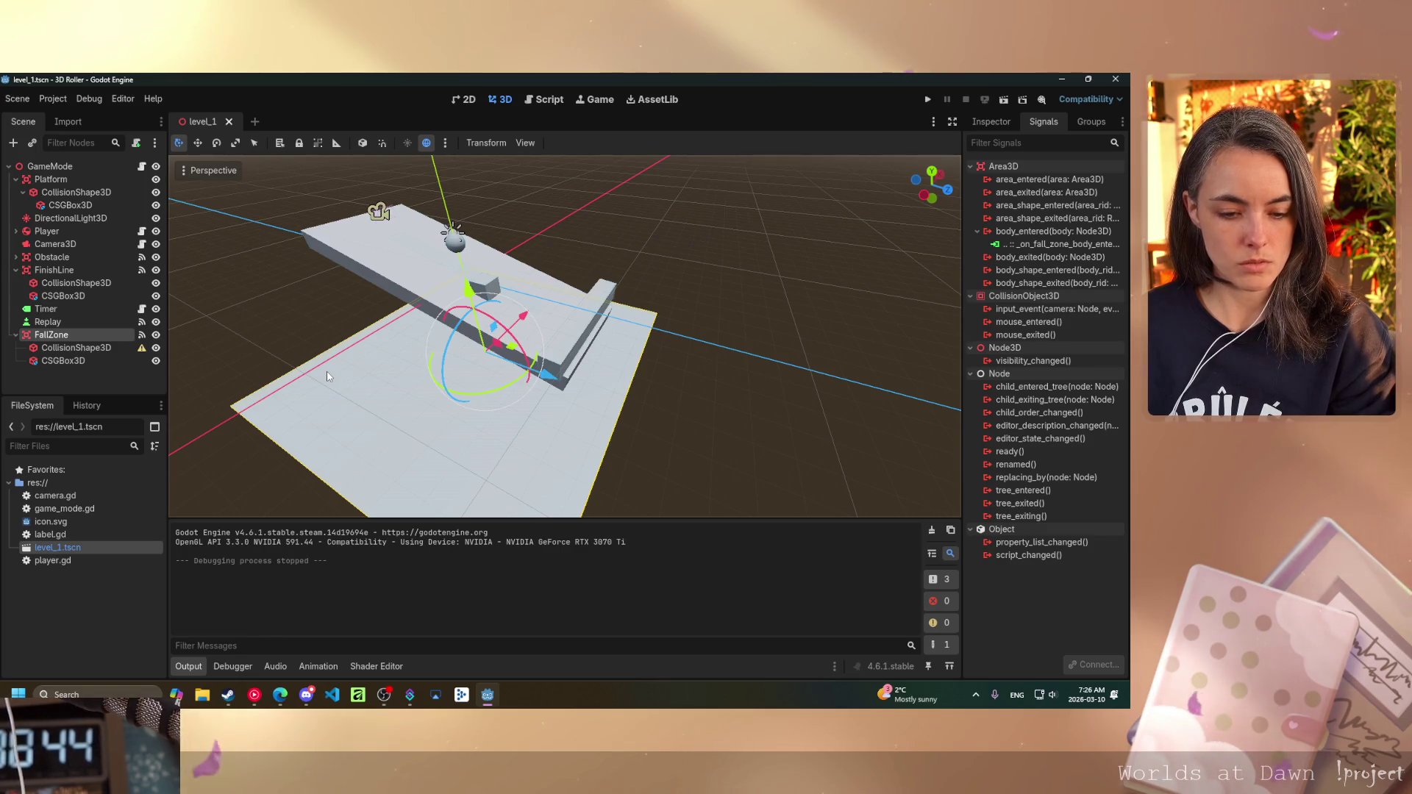
- Duplicate level_1.tscn as a new scene file named level_2.tscn
{"action": "right_click", "coordinate": [72, 548]}
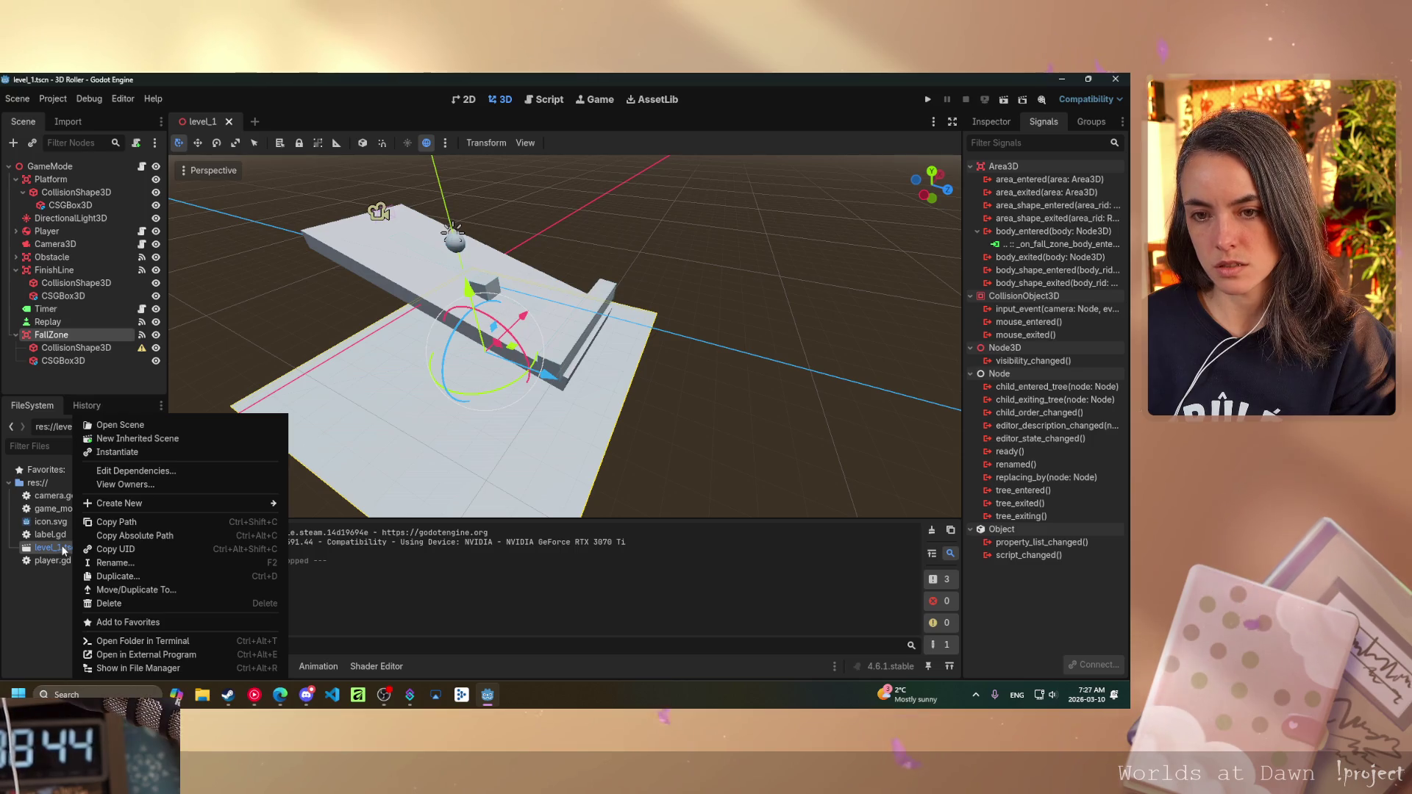
{"action": "left_click", "coordinate": [119, 578]}
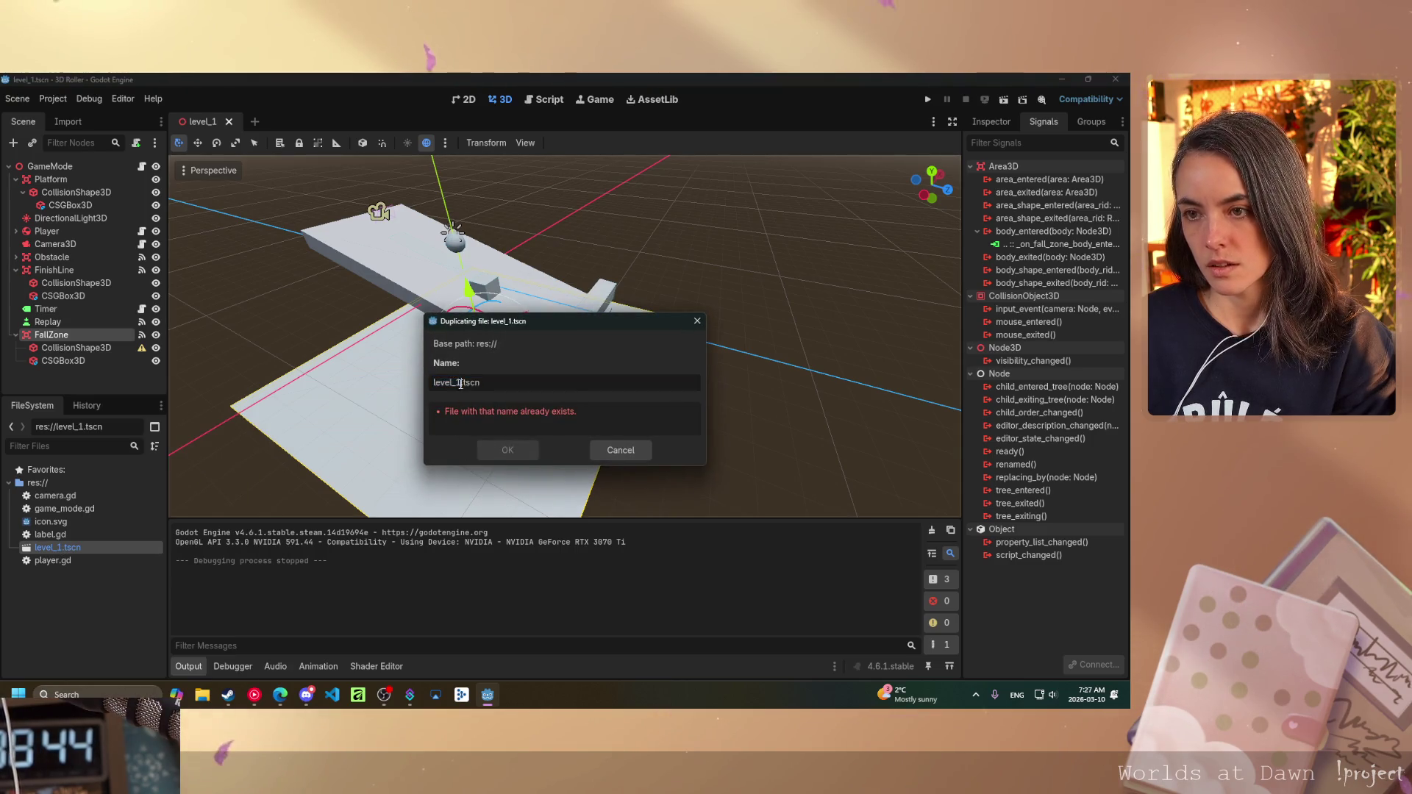
{"action": "key", "text": "BackSpace"}
{"action": "type", "text": "2"}
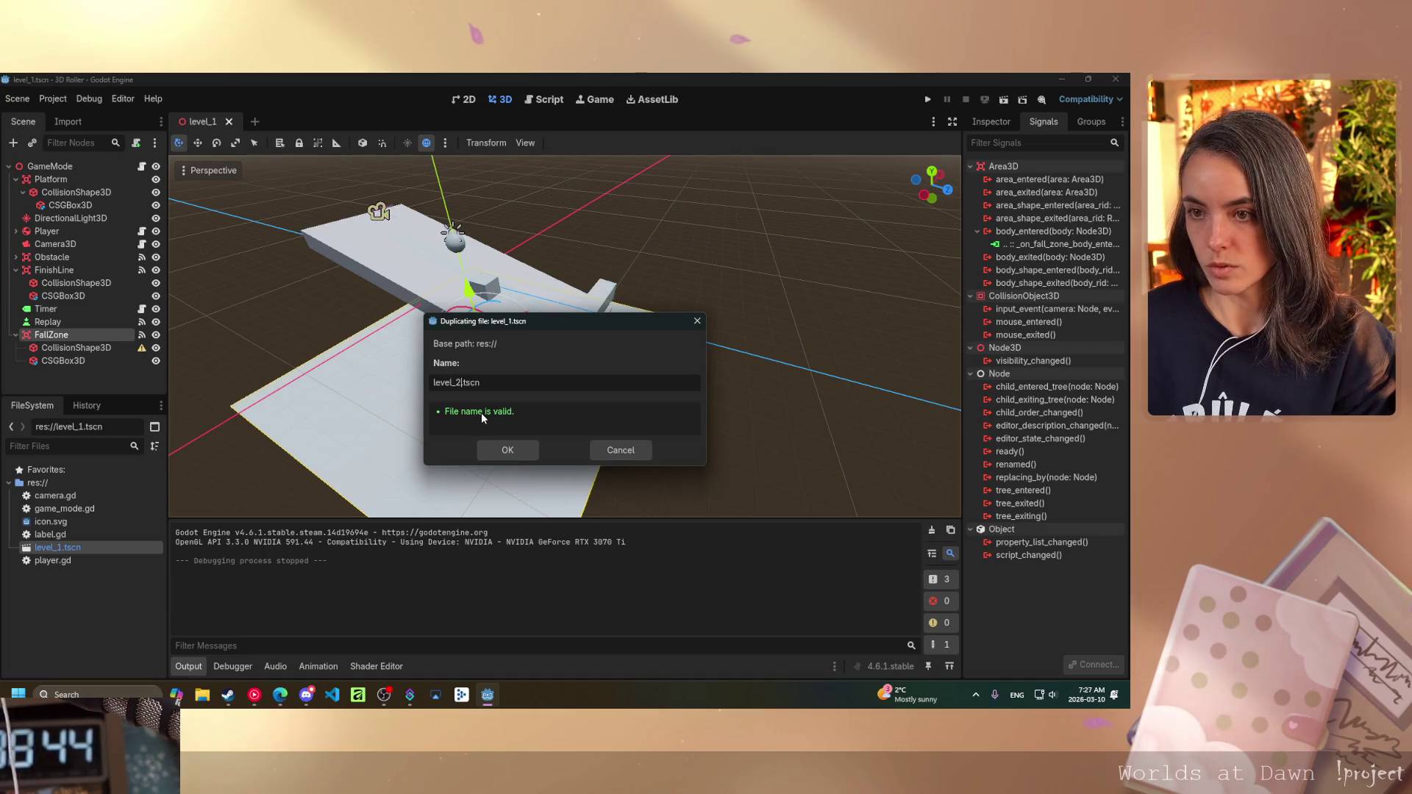
{"action": "left_click", "coordinate": [505, 450]}
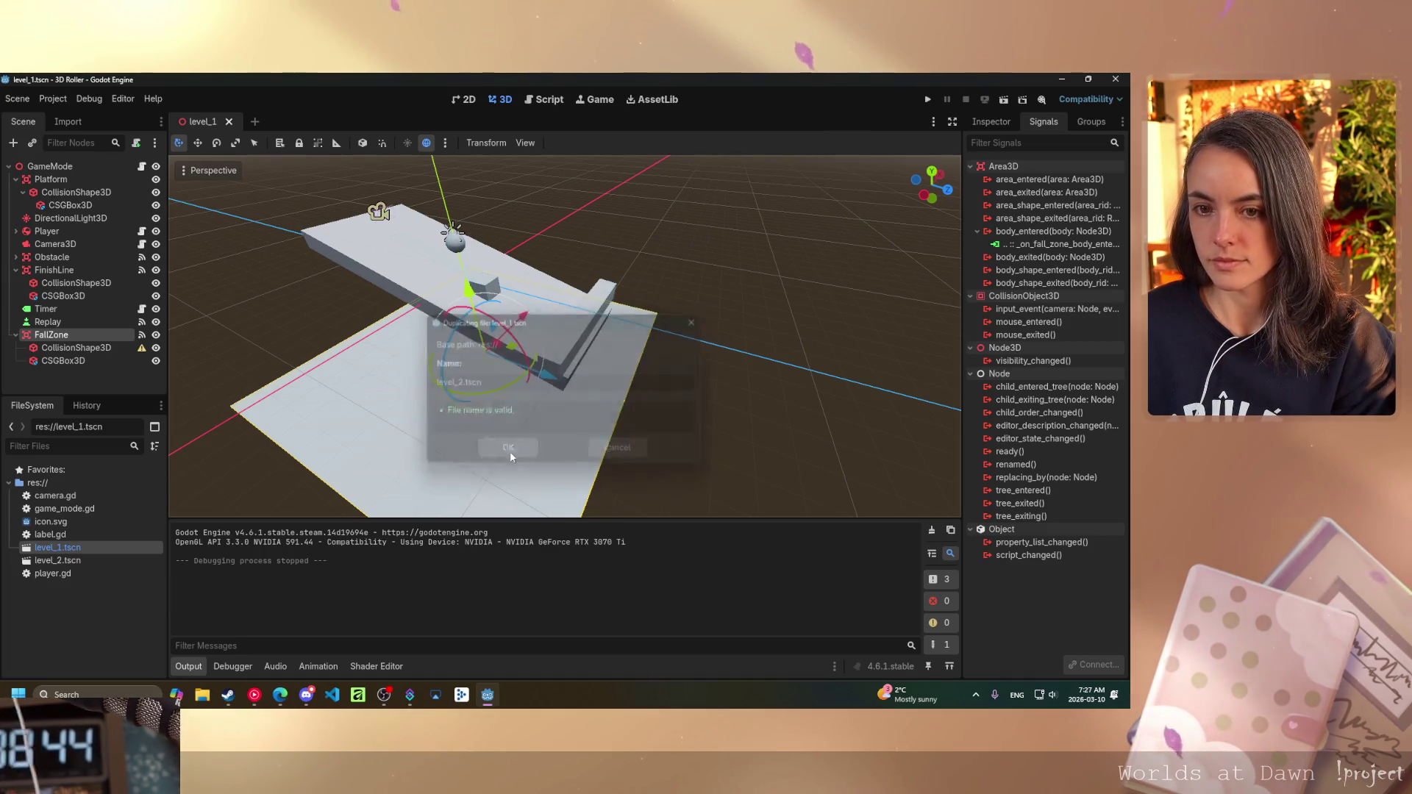
- Open level_2.tscn and adjust the view to look down on the platform
{"action": "double_click", "coordinate": [73, 562]}
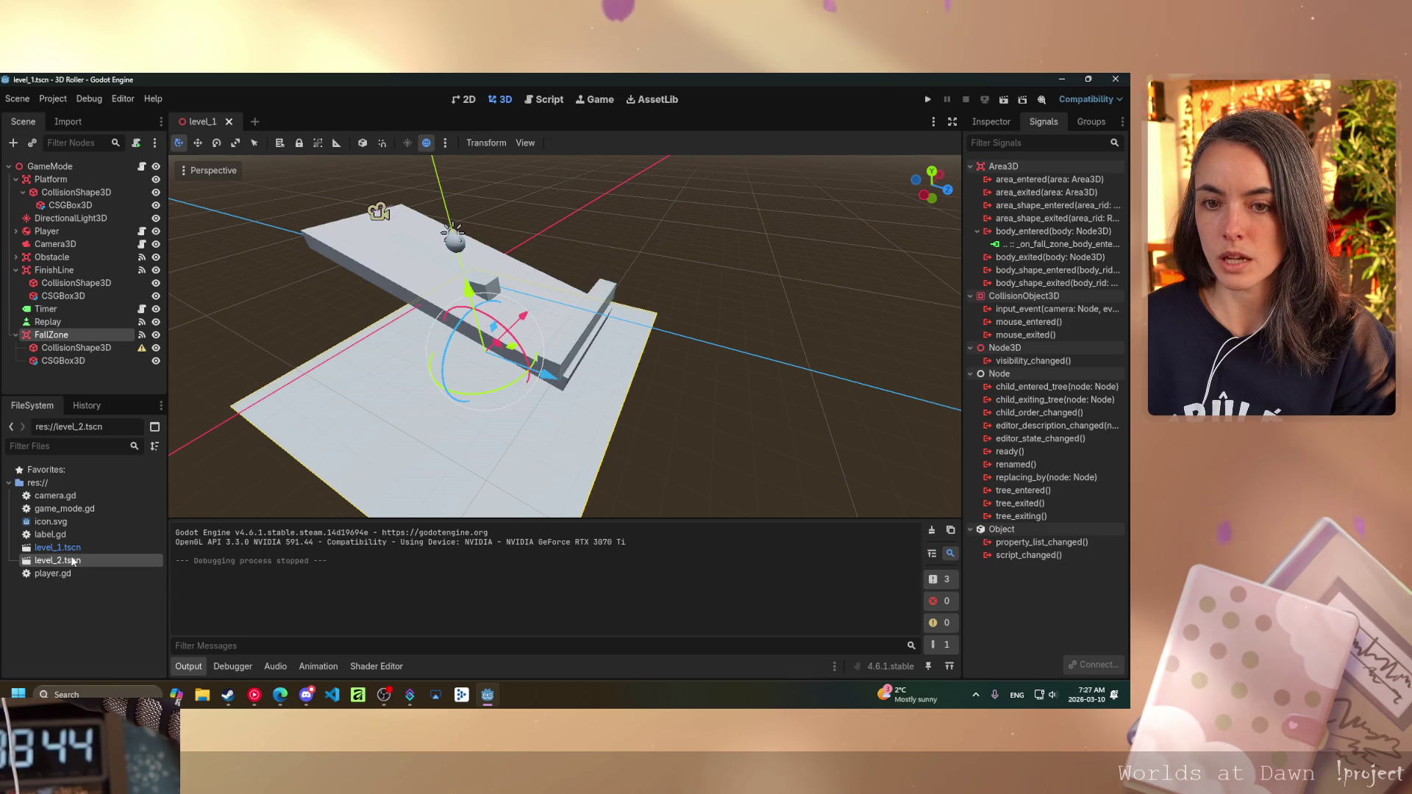
{"action": "scroll", "coordinate": [638, 390], "scroll_direction": "down", "scroll_amount": 5}
{"action": "left_click_drag", "start_coordinate": [637, 389], "coordinate": [567, 437]}
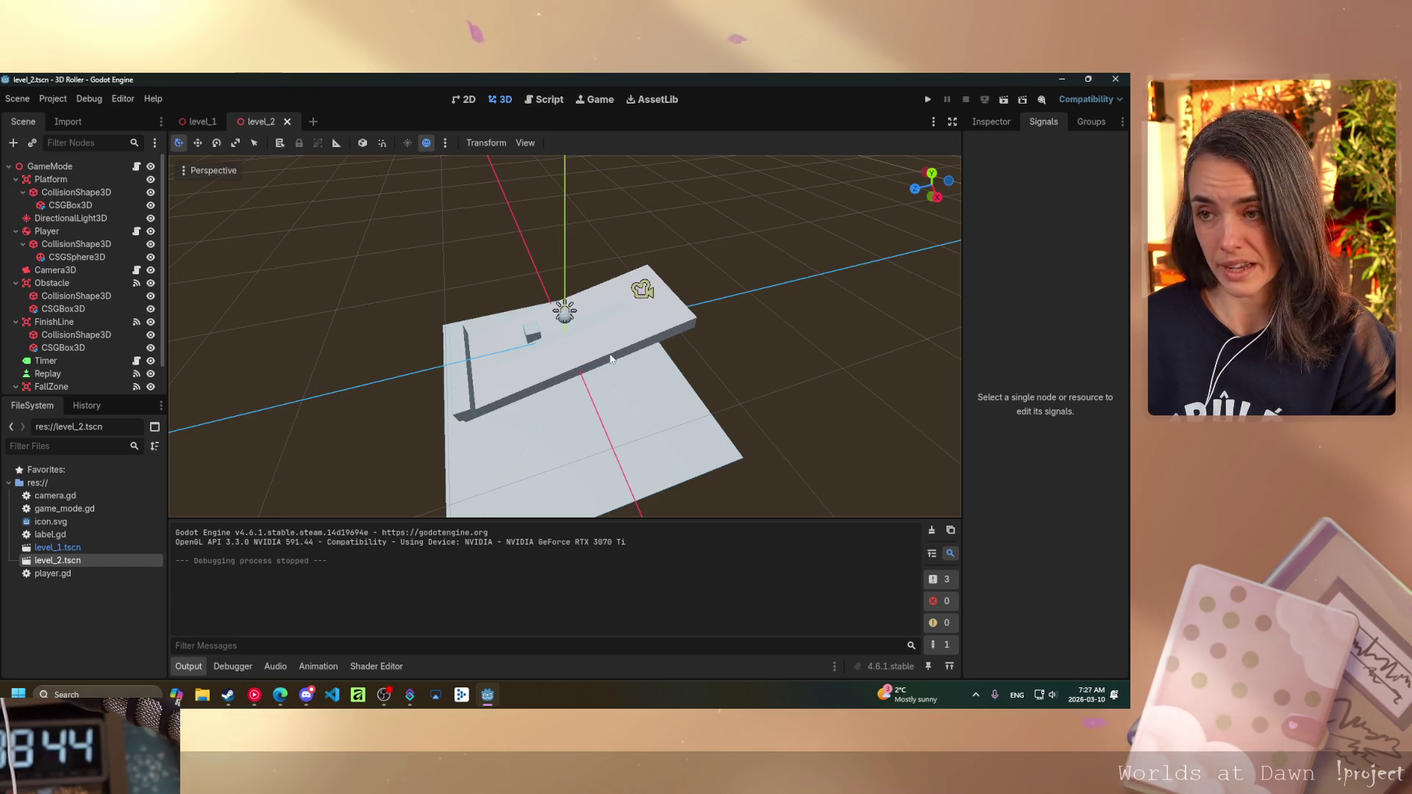
{"action": "left_click", "coordinate": [673, 323]}
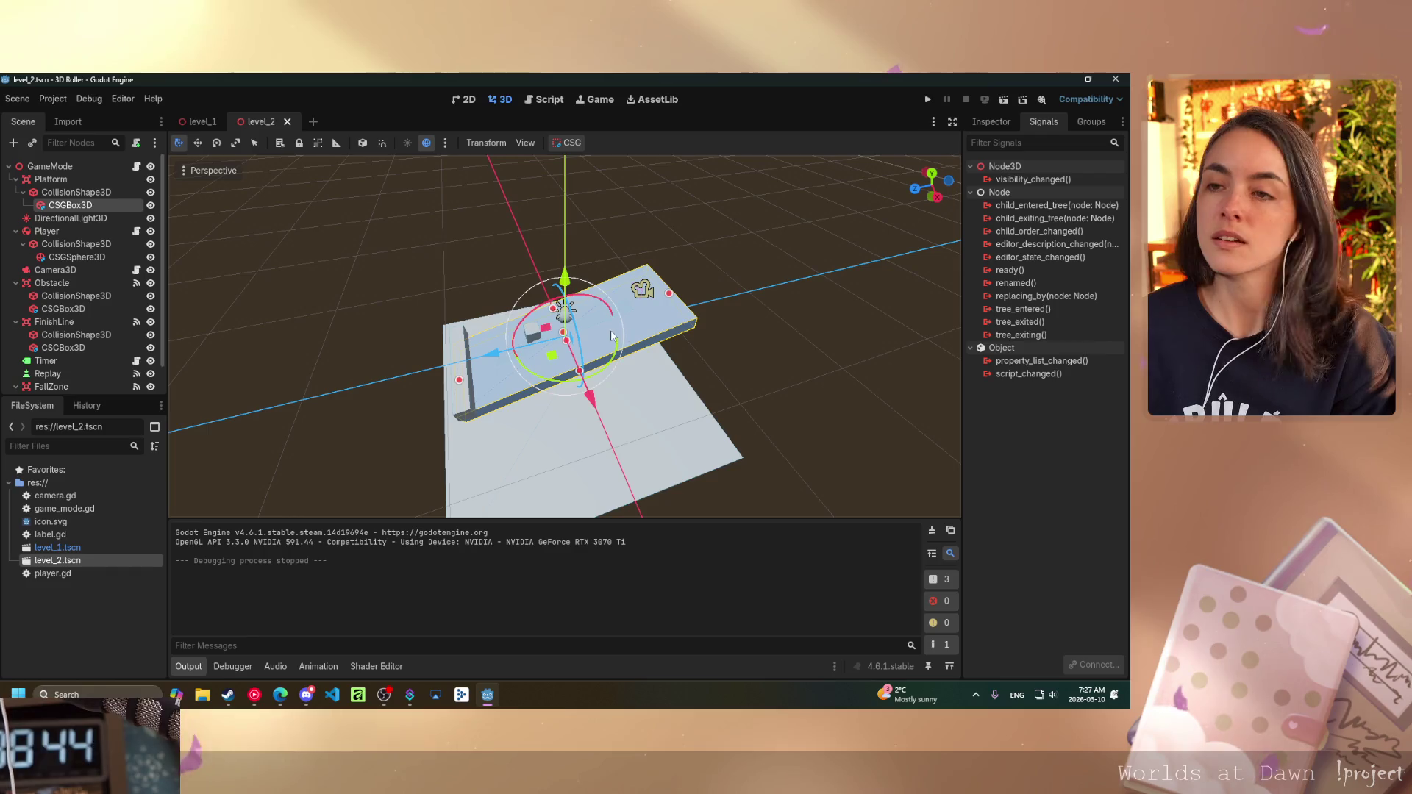
{"action": "left_click", "coordinate": [198, 144]}
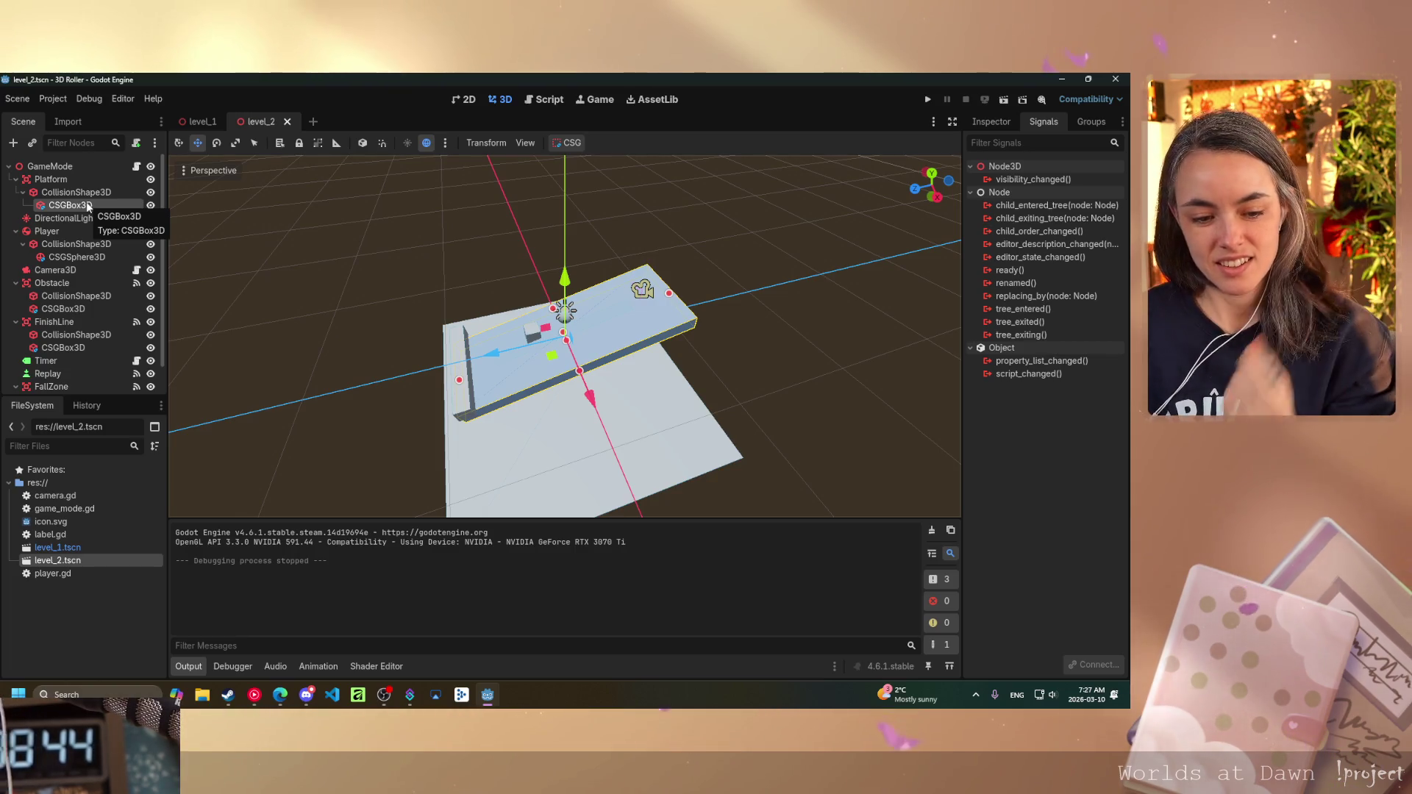
{"action": "left_click", "coordinate": [74, 192]}
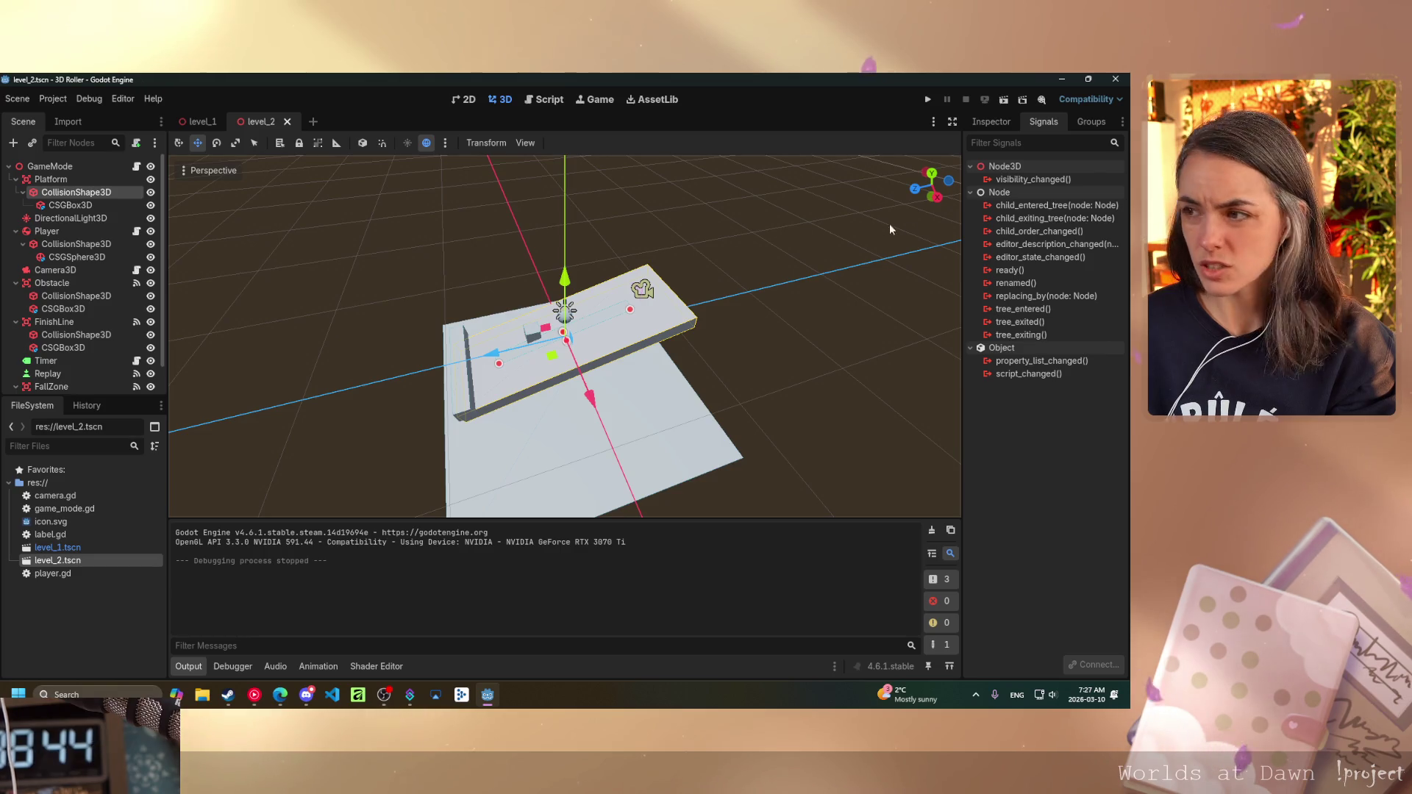
{"action": "left_click", "coordinate": [992, 122]}
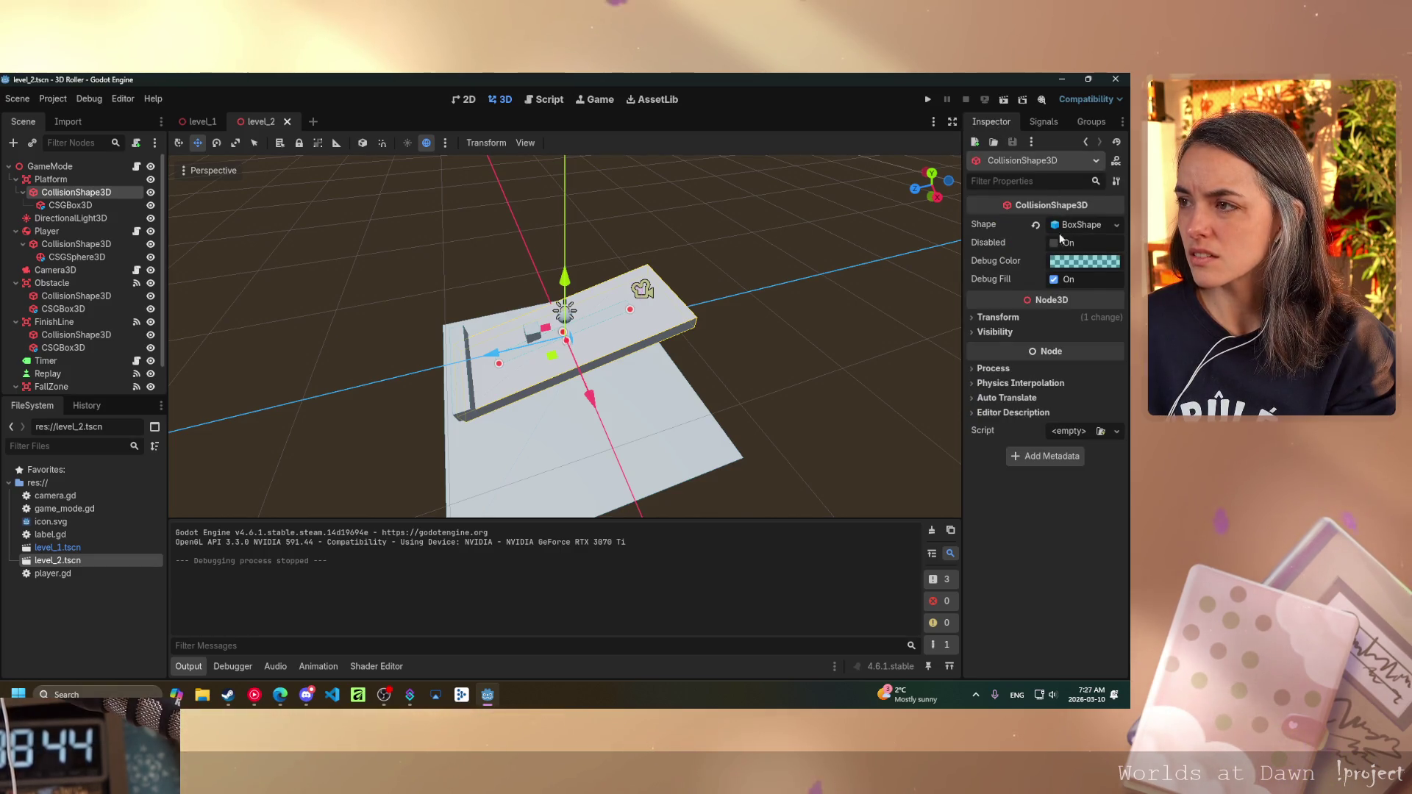
- Set the collision shape's Position z to 50, undo it, and select the platform's CSGBox3D
{"action": "left_click", "coordinate": [998, 317]}
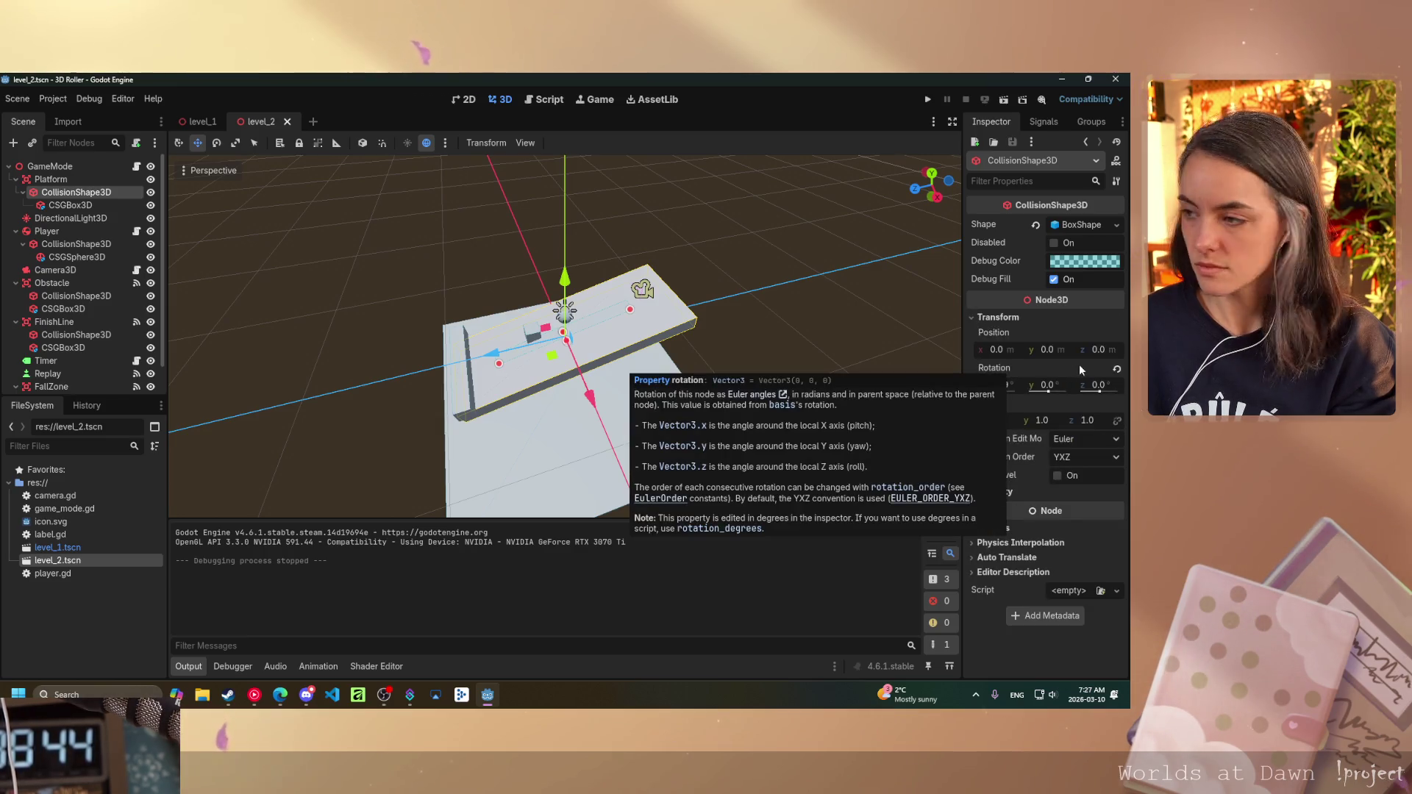
{"action": "left_click", "coordinate": [1099, 350]}
{"action": "type", "text": "50"}
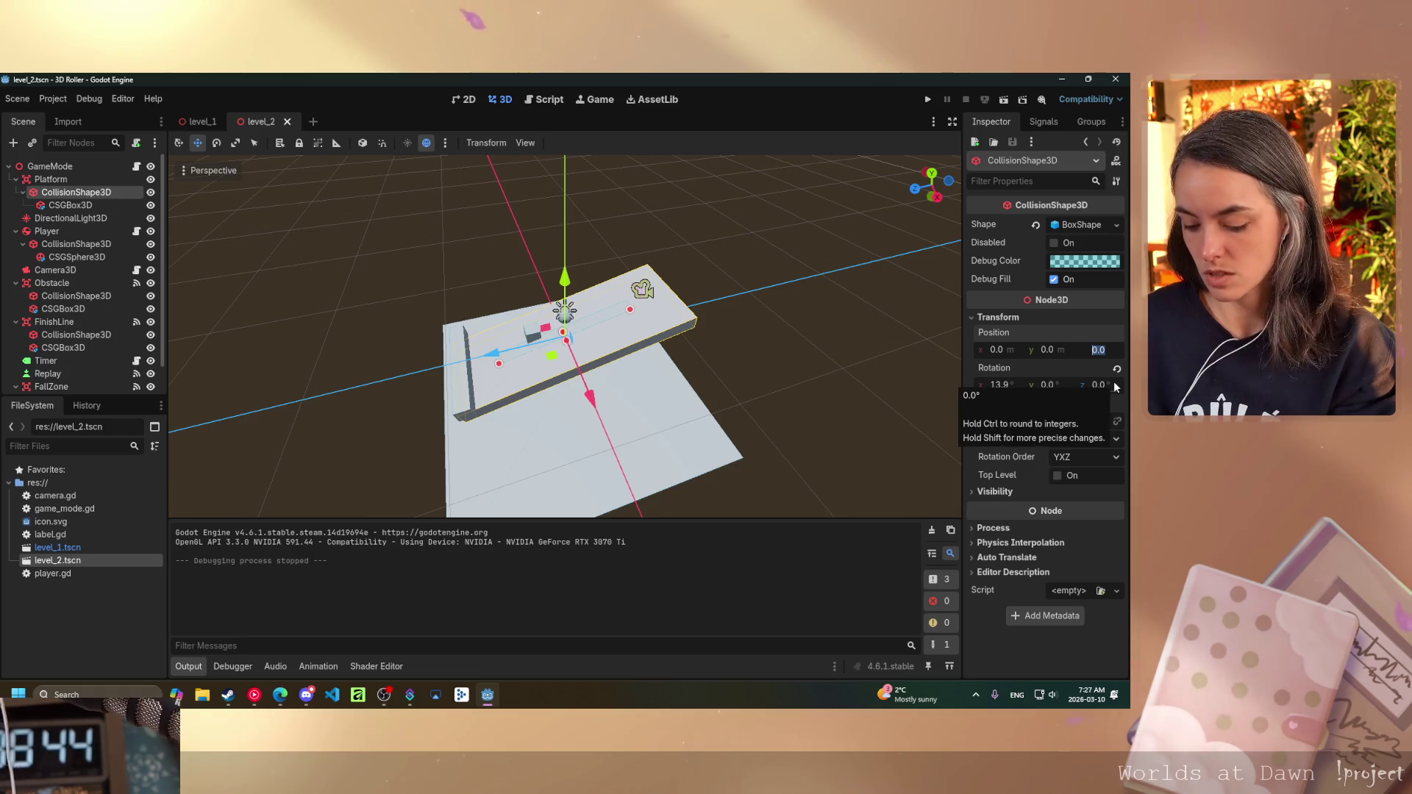
{"action": "key", "text": "Return"}
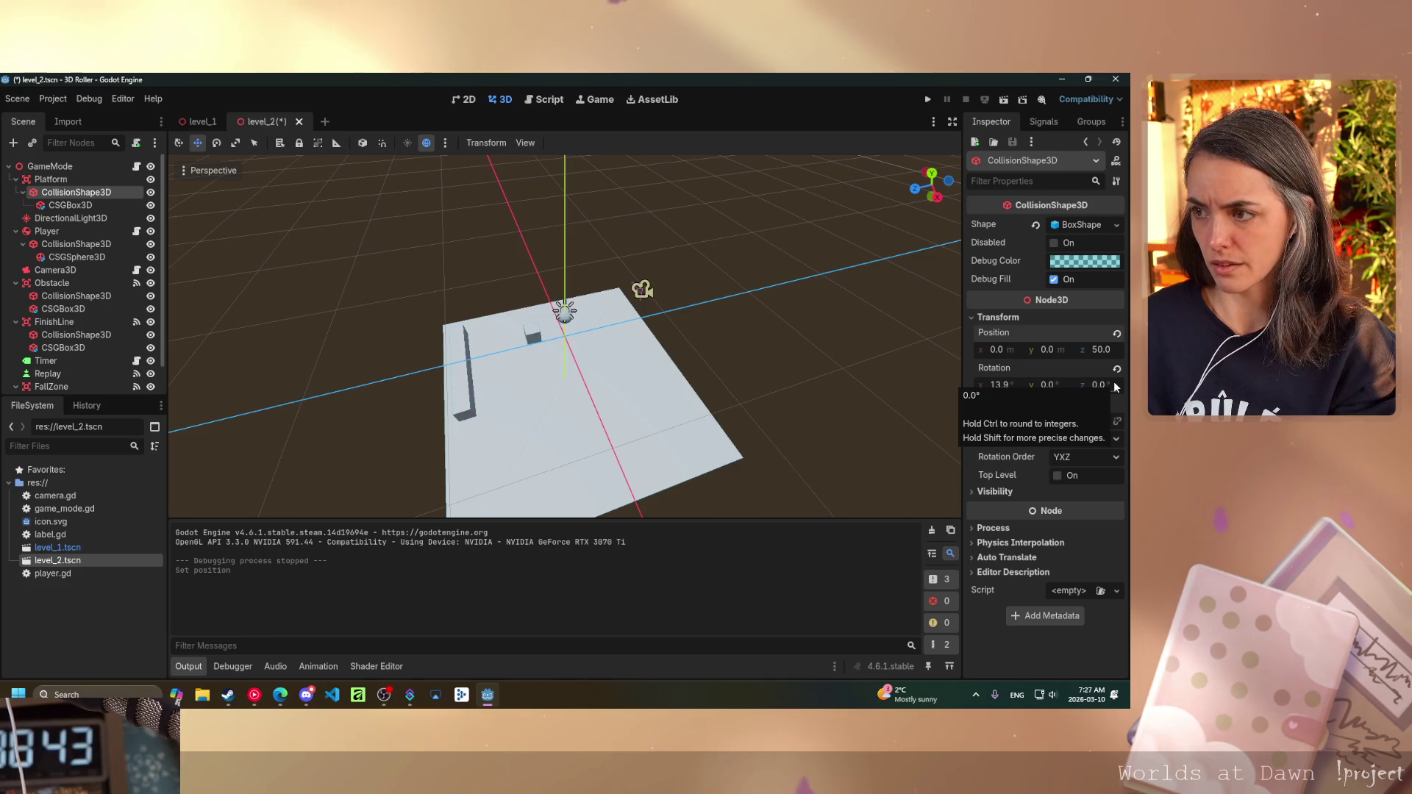
{"action": "key", "text": "ctrl+z"}
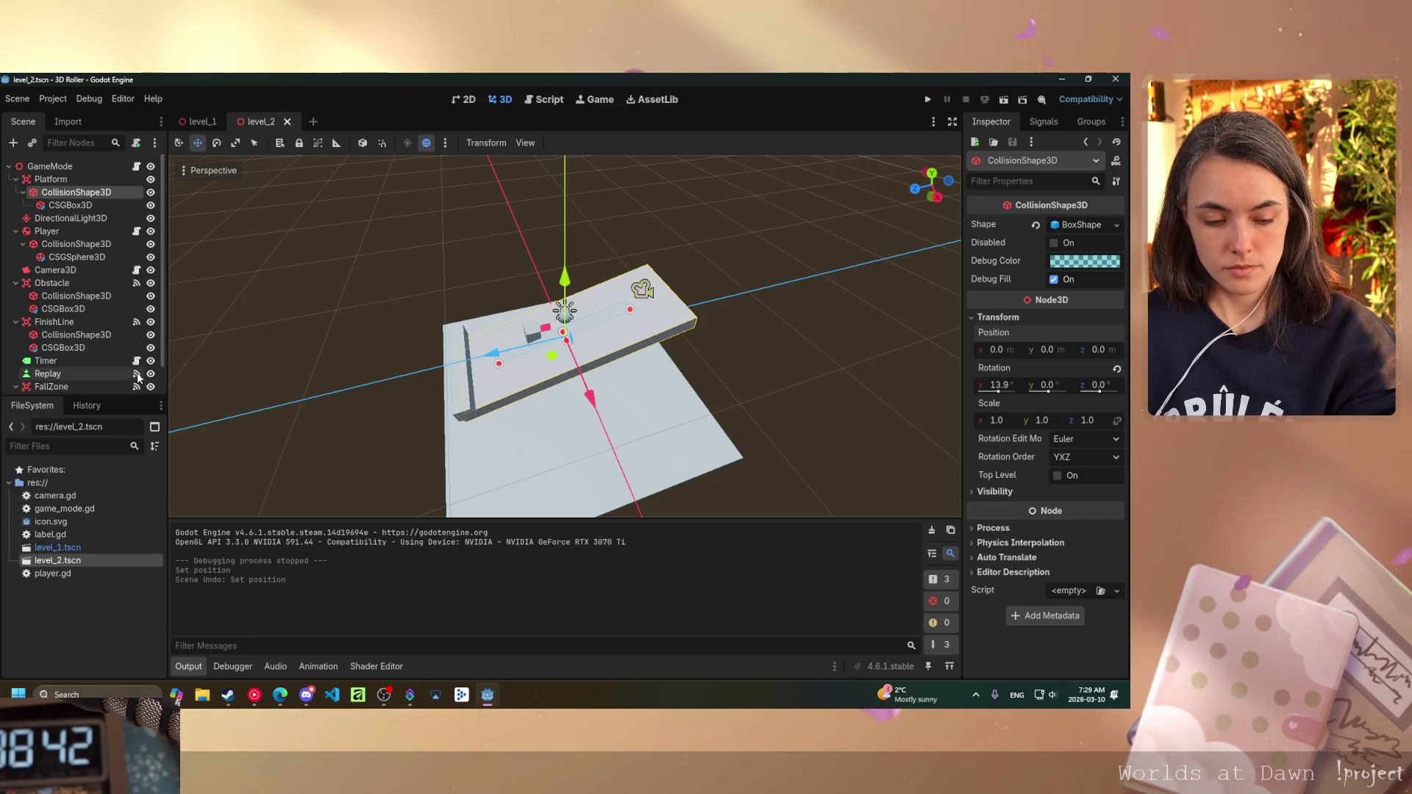
{"action": "left_click", "coordinate": [78, 205]}
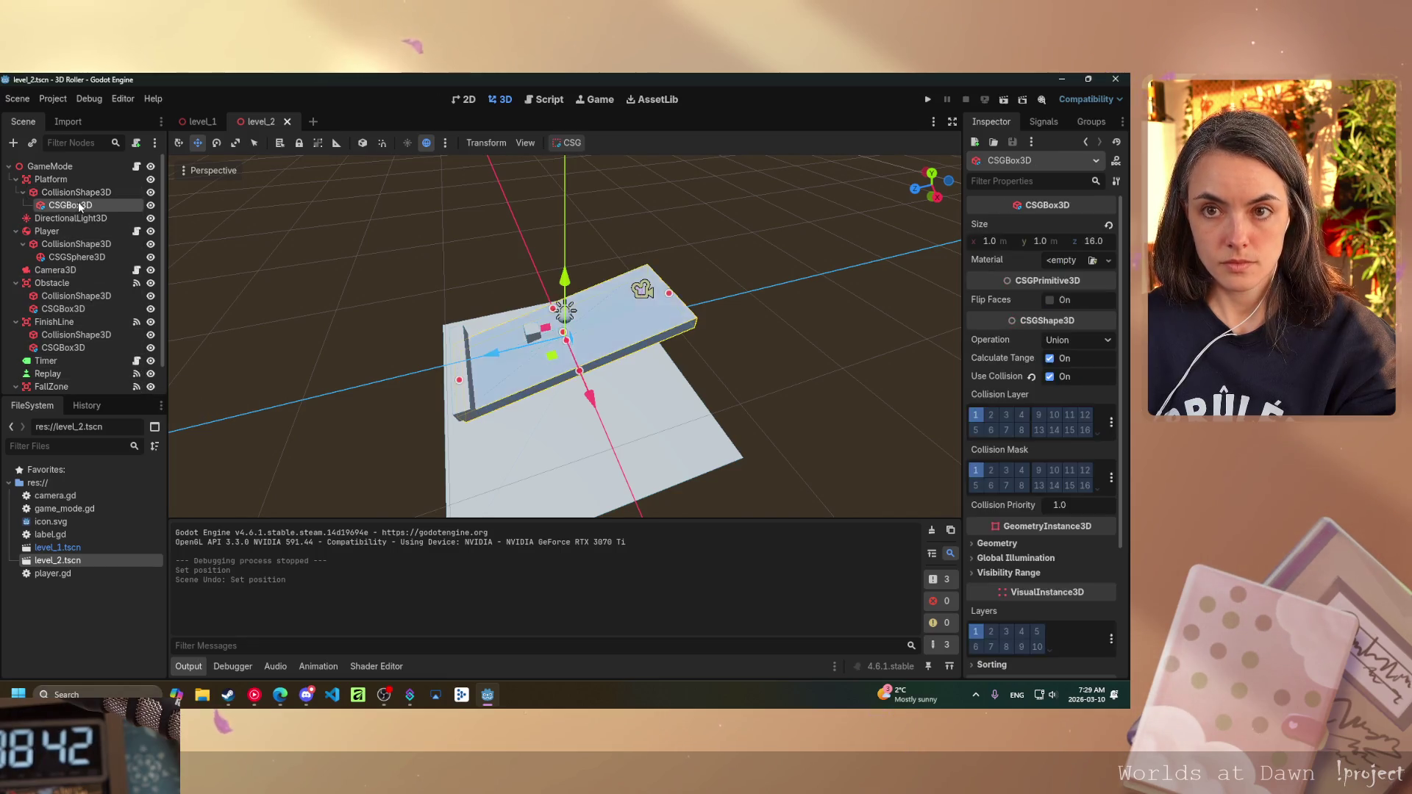
- Lengthen the platform CSGBox3D to a z size of 50
{"action": "left_click", "coordinate": [1091, 243]}
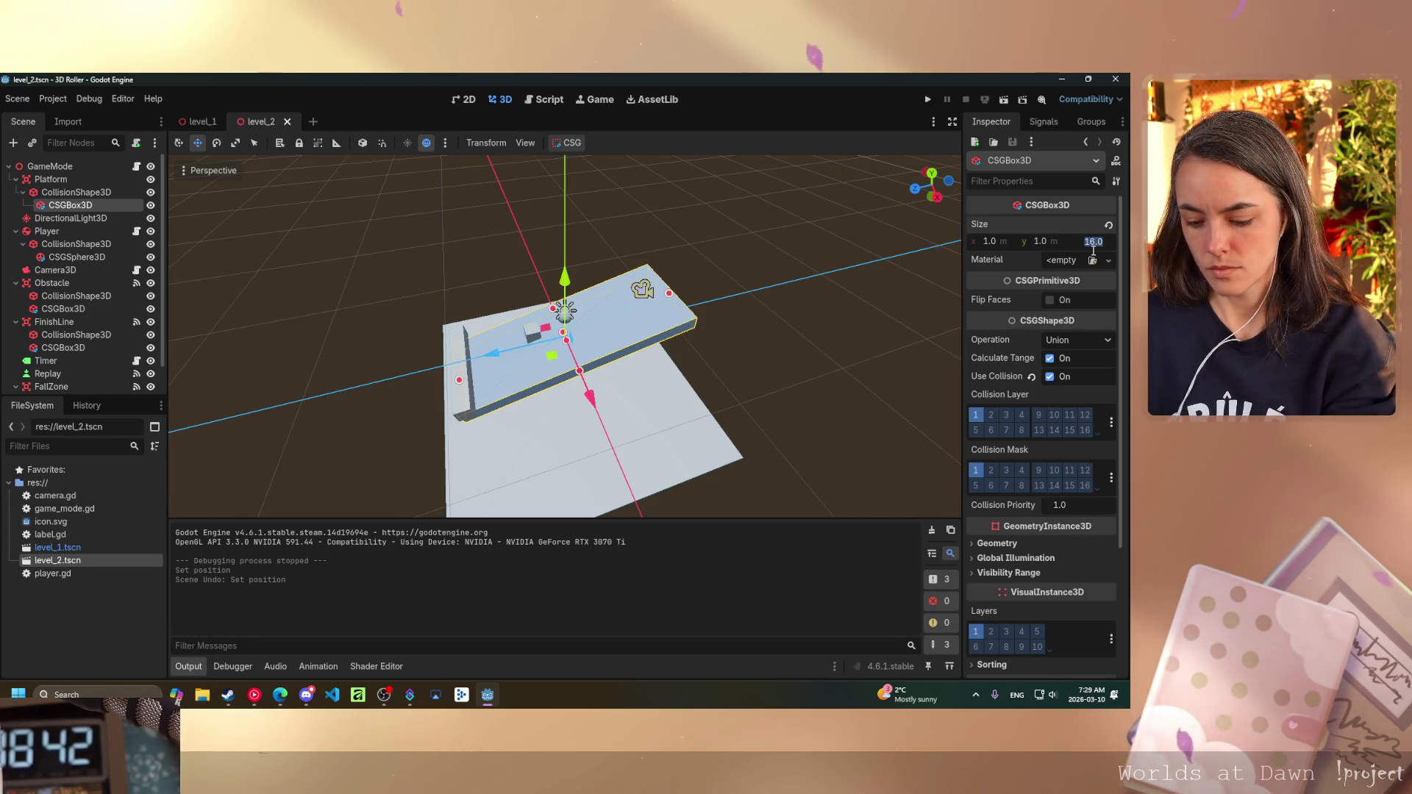
{"action": "type", "text": "50"}
{"action": "key", "text": "Return"}
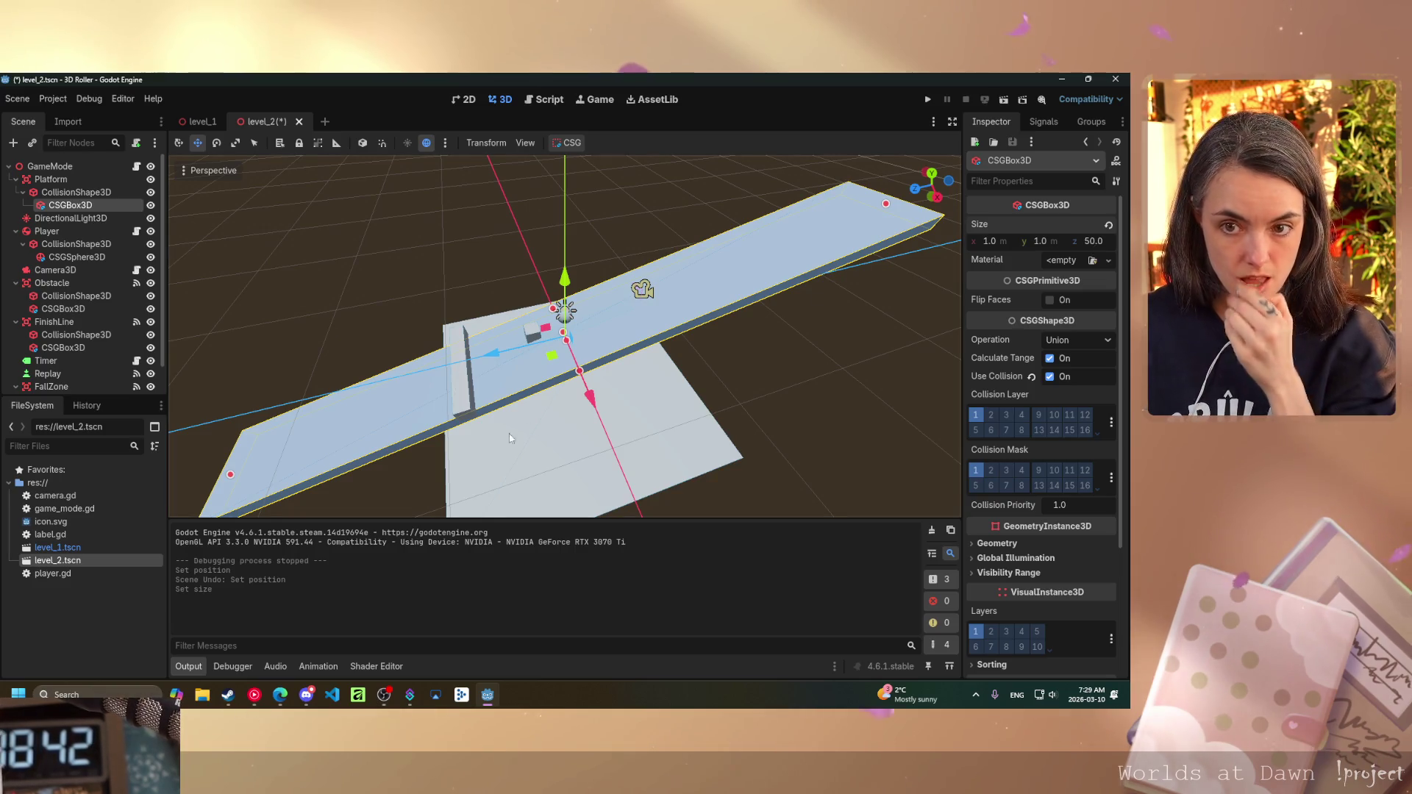
- Compare with the level_1 scene, then save level_2.tscn
{"action": "double_click", "coordinate": [71, 547]}
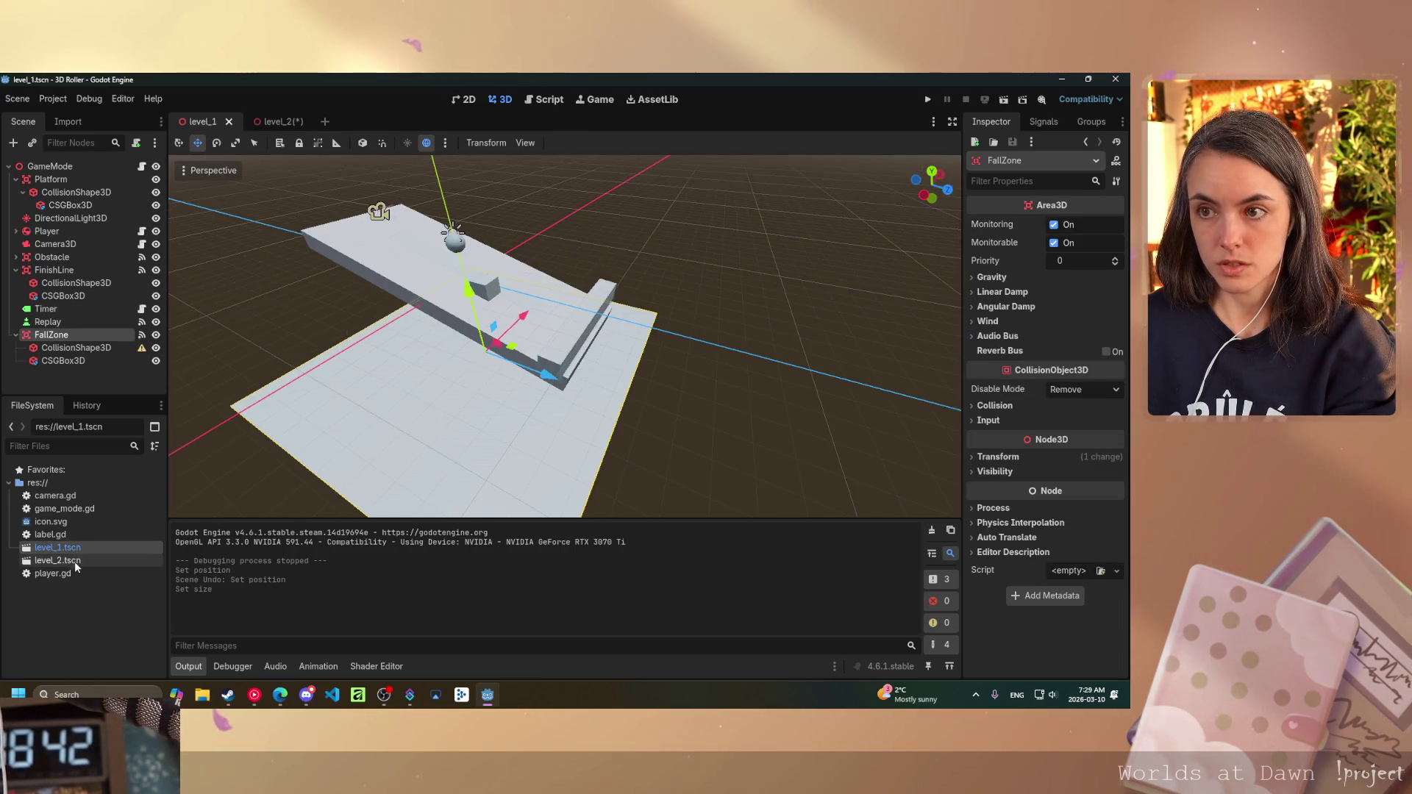
{"action": "double_click", "coordinate": [76, 561]}
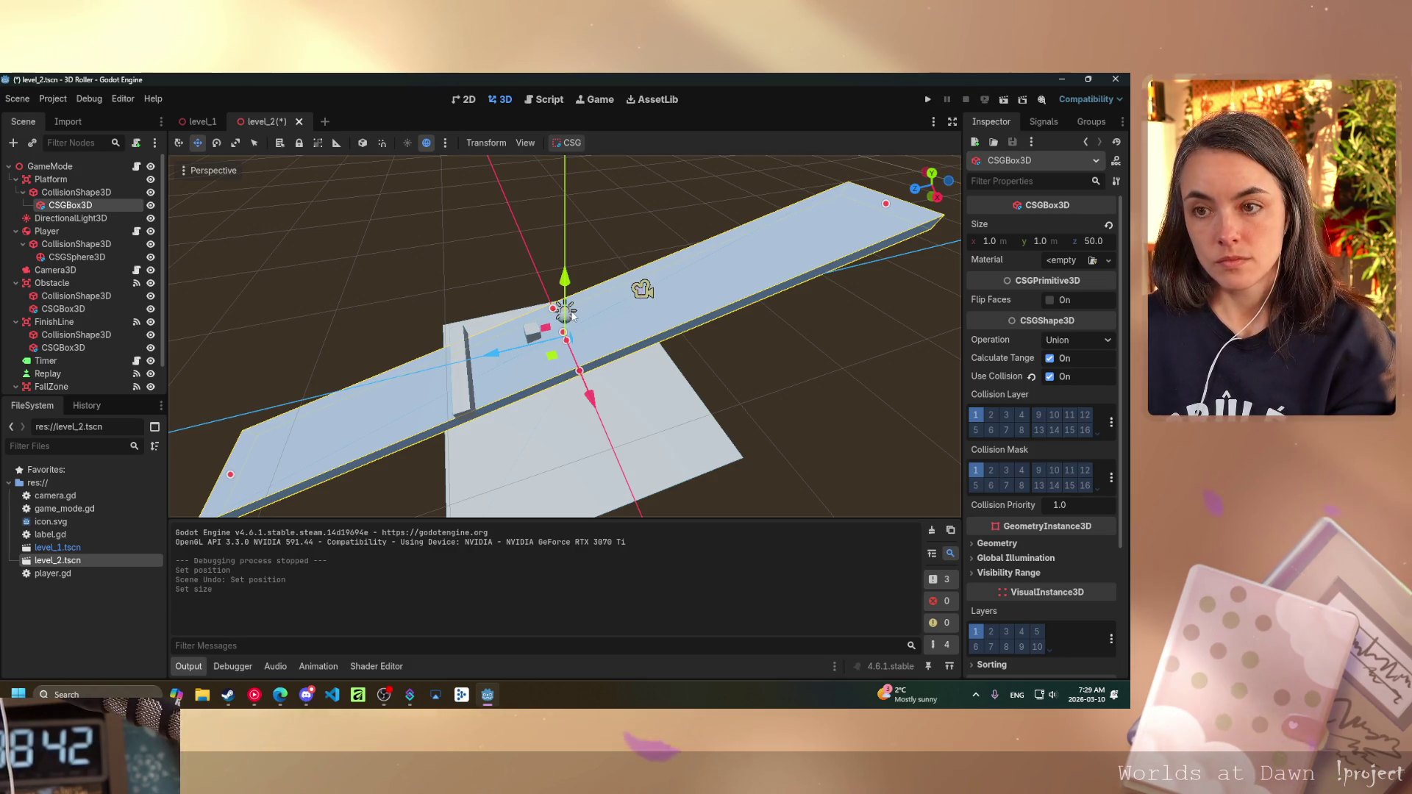
{"action": "key", "text": "ctrl+s"}
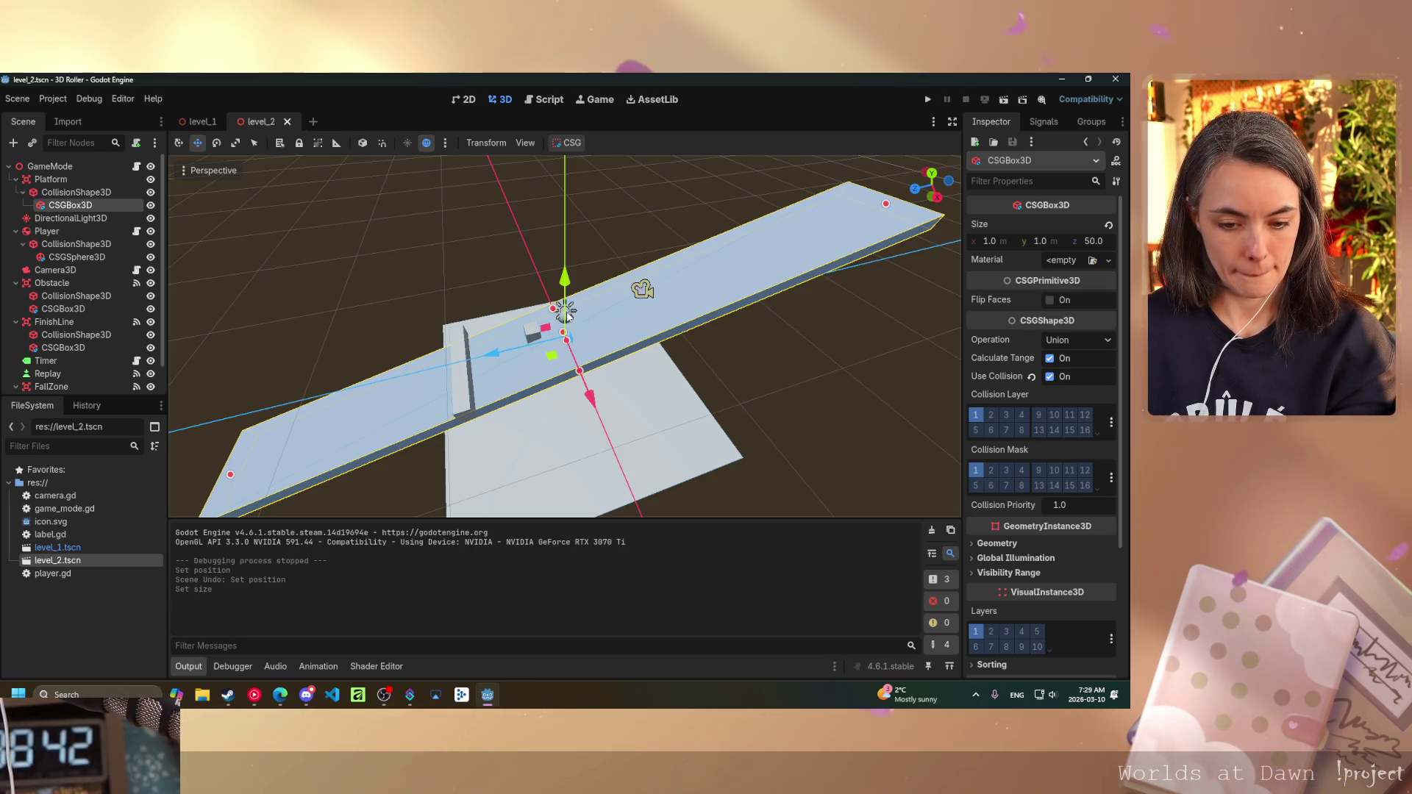
{"action": "left_click", "coordinate": [56, 193]}
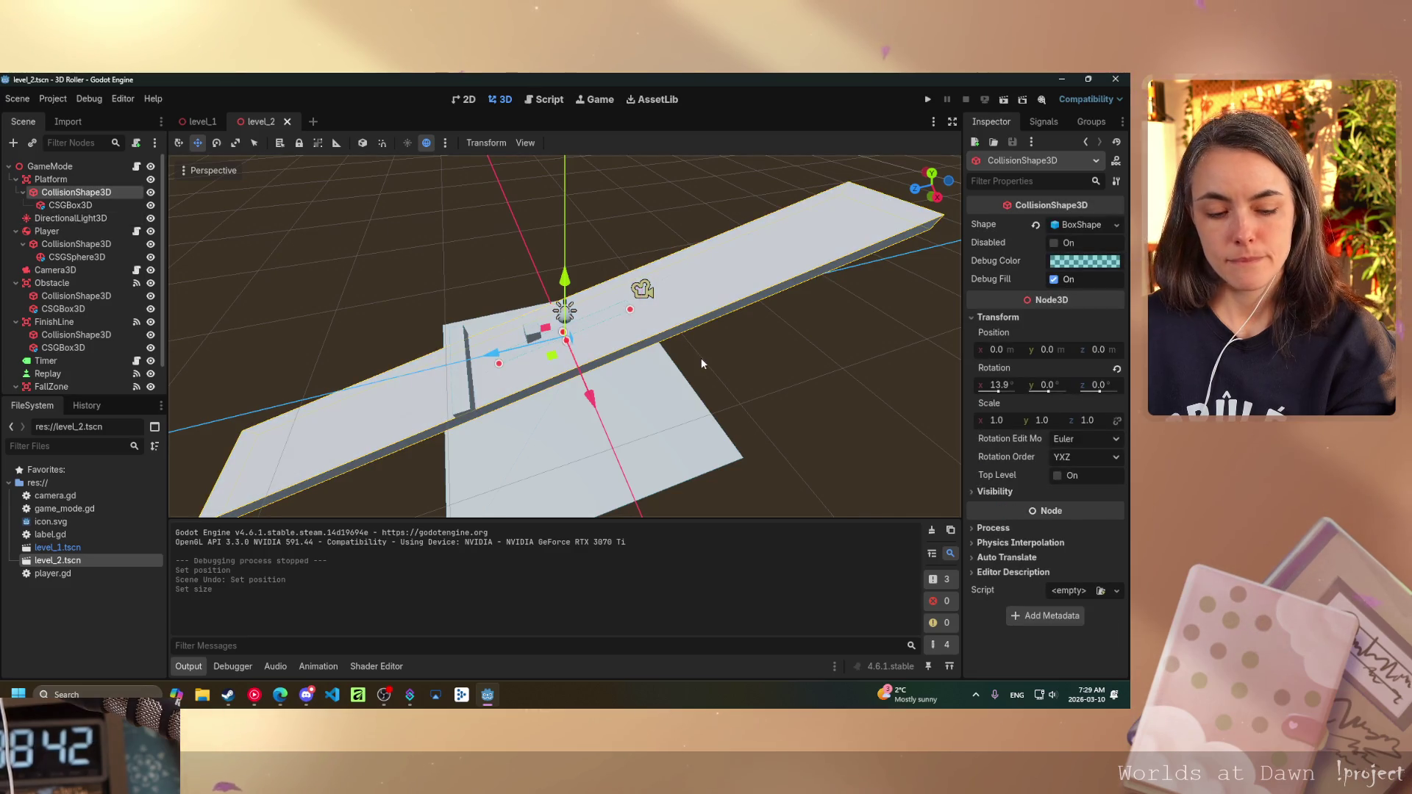
- Move the collision shape to z position 50, inspect it from low angles, then undo
{"action": "left_click", "coordinate": [1099, 351]}
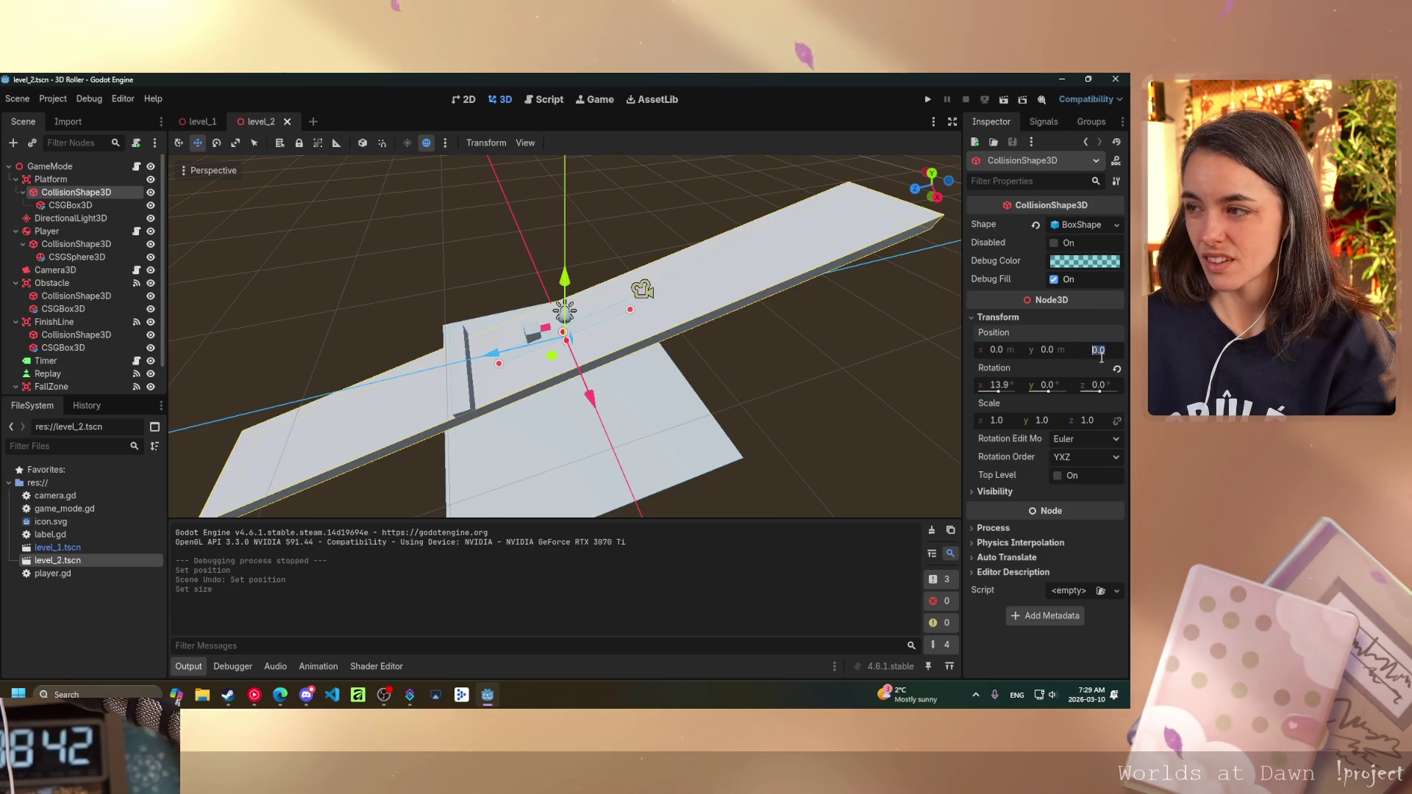
{"action": "type", "text": "50"}
{"action": "key", "text": "Return"}
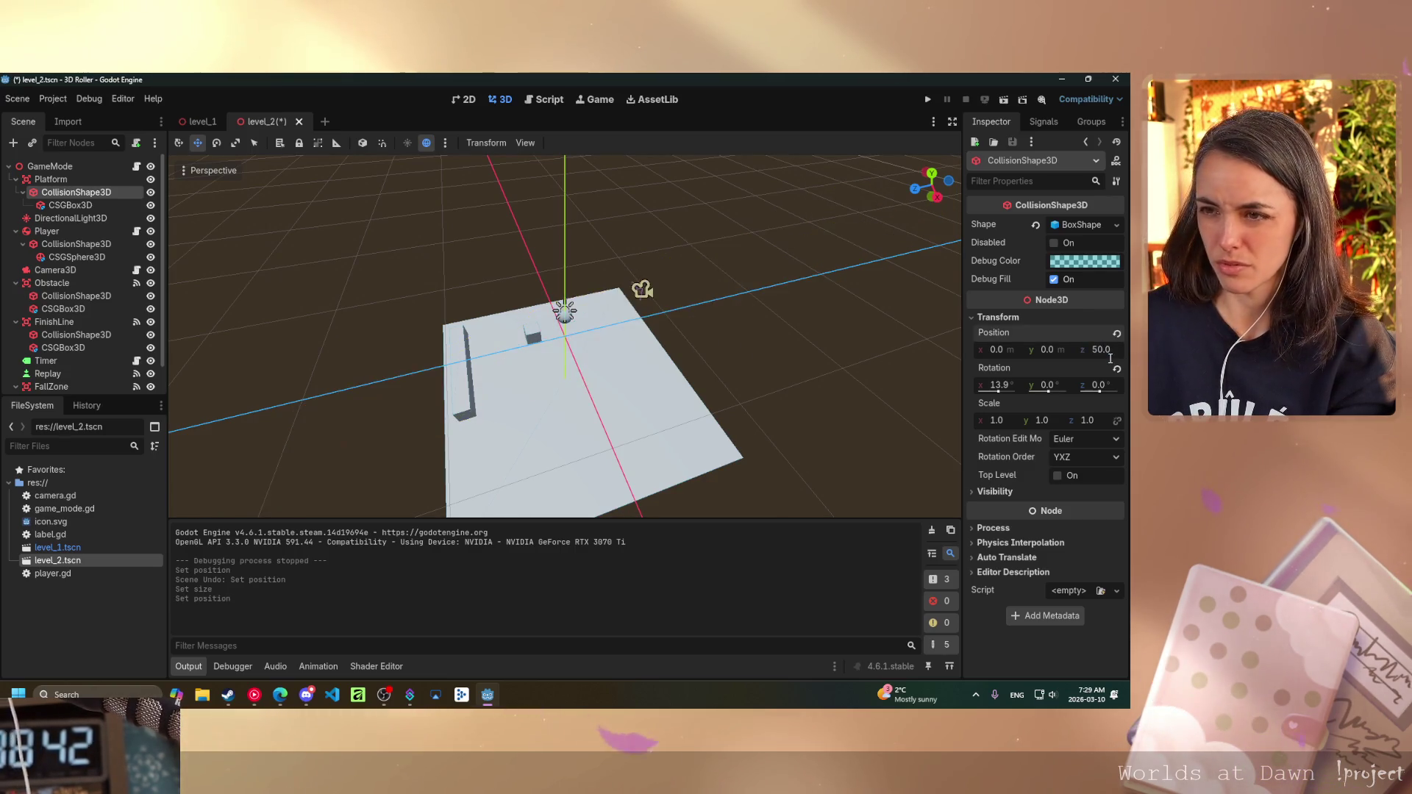
{"action": "left_click_drag", "start_coordinate": [823, 428], "coordinate": [795, 294]}
{"action": "left_click_drag", "start_coordinate": [639, 284], "coordinate": [555, 303]}
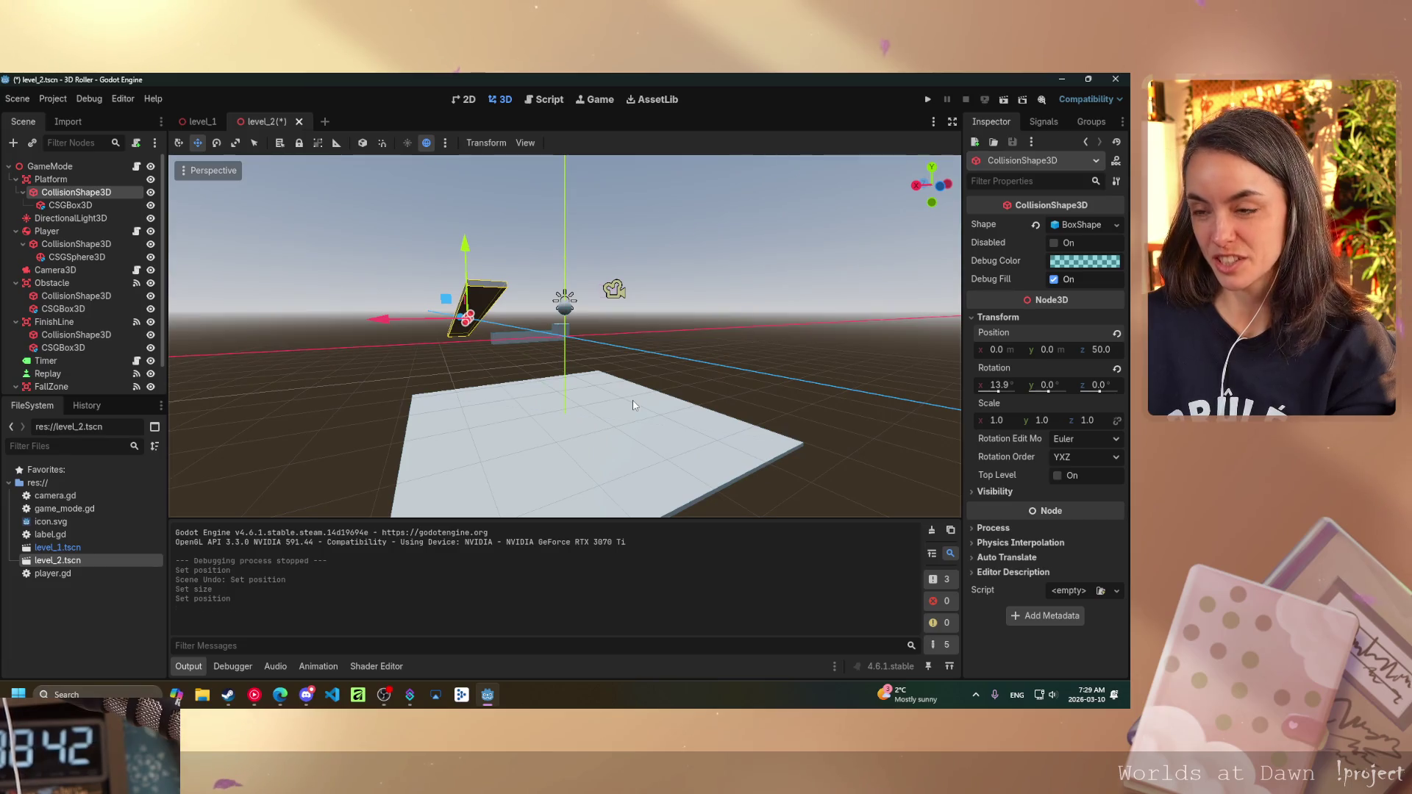
{"action": "key", "text": "ctrl+z"}
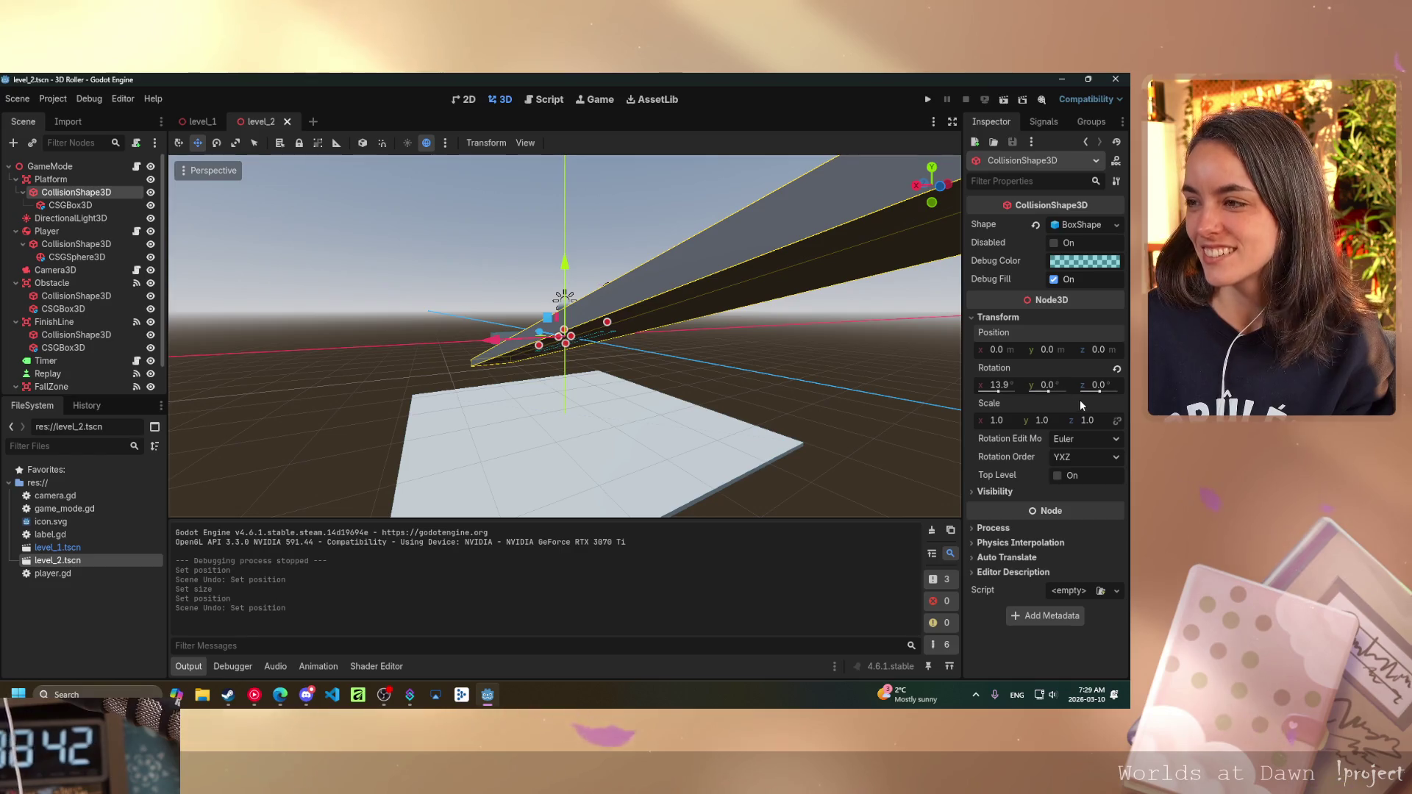
- Set the collision shape's Scale z to 50 and view it along the runway
{"action": "left_click", "coordinate": [1089, 419]}
{"action": "type", "text": "50"}
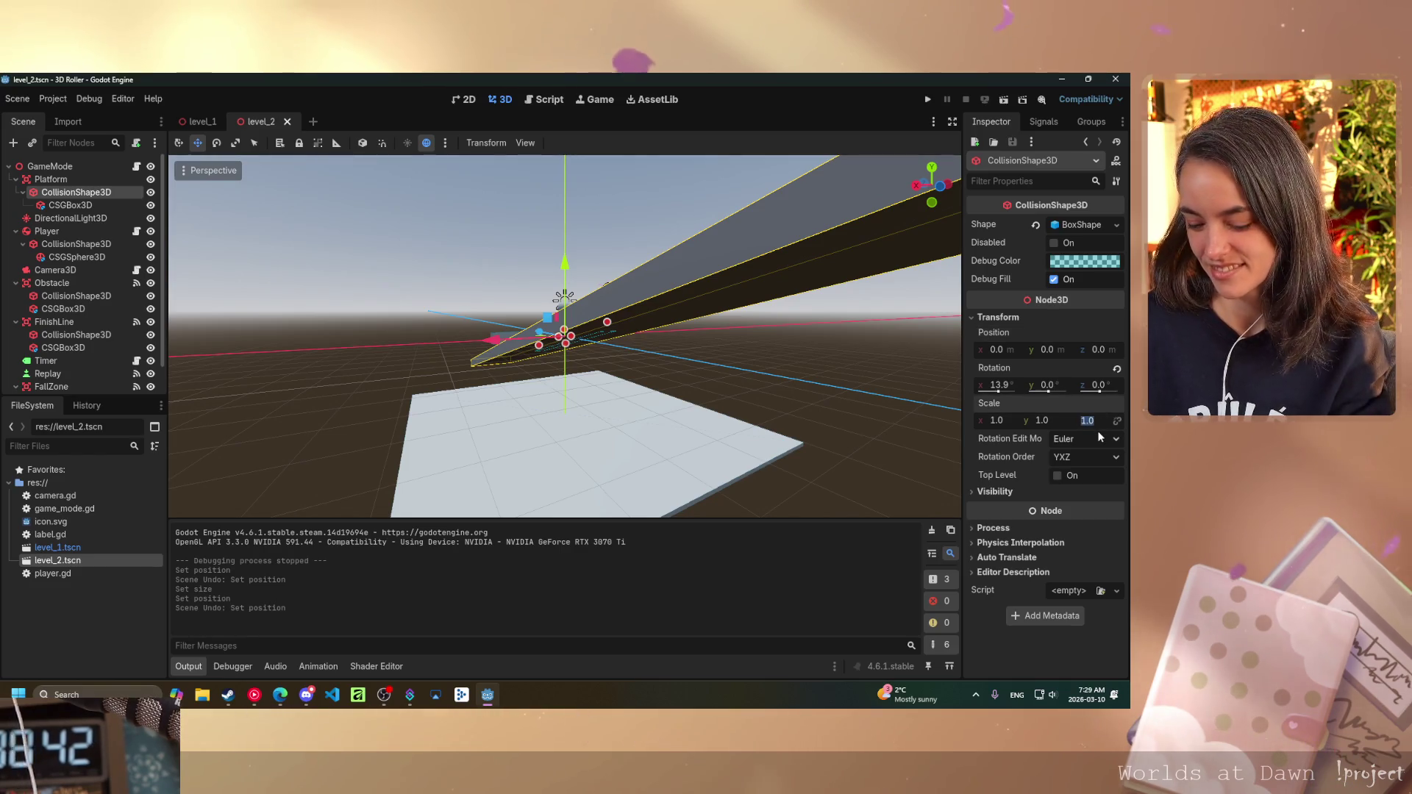
{"action": "key", "text": "Return"}
{"action": "mouse_move", "coordinate": [631, 387]}
{"action": "left_mouse_down"}
{"action": "mouse_move", "coordinate": [699, 473]}
{"action": "mouse_move", "coordinate": [578, 462]}
{"action": "left_mouse_up"}
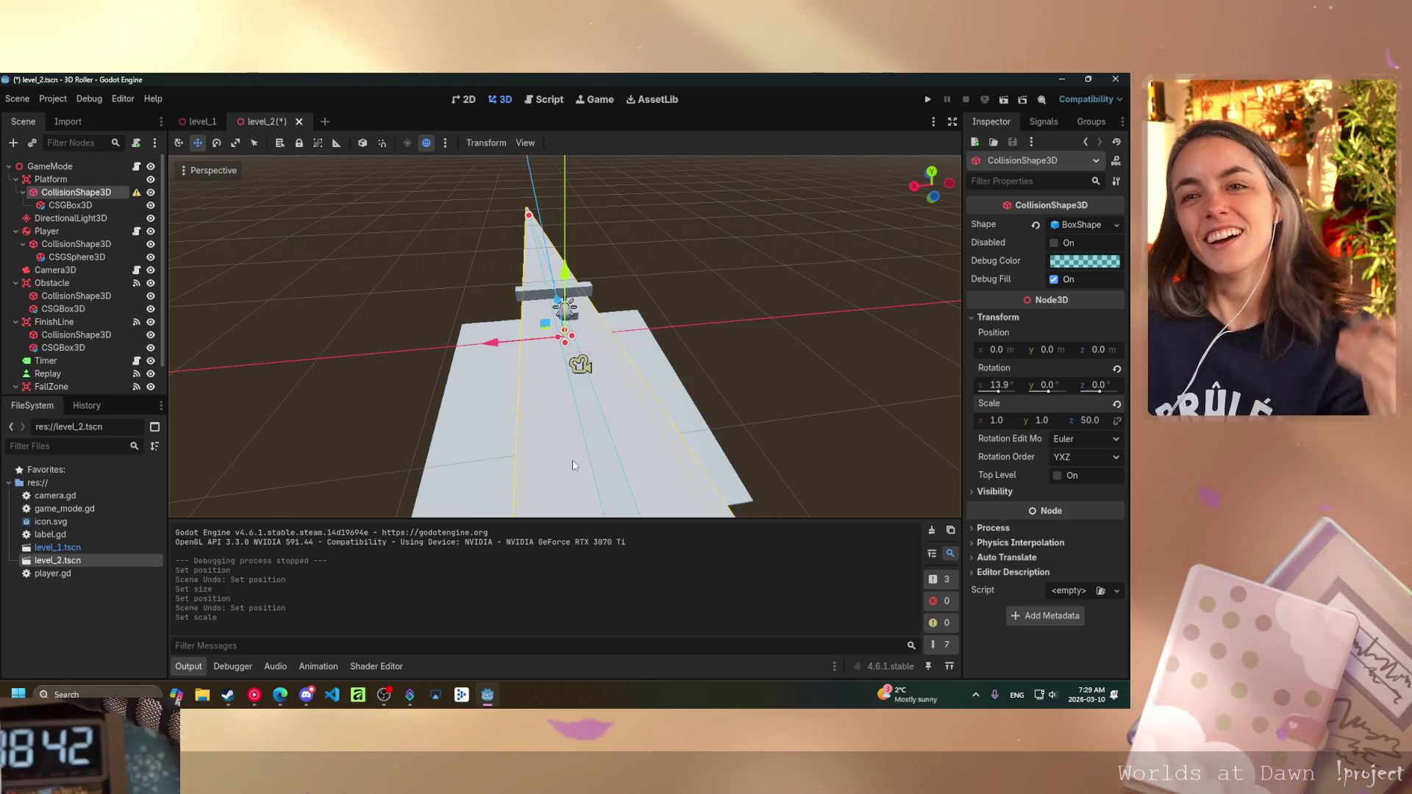
{"action": "mouse_move", "coordinate": [699, 311]}
{"action": "left_mouse_down"}
{"action": "mouse_move", "coordinate": [684, 325]}
{"action": "mouse_move", "coordinate": [612, 274]}
{"action": "mouse_move", "coordinate": [324, 247]}
{"action": "mouse_move", "coordinate": [317, 270]}
{"action": "left_mouse_up"}
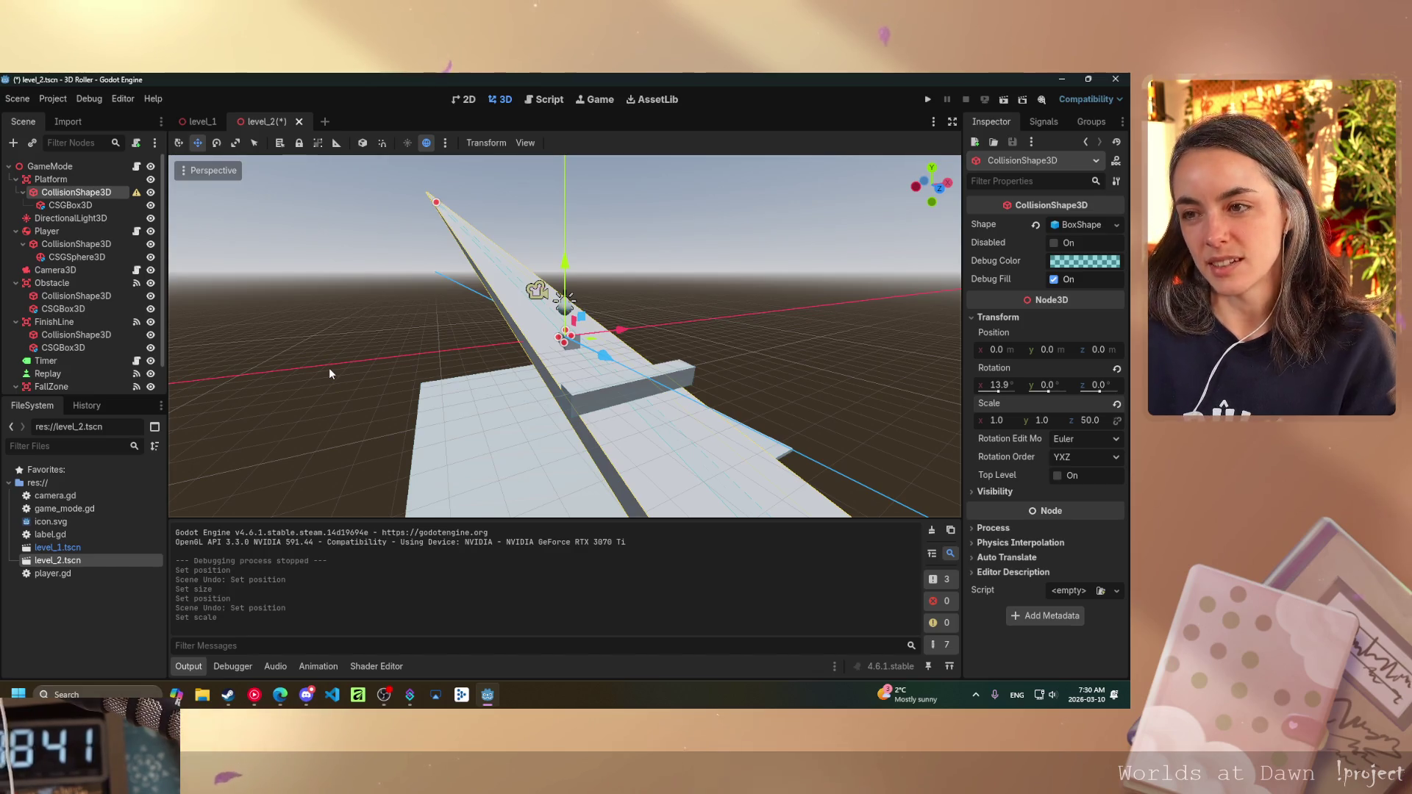
- Undo the collision shape's z scale back to 1, then reselect the CSGBox3D and collision shape
{"action": "key", "text": "ctrl+z"}
{"action": "mouse_move", "coordinate": [459, 331]}
{"action": "left_mouse_down"}
{"action": "mouse_move", "coordinate": [589, 400]}
{"action": "mouse_move", "coordinate": [497, 403]}
{"action": "mouse_move", "coordinate": [447, 331]}
{"action": "mouse_move", "coordinate": [406, 377]}
{"action": "left_mouse_up"}
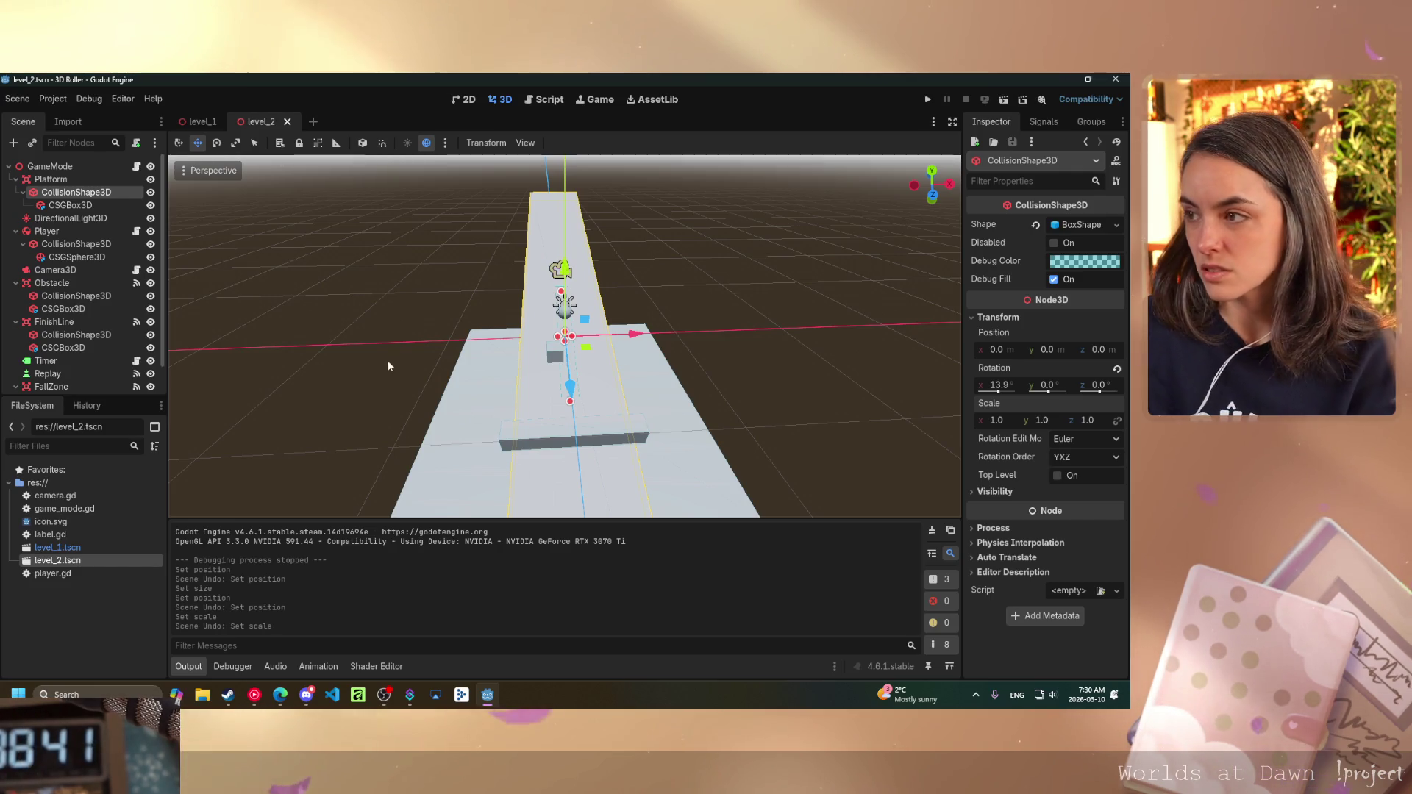
{"action": "left_click", "coordinate": [66, 206]}
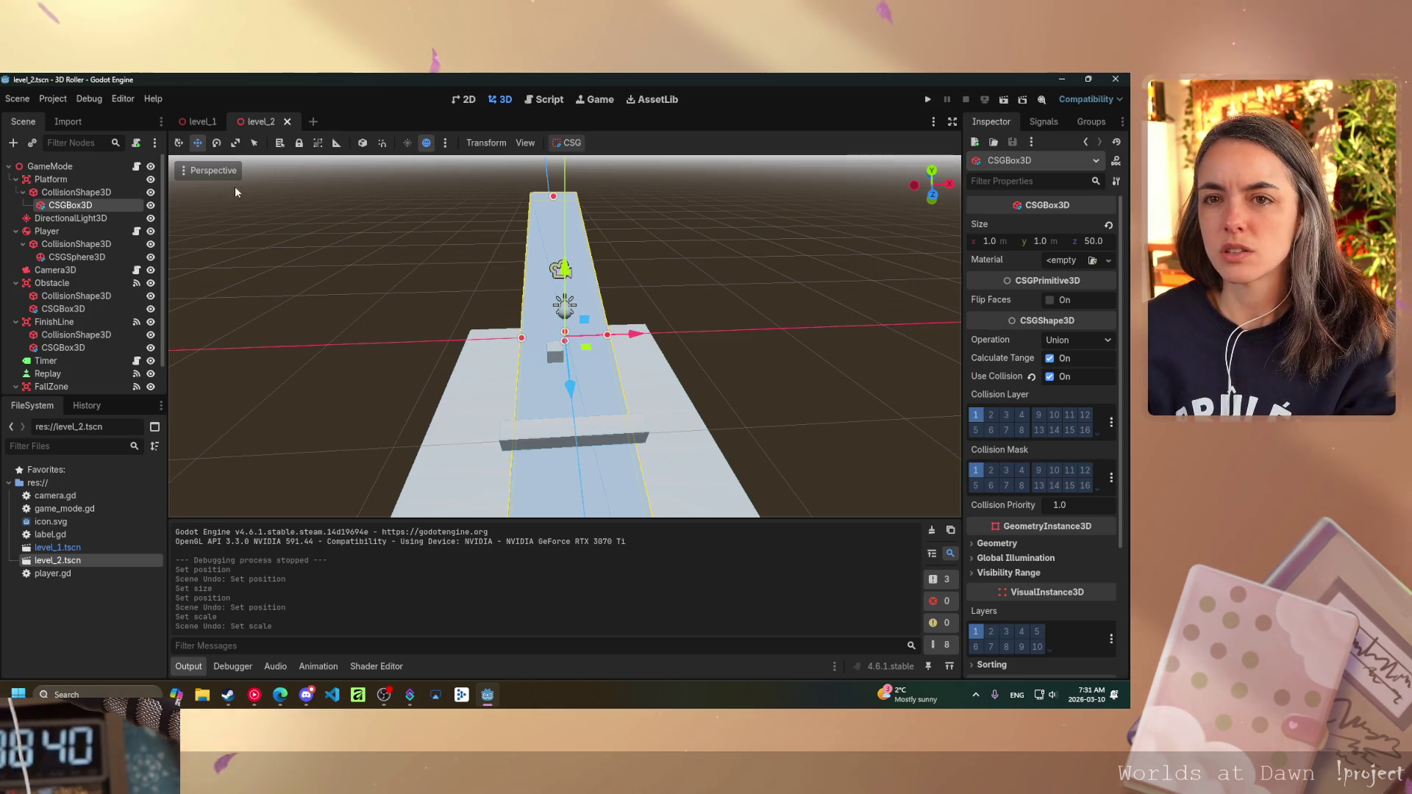
{"action": "left_click", "coordinate": [84, 195]}
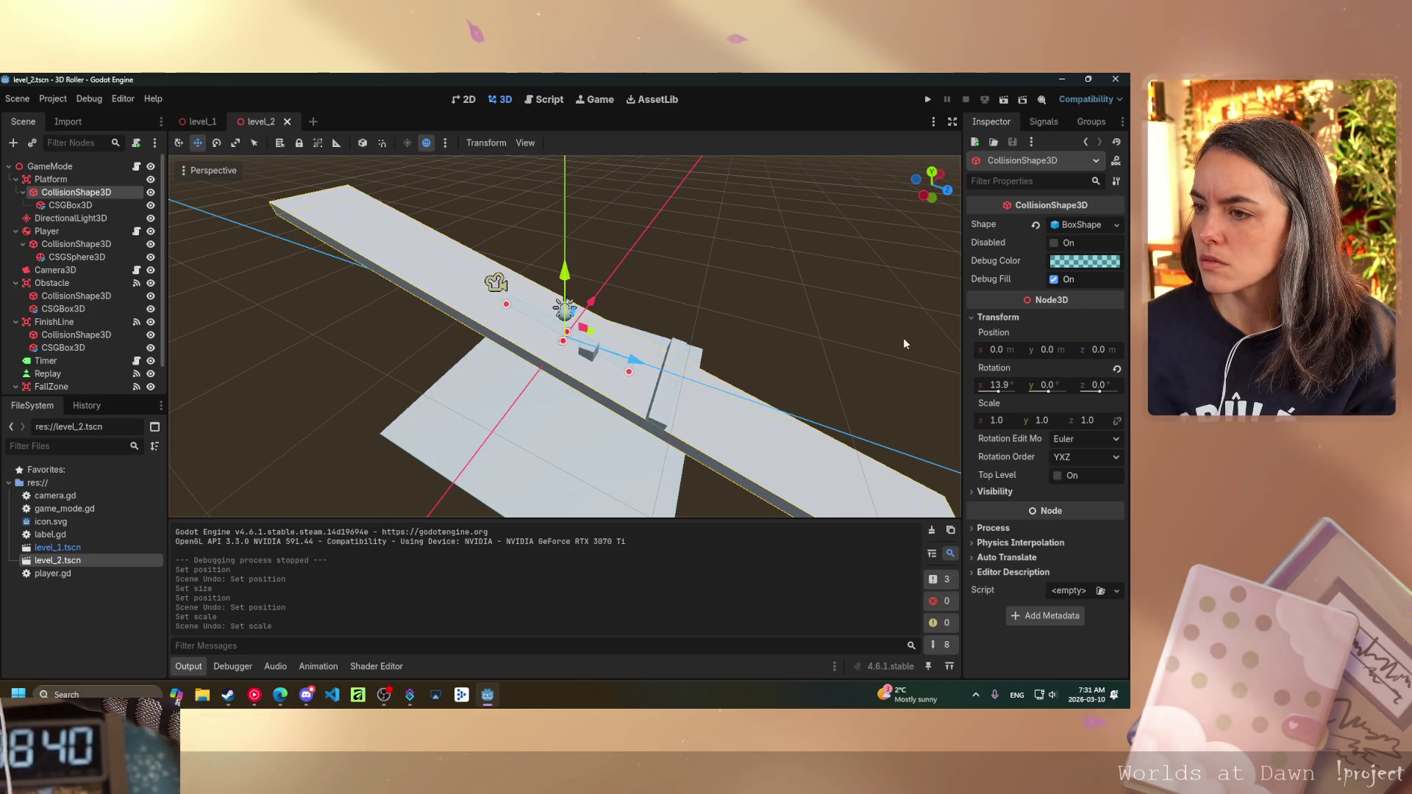
- Set the collision shape's x scale to 5 and the CSGBox3D's z size to 1
{"action": "left_click", "coordinate": [996, 420]}
{"action": "type", "text": "5"}
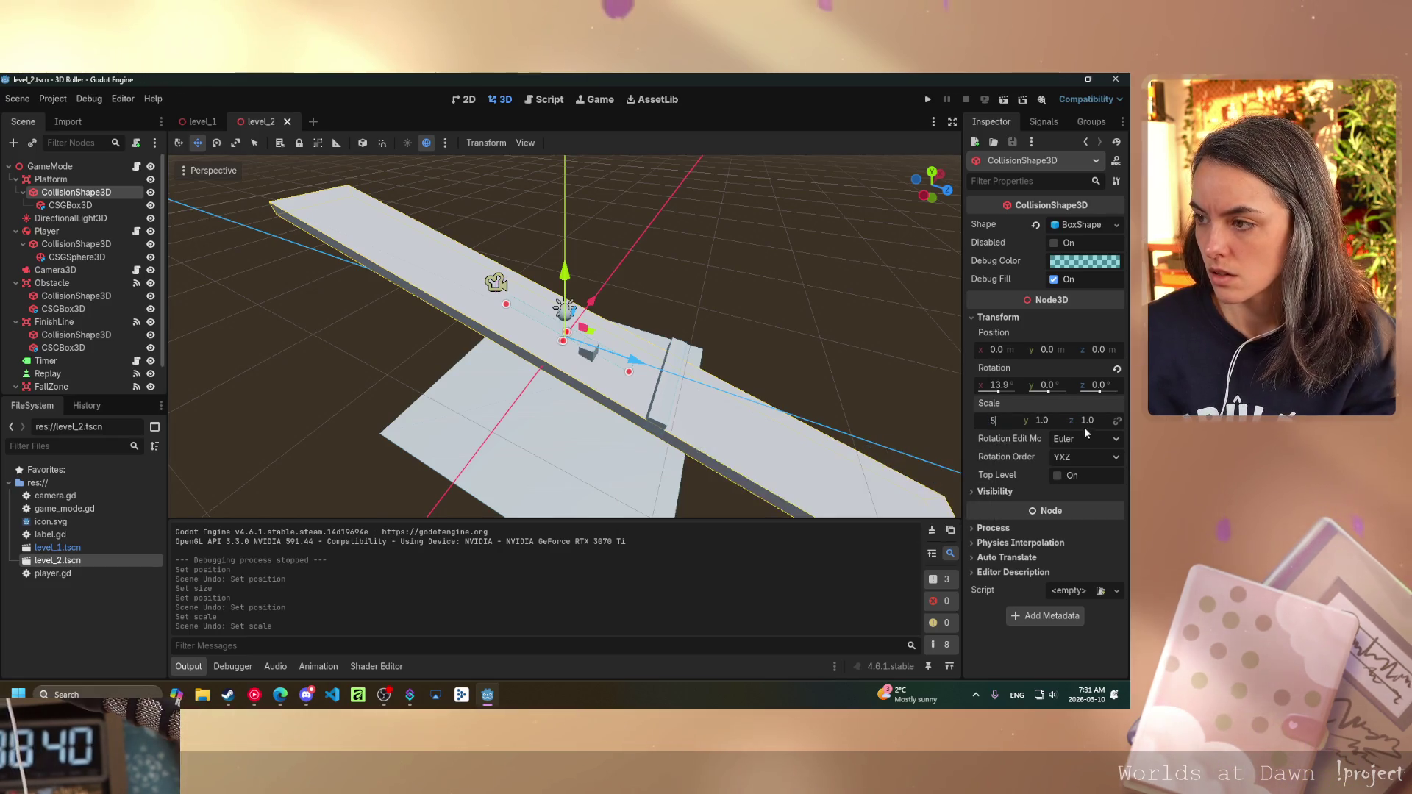
{"action": "key", "text": "Tab"}
{"action": "key", "text": "Tab"}
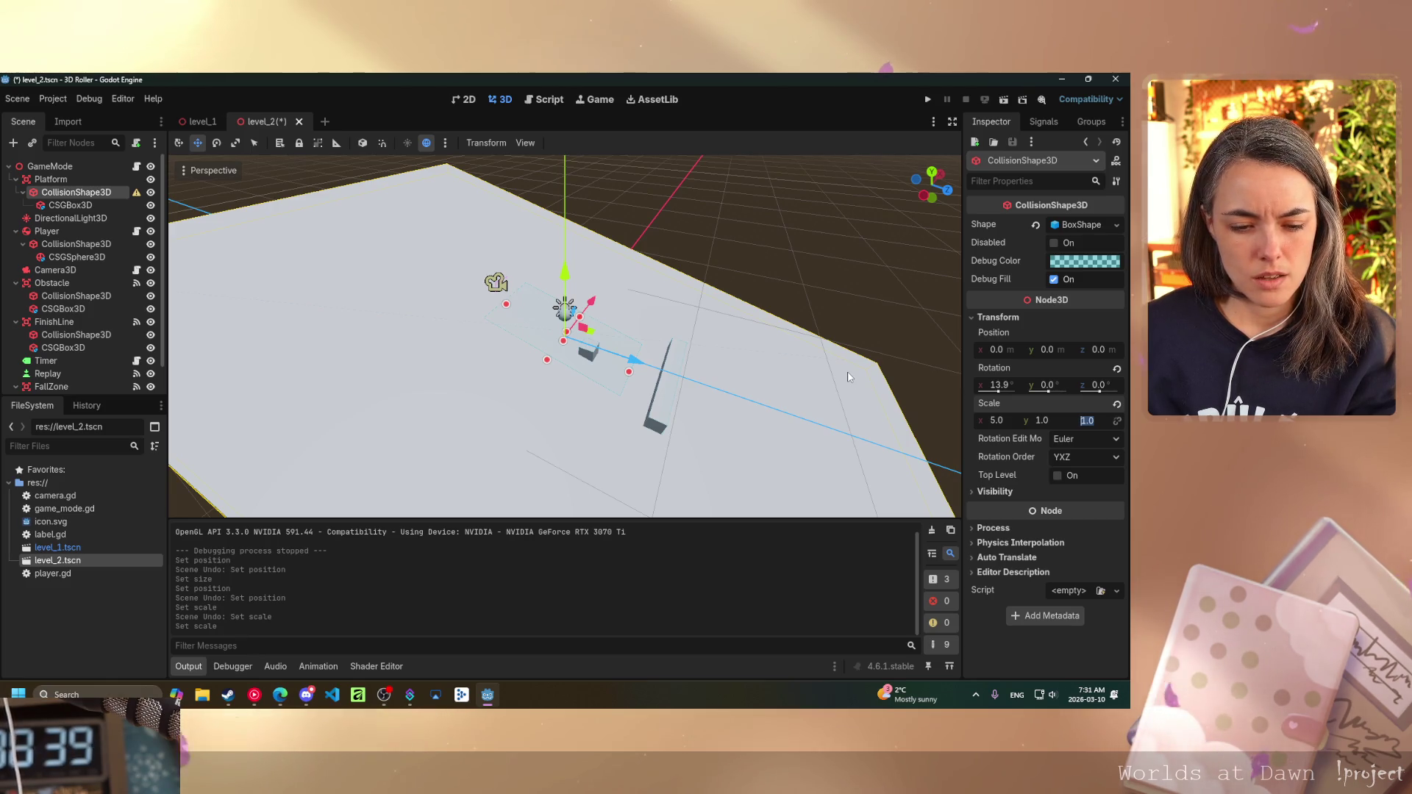
{"action": "left_click", "coordinate": [81, 205]}
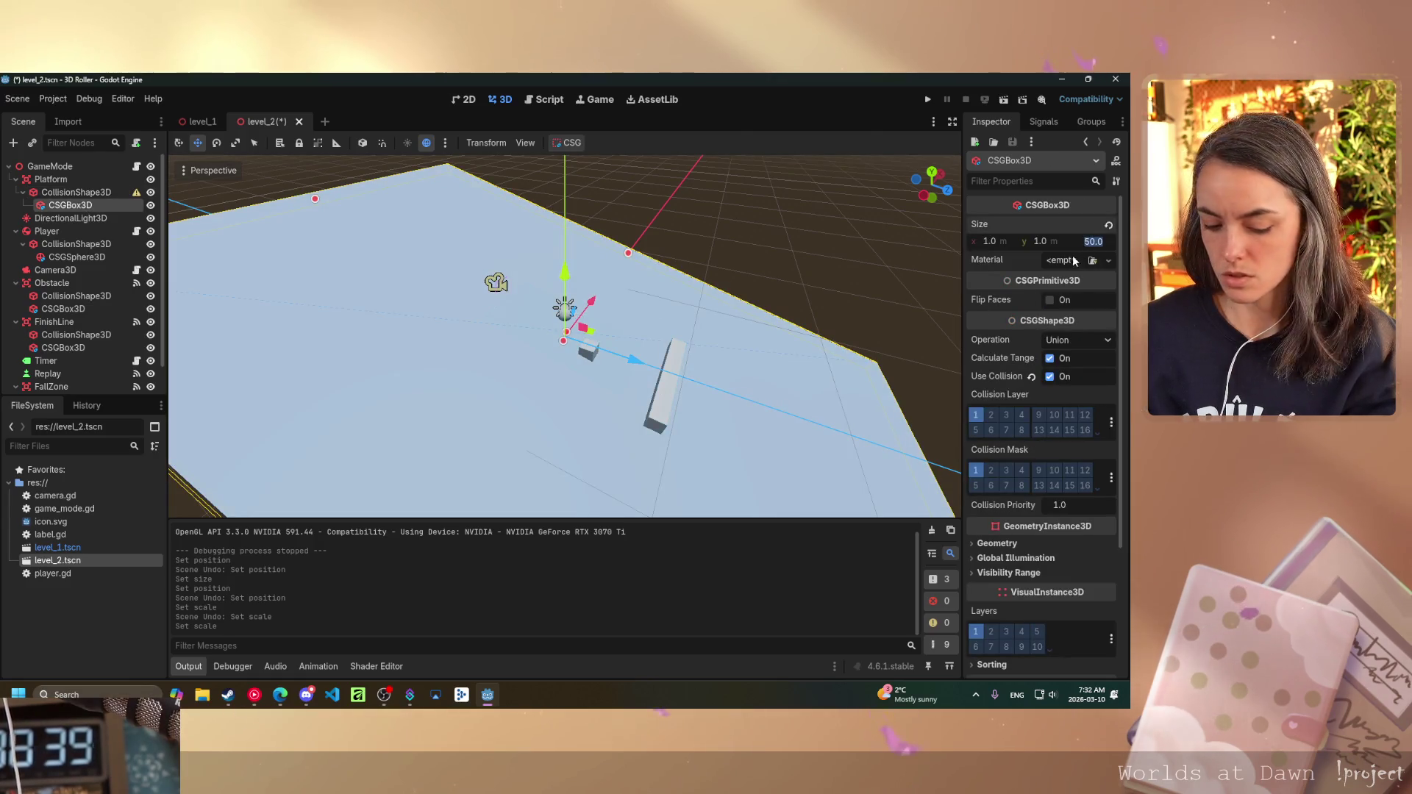
{"action": "type", "text": "1"}
{"action": "key", "text": "Return"}
- Stretch the collision shape to 50 on z and show its non-uniform scale warning
{"action": "mouse_move", "coordinate": [765, 294]}
{"action": "left_mouse_down"}
{"action": "mouse_move", "coordinate": [705, 300]}
{"action": "mouse_move", "coordinate": [588, 240]}
{"action": "mouse_move", "coordinate": [630, 293]}
{"action": "mouse_move", "coordinate": [576, 341]}
{"action": "left_mouse_up"}
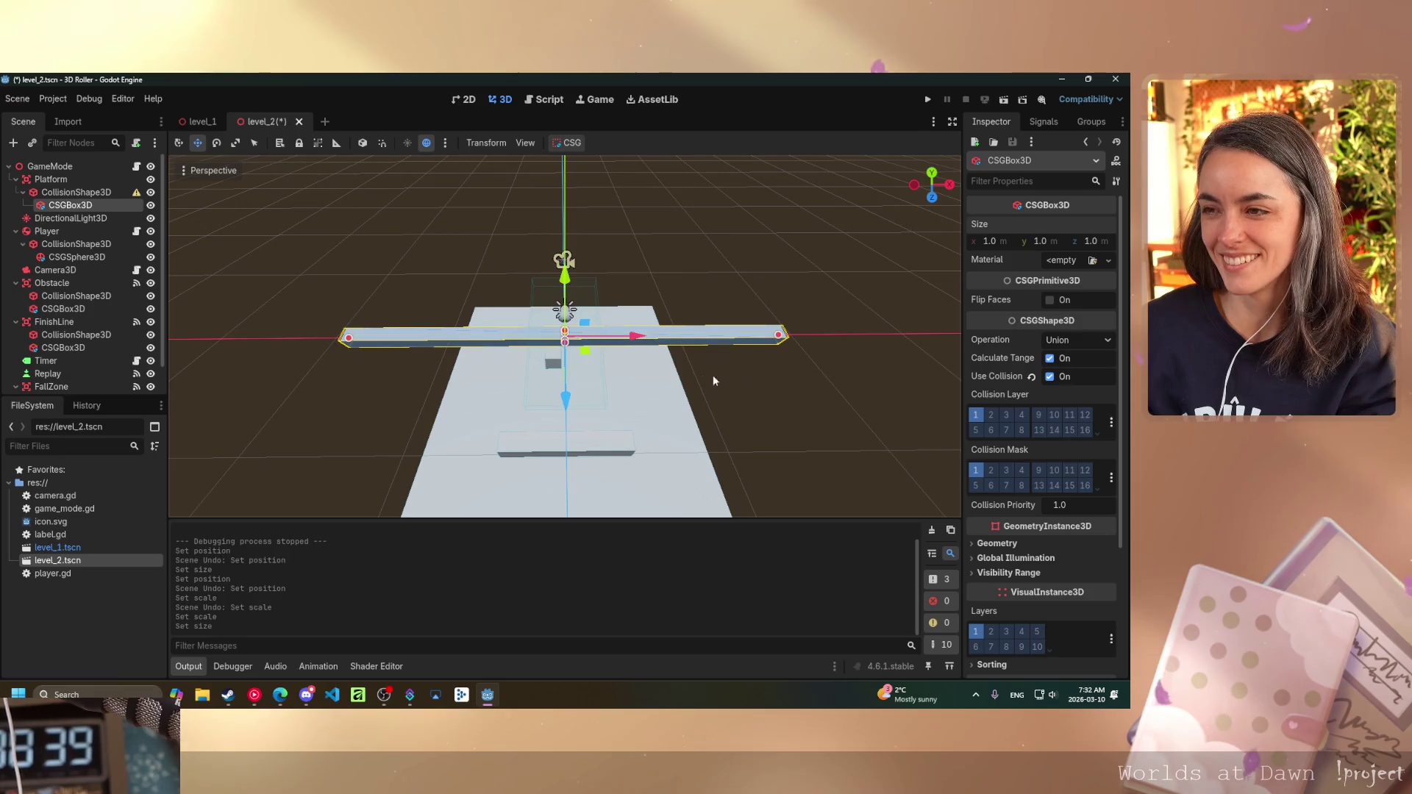
{"action": "left_click", "coordinate": [76, 192]}
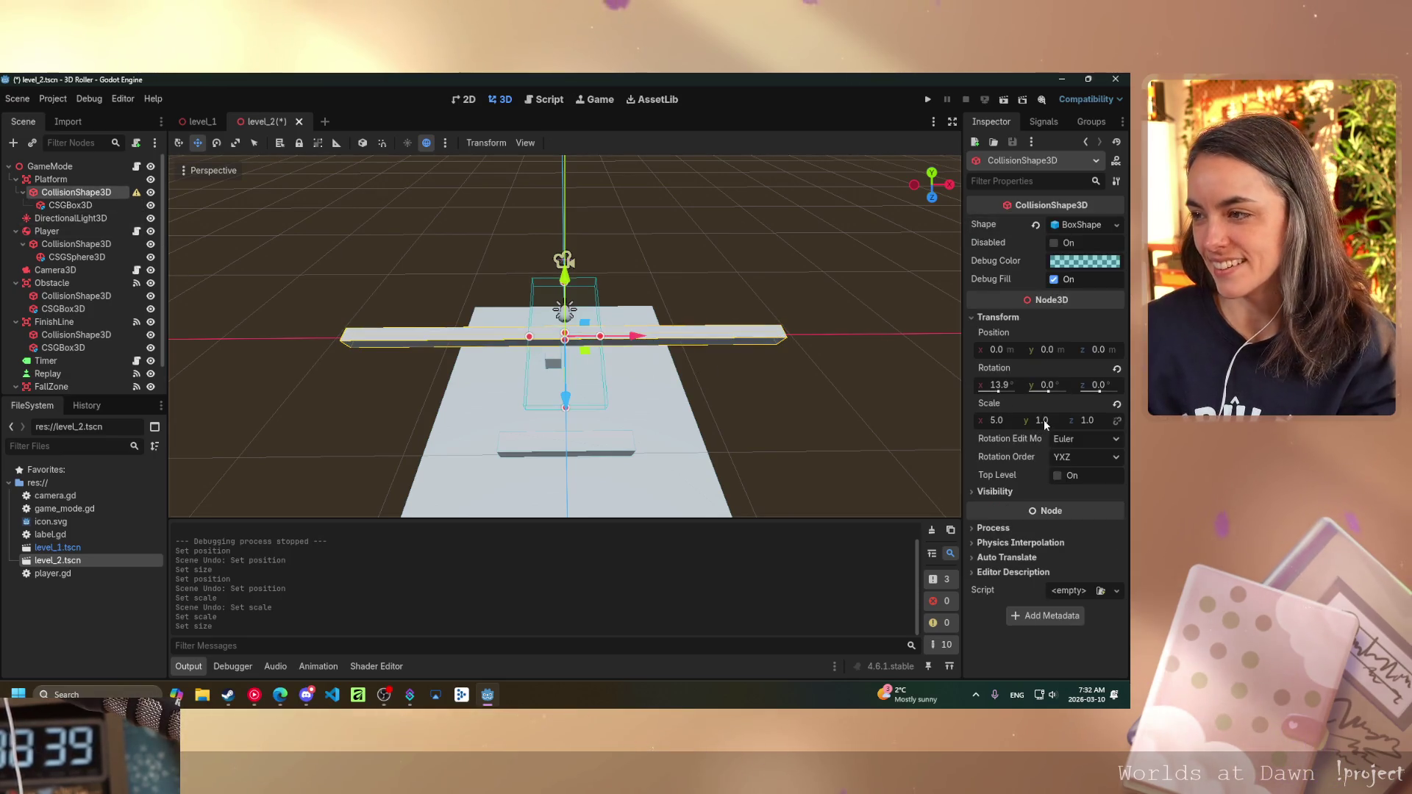
{"action": "left_click", "coordinate": [1084, 421]}
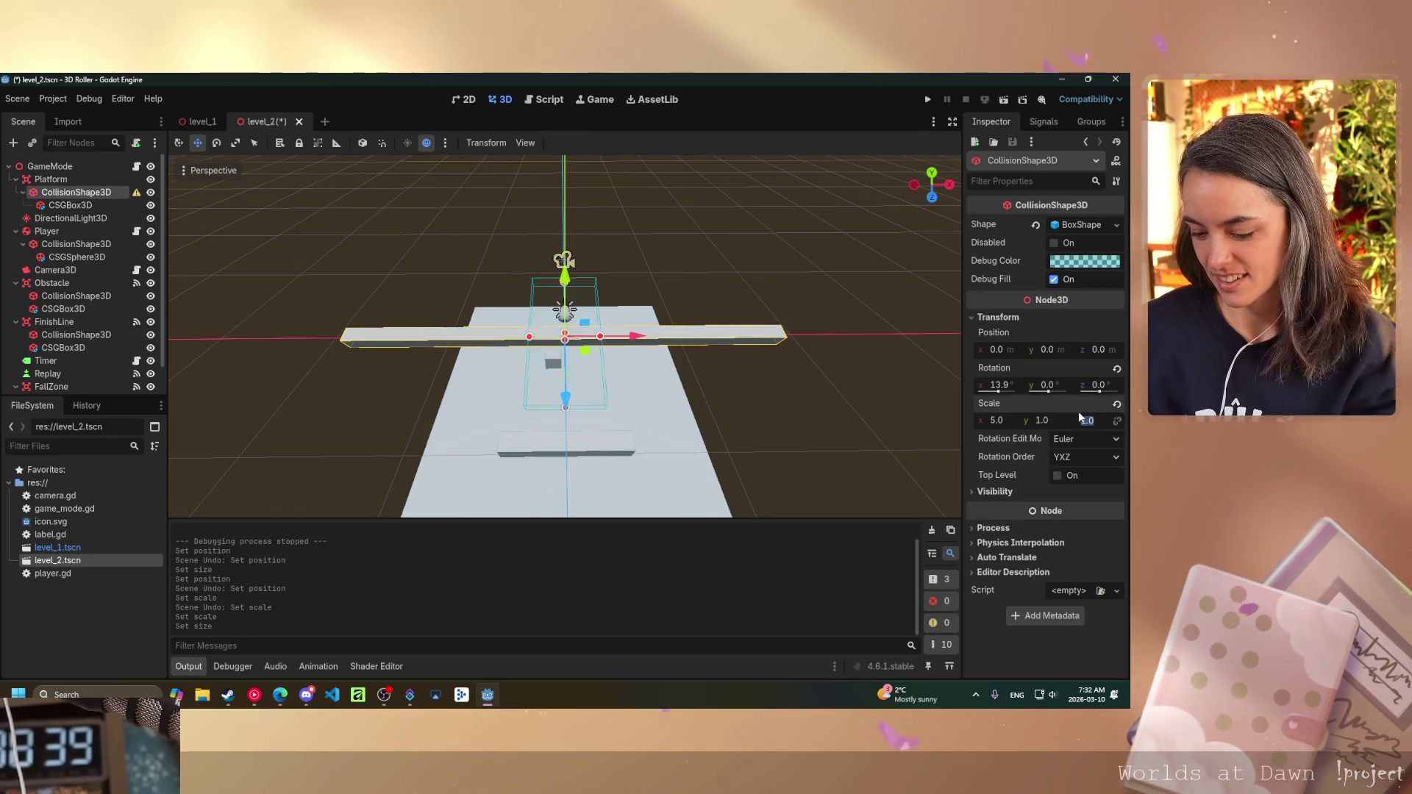
{"action": "type", "text": "50"}
{"action": "key", "text": "Return"}
{"action": "mouse_move", "coordinate": [802, 346]}
{"action": "left_mouse_down"}
{"action": "mouse_move", "coordinate": [594, 258]}
{"action": "mouse_move", "coordinate": [491, 328]}
{"action": "left_mouse_up"}
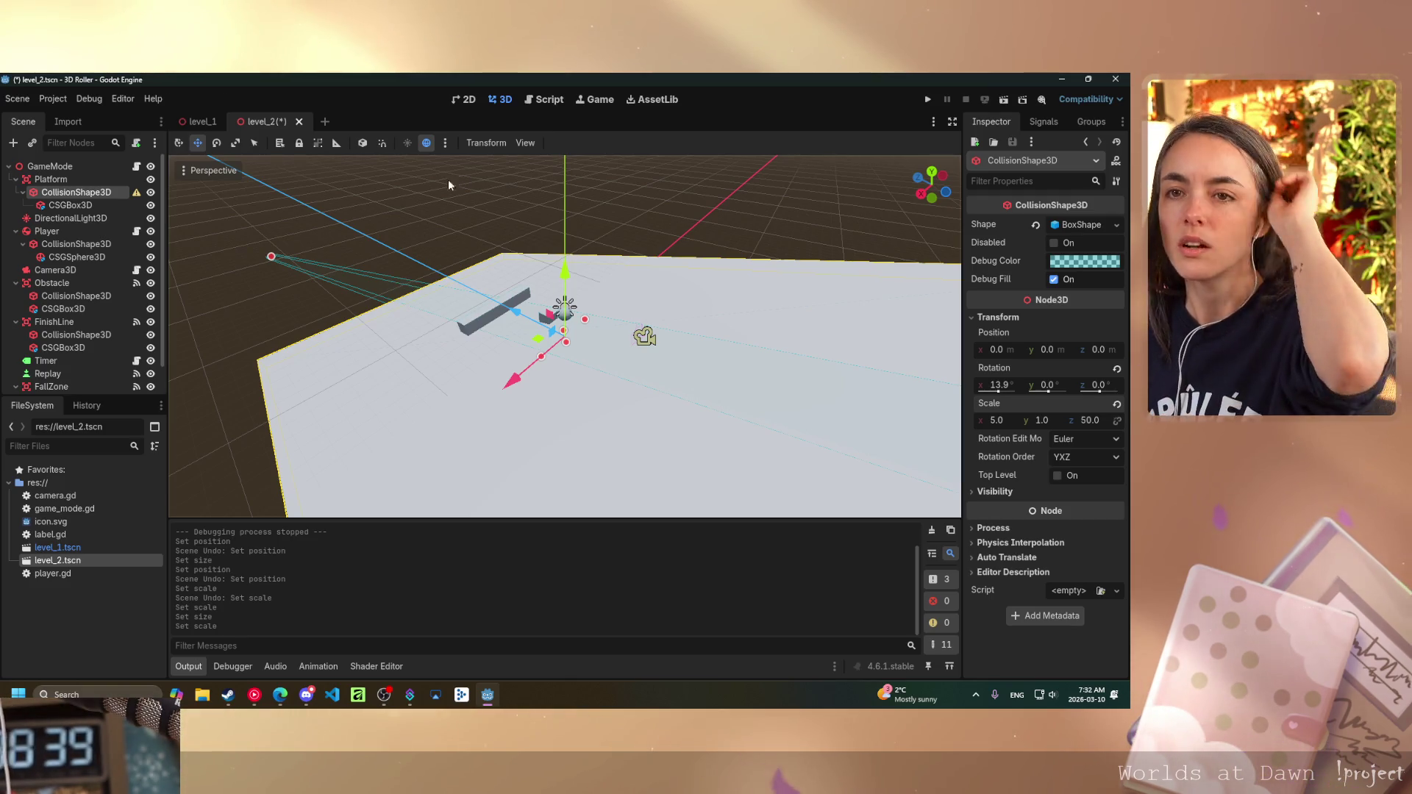
{"action": "left_click", "coordinate": [136, 194]}
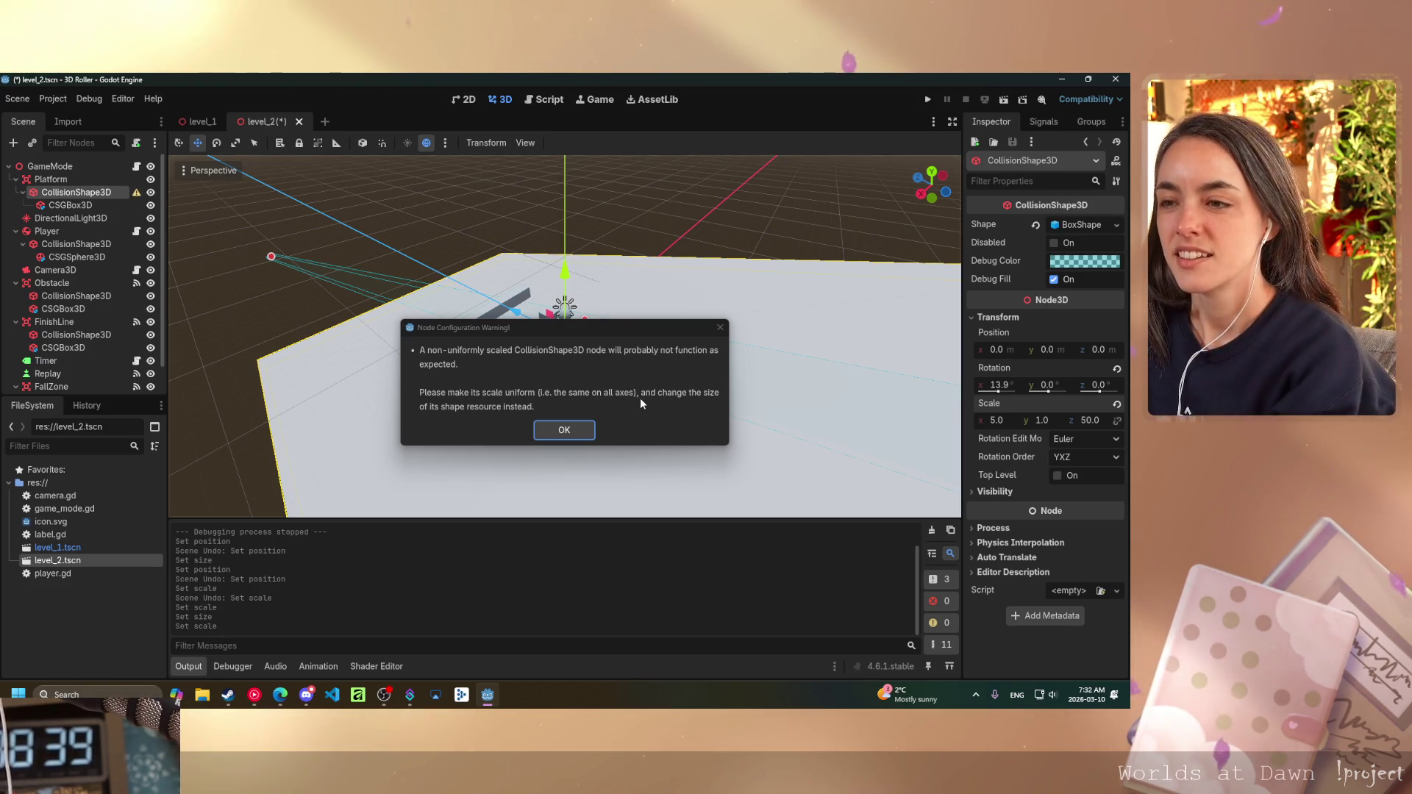
- Dismiss the warning and reset the collision shape's z and x scale to 1.0
{"action": "left_click", "coordinate": [564, 430]}
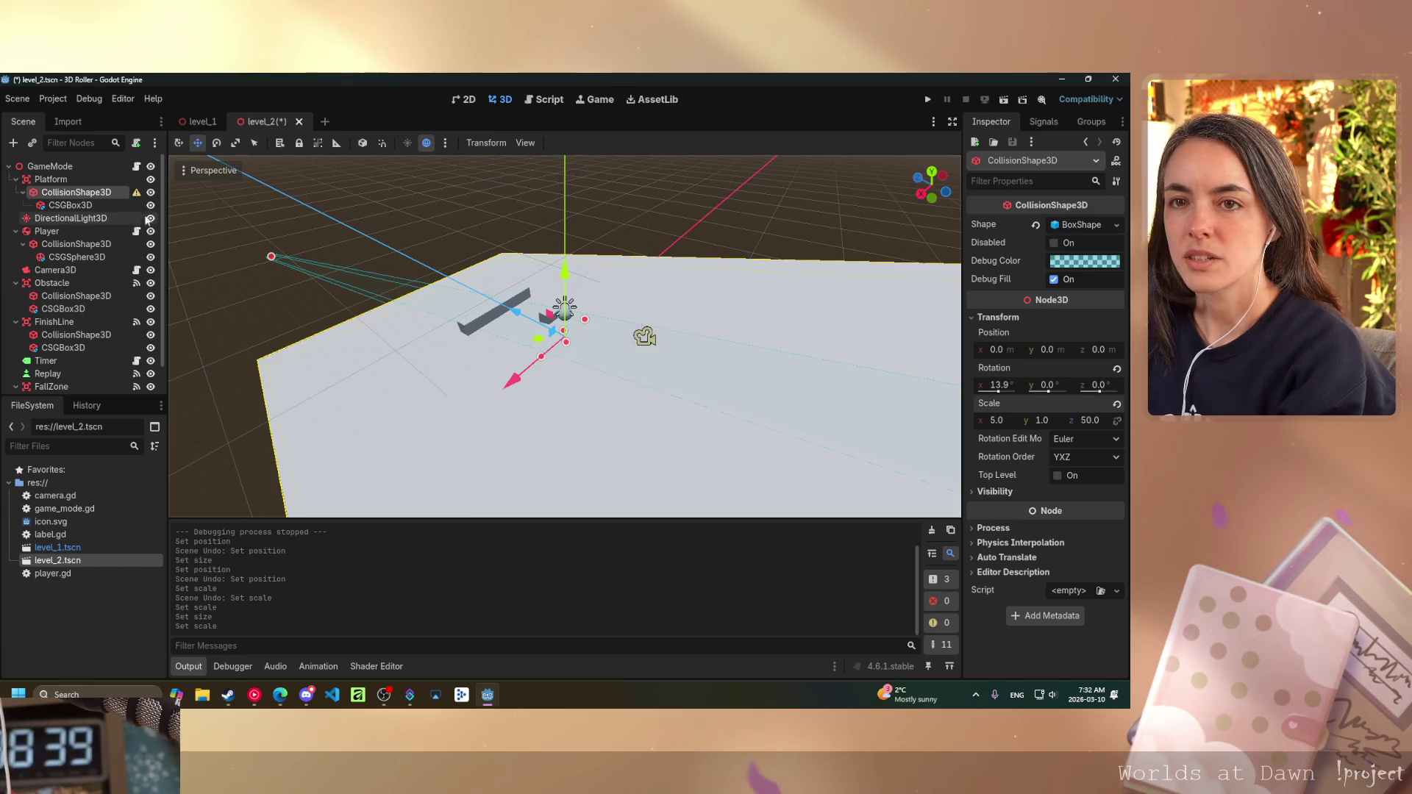
{"action": "left_click", "coordinate": [1087, 422]}
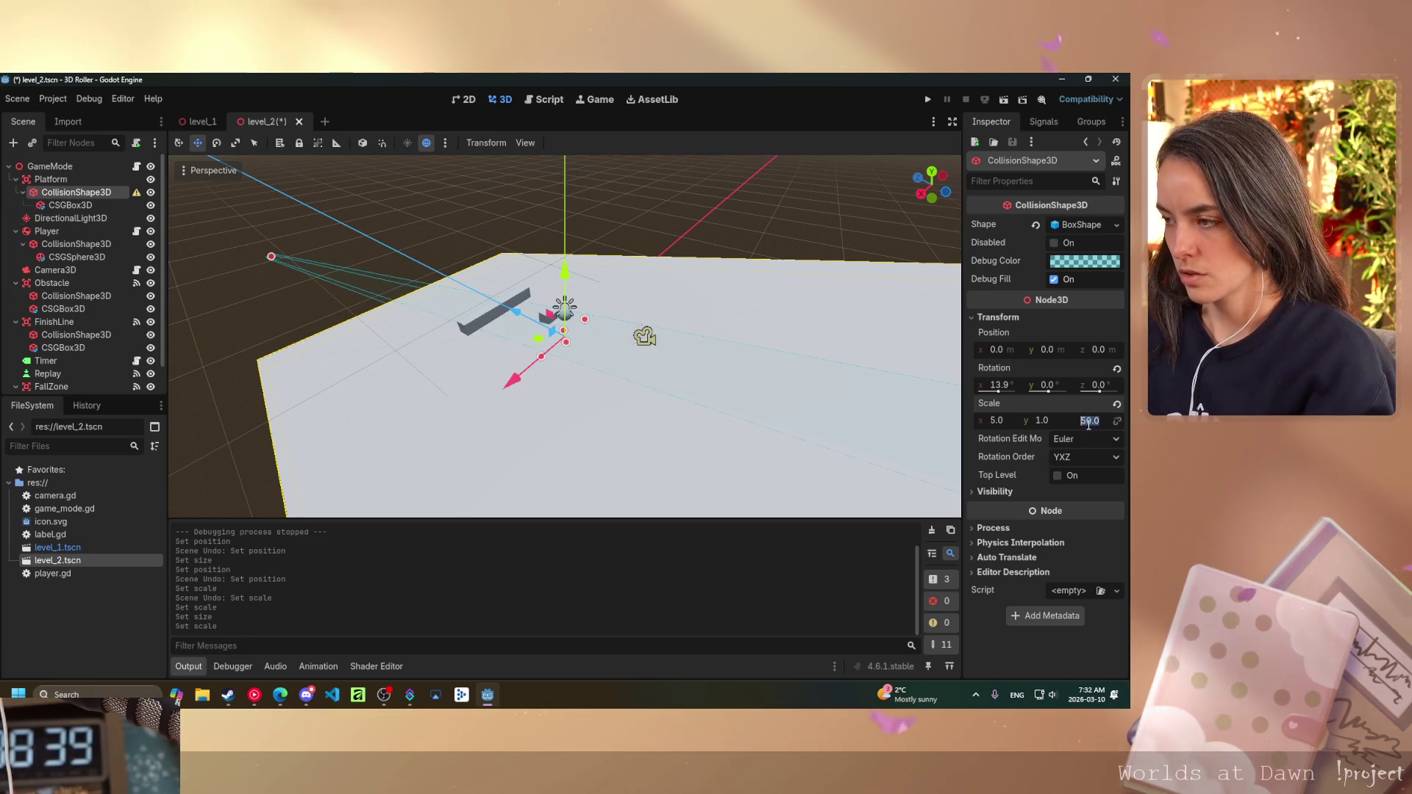
{"action": "type", "text": "1"}
{"action": "key", "text": "Return"}
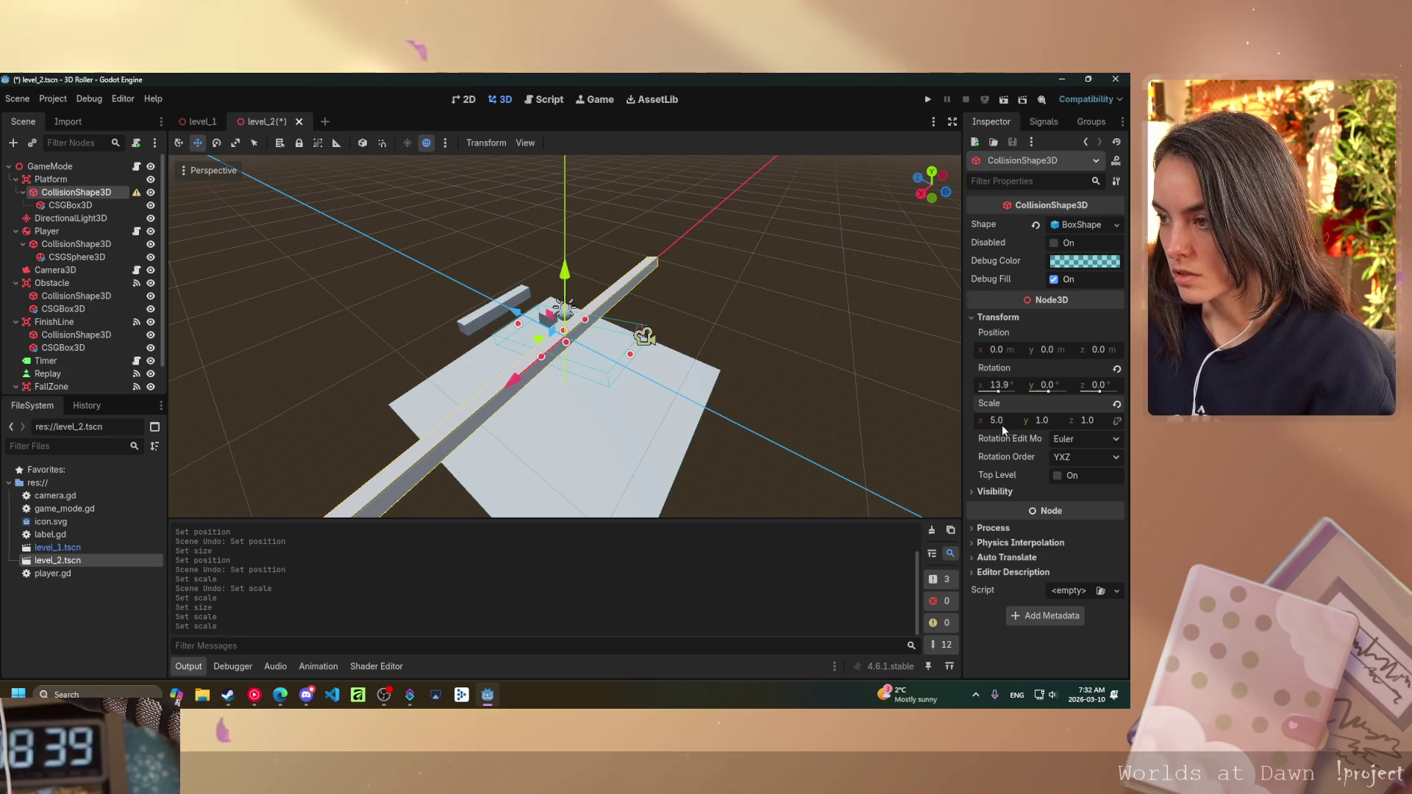
{"action": "left_click", "coordinate": [1004, 424]}
{"action": "type", "text": "1"}
{"action": "key", "text": "Return"}
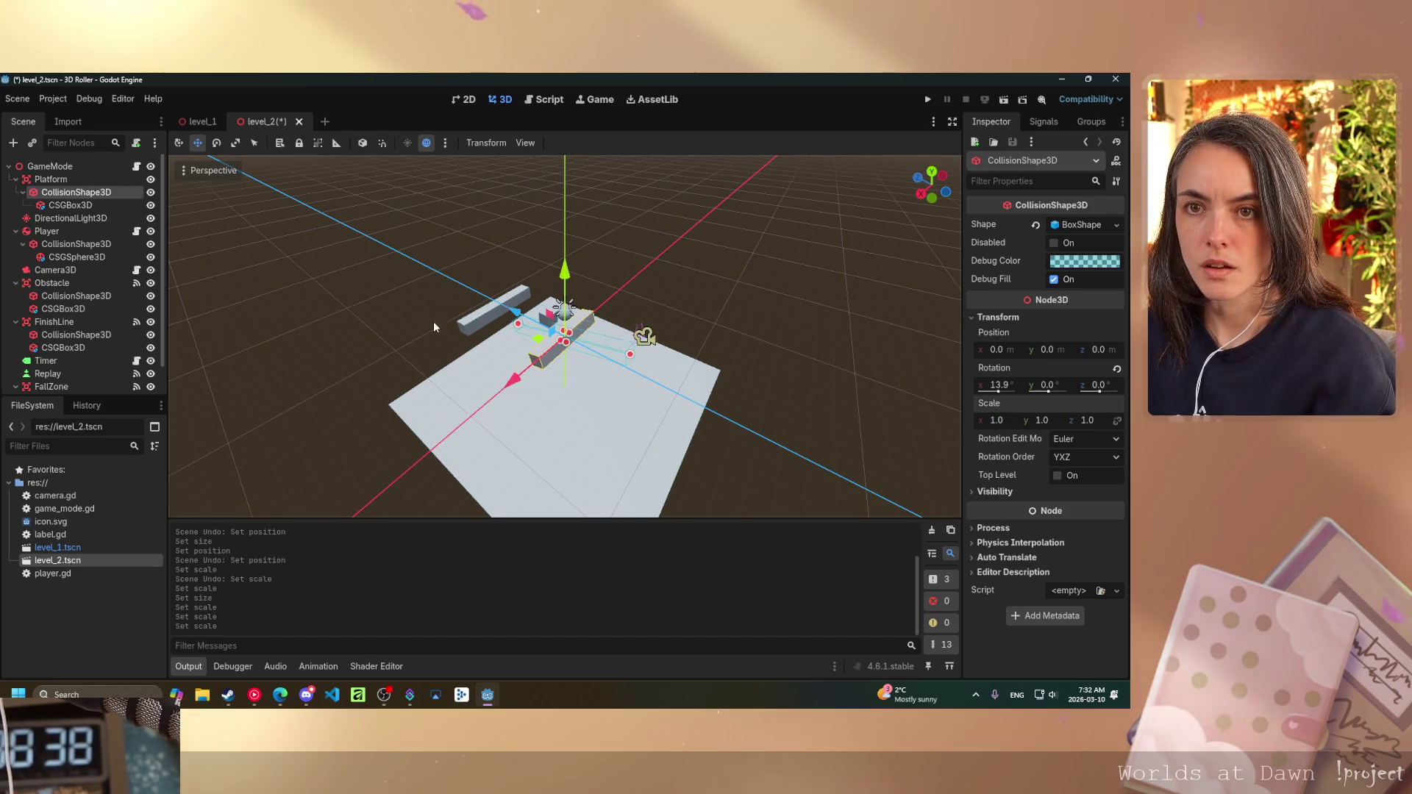
{"action": "left_click", "coordinate": [96, 206]}
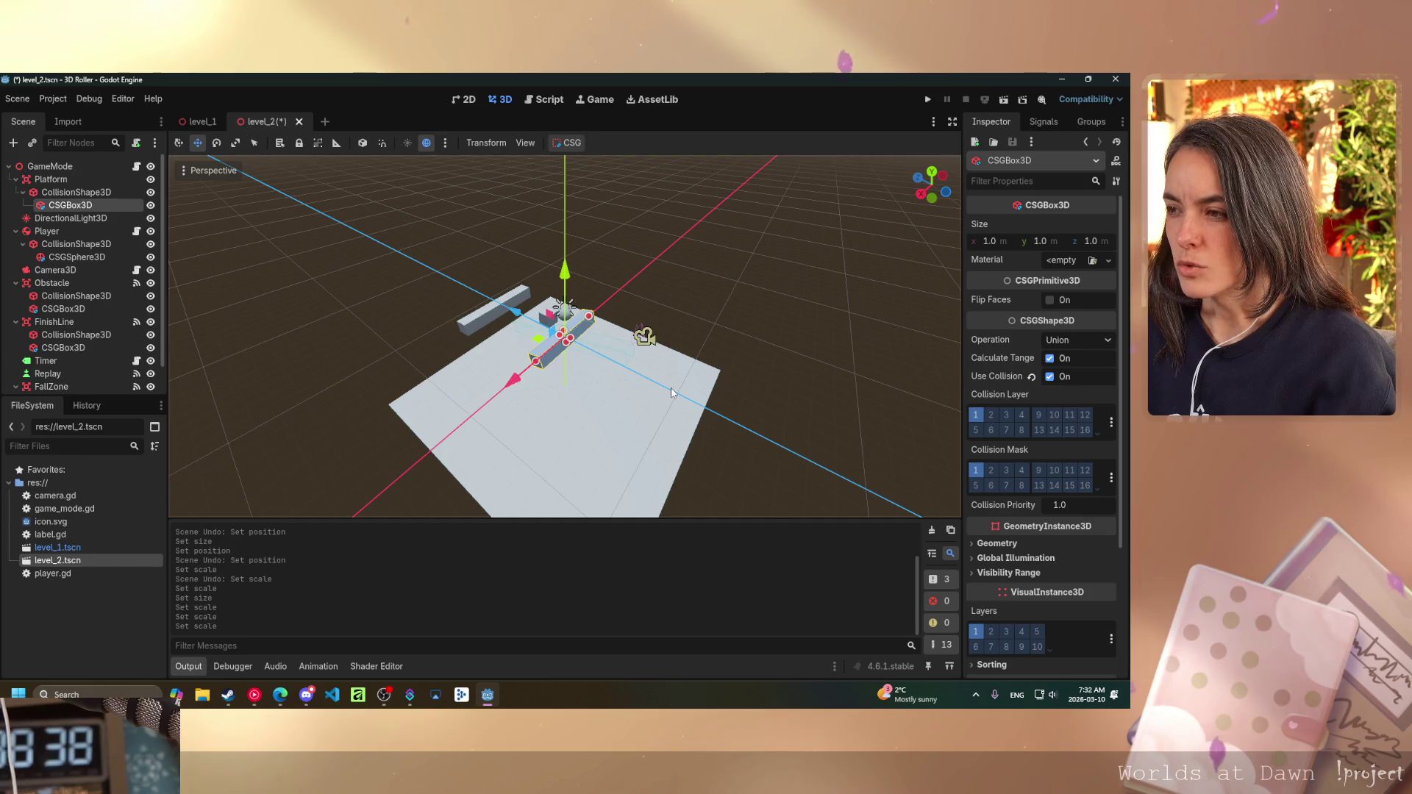
{"action": "mouse_move", "coordinate": [670, 393]}
{"action": "left_mouse_down"}
{"action": "mouse_move", "coordinate": [582, 438]}
{"action": "mouse_move", "coordinate": [461, 402]}
{"action": "mouse_move", "coordinate": [508, 401]}
{"action": "left_mouse_up"}
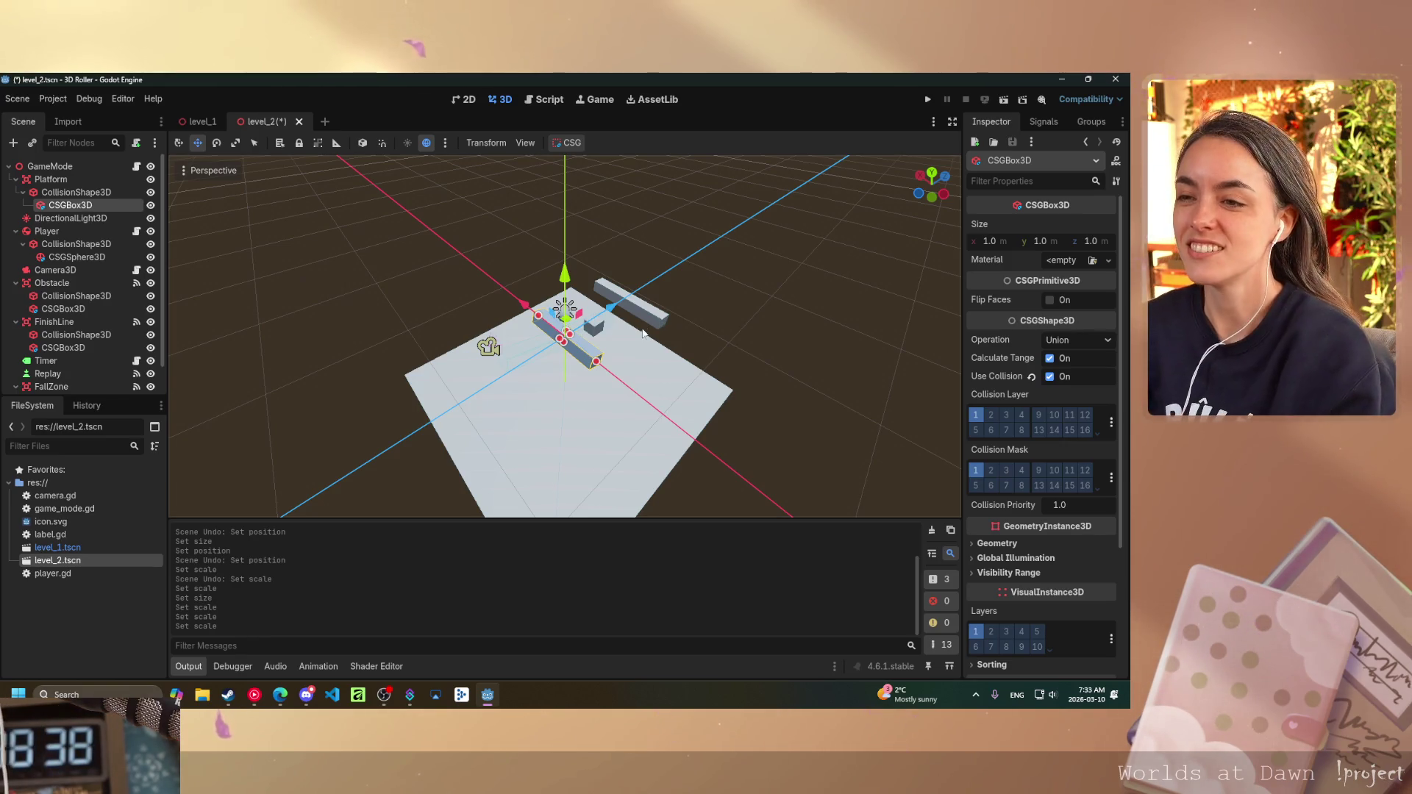
{"action": "scroll", "coordinate": [644, 330], "scroll_direction": "up", "scroll_amount": 5}
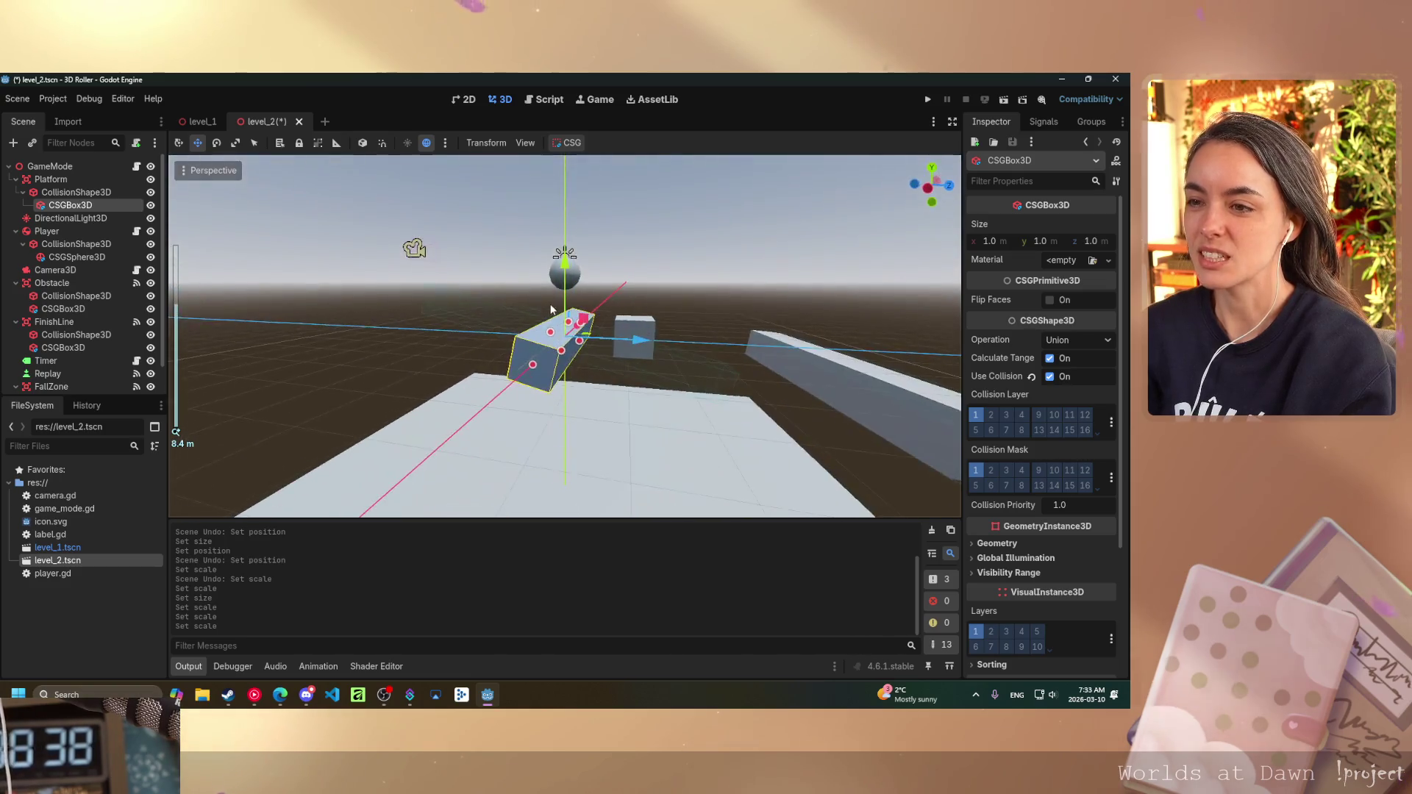
{"action": "left_click_drag", "start_coordinate": [551, 309], "coordinate": [442, 364]}
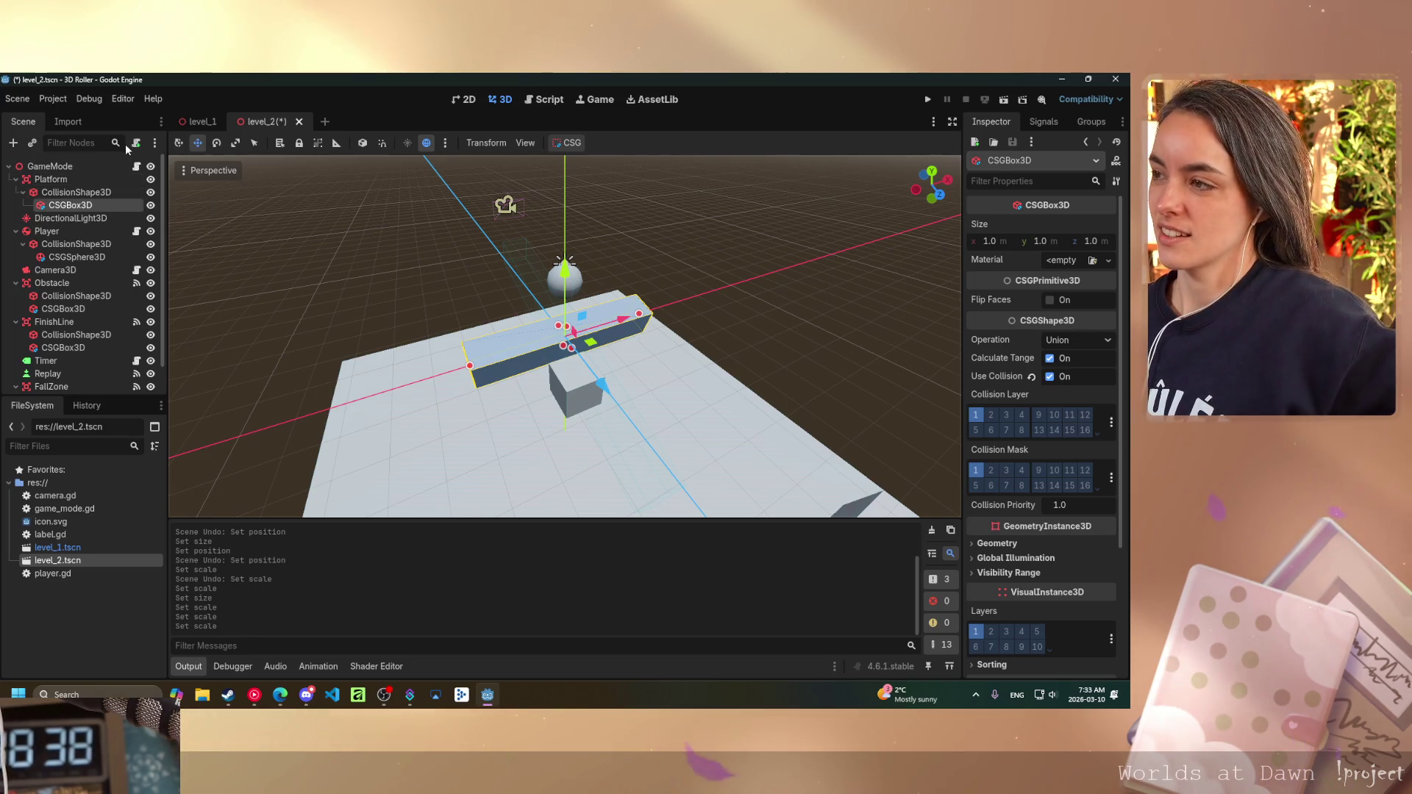
{"action": "left_click", "coordinate": [94, 193]}
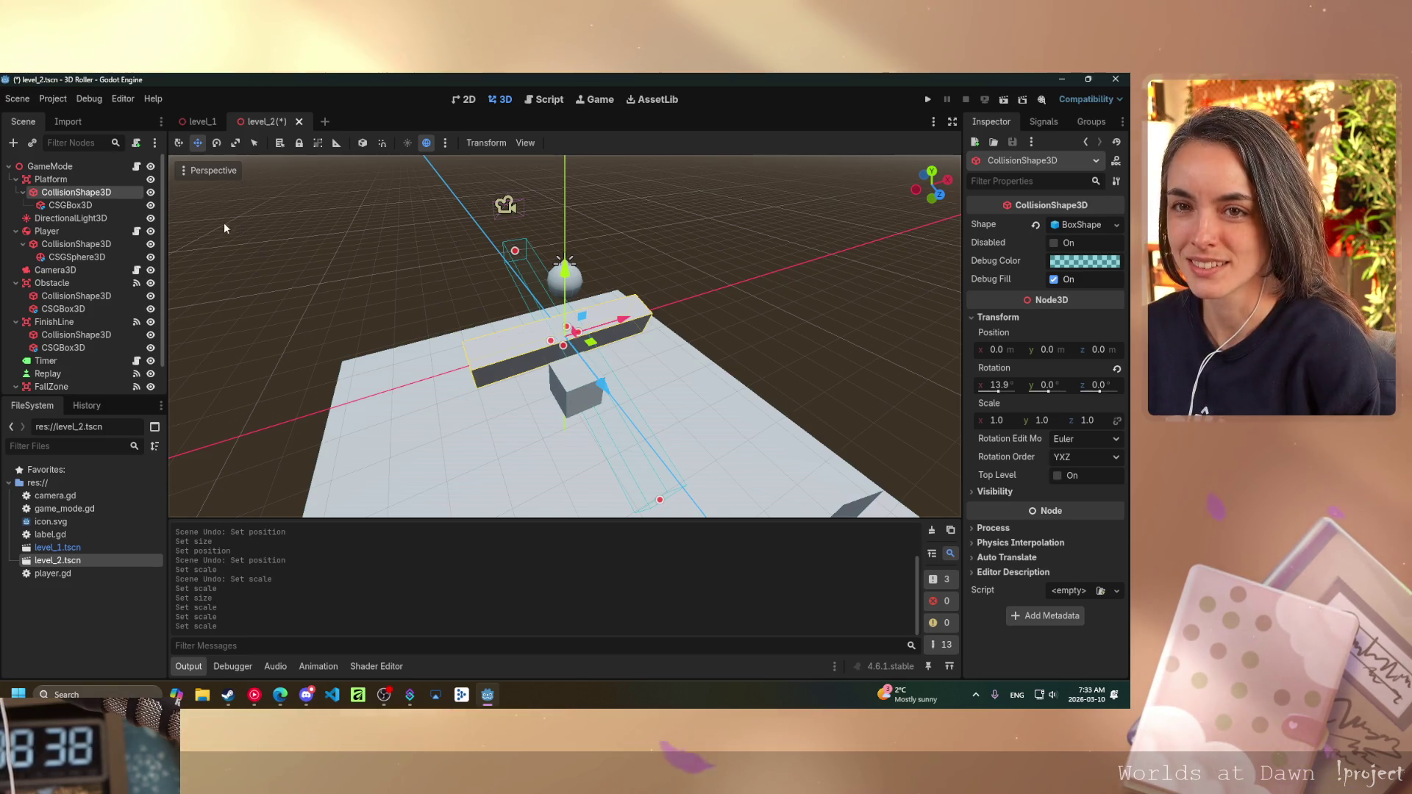
{"action": "left_click", "coordinate": [76, 178]}
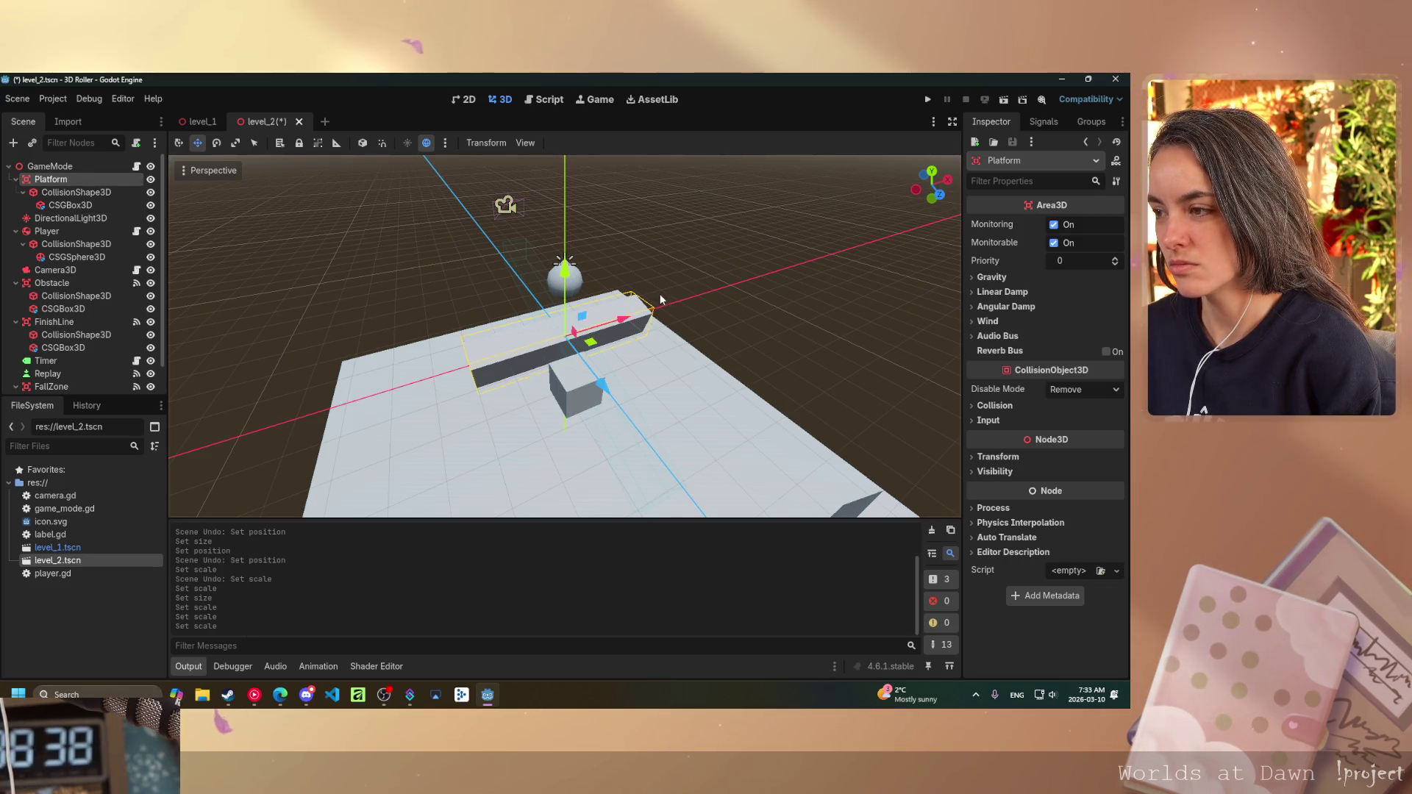
- Expand the Platform's Transform and set its scale to 4
{"action": "left_click", "coordinate": [970, 455]}
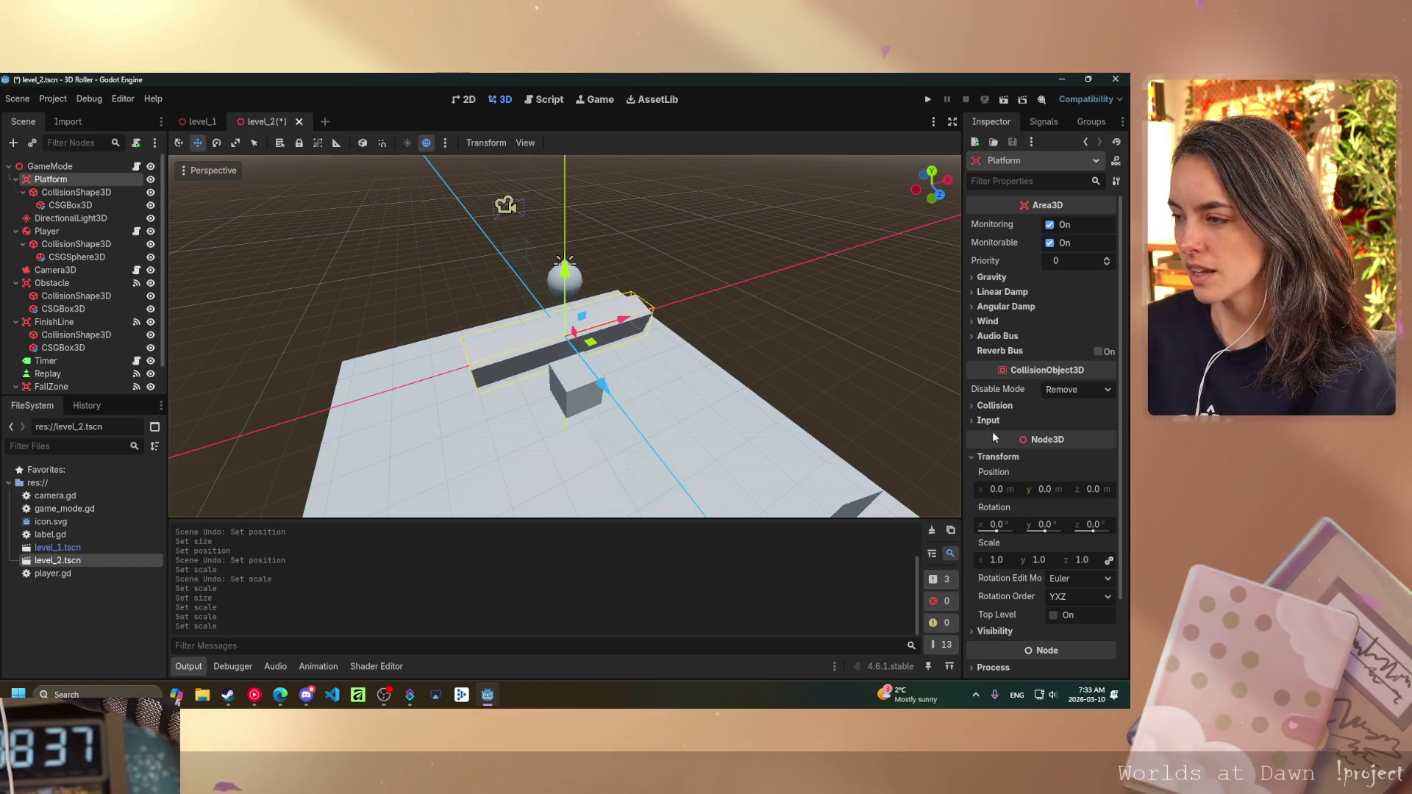
{"action": "left_click", "coordinate": [1084, 561]}
{"action": "type", "text": "4"}
{"action": "key", "text": "Return"}
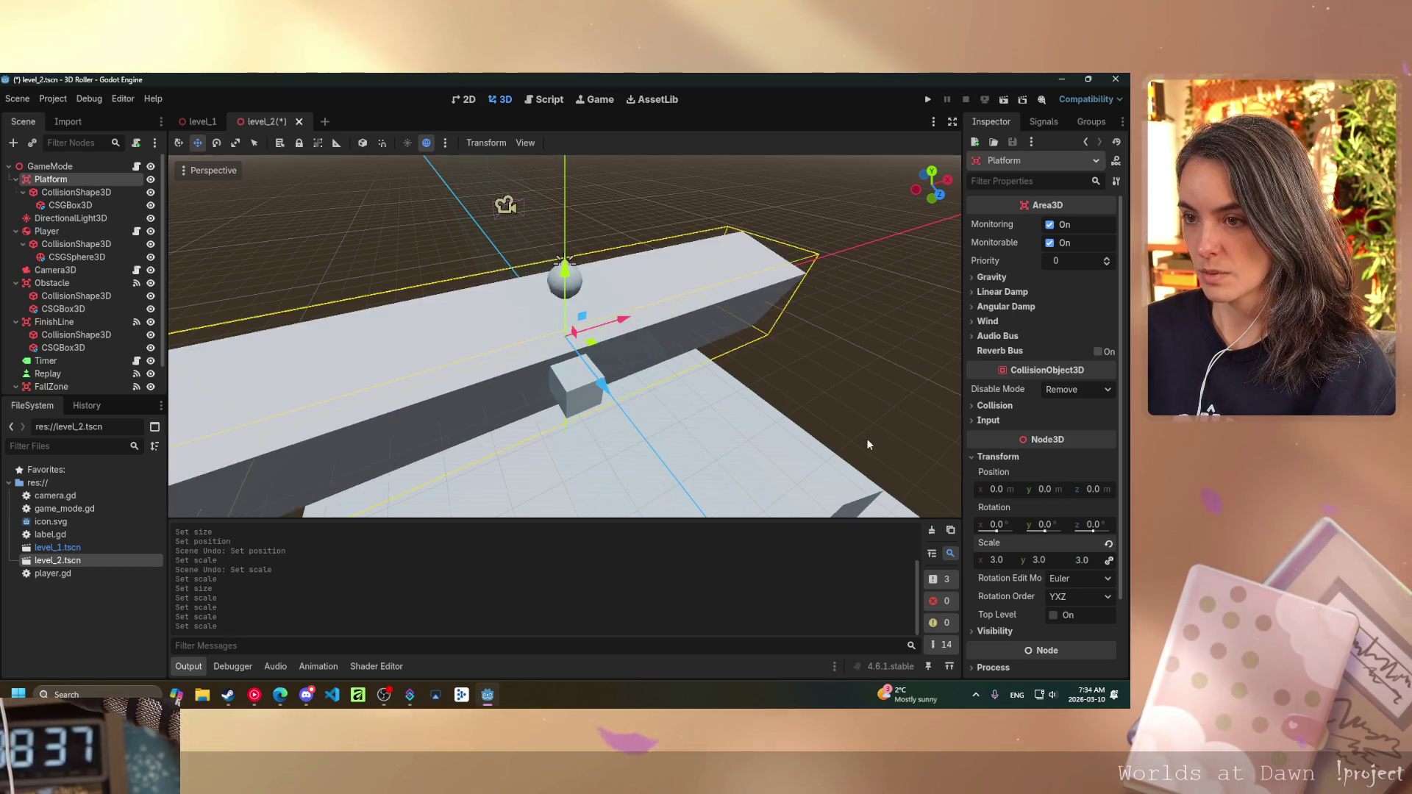
- Undo and redo the scale changes until the Platform is back at scale 1.0
{"action": "key", "text": "ctrl+z"}
{"action": "key", "text": "ctrl+z"}
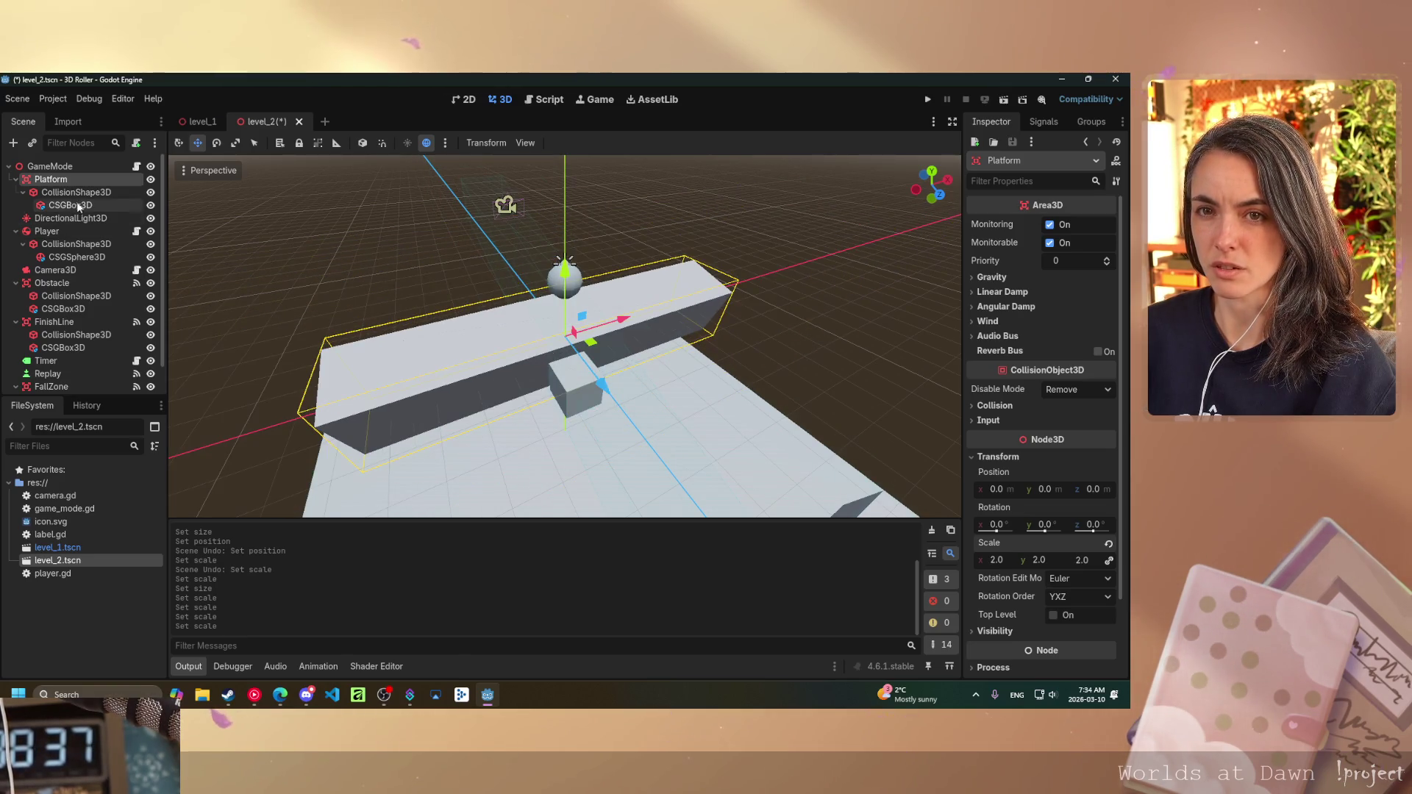
{"action": "key", "text": "ctrl+z"}
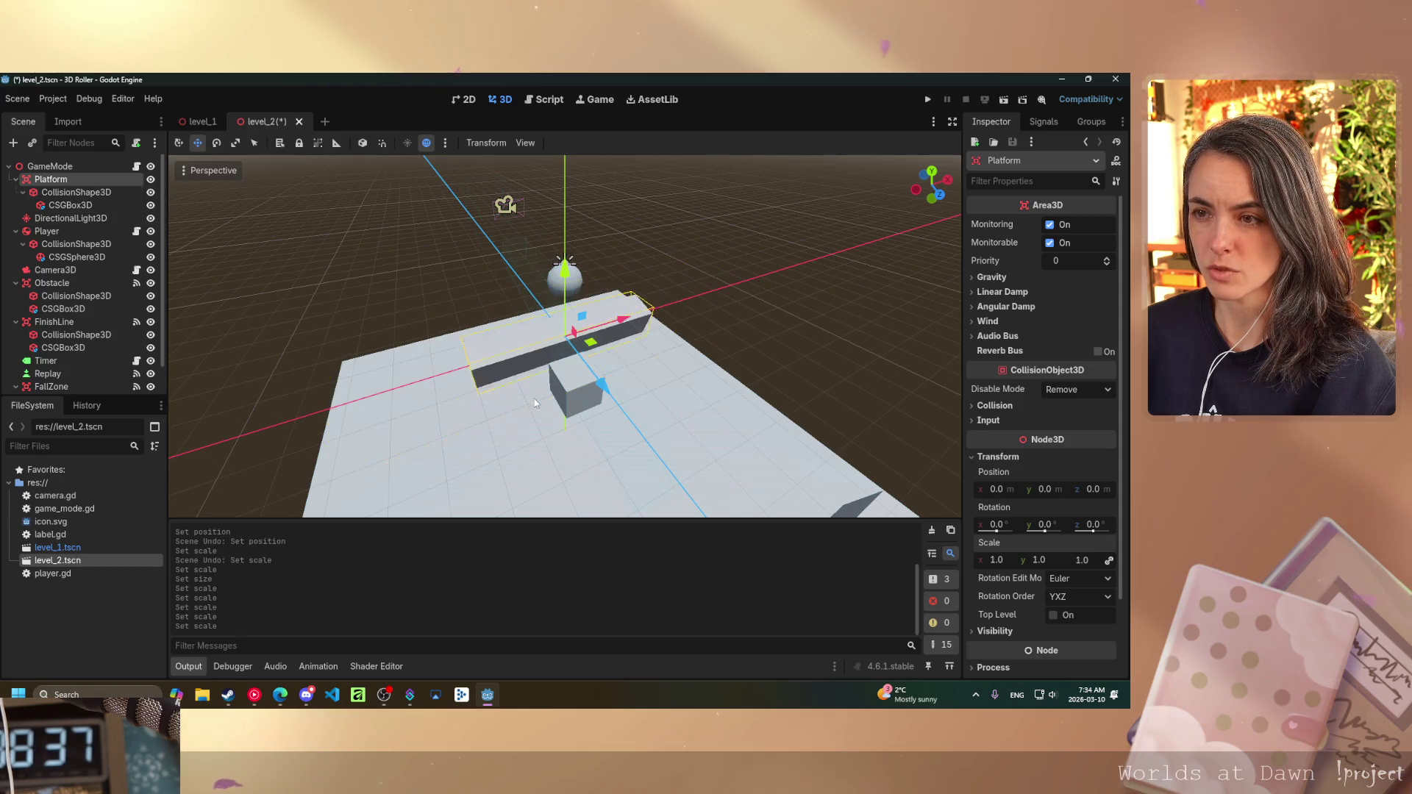
{"action": "key", "text": "ctrl+shift+z"}
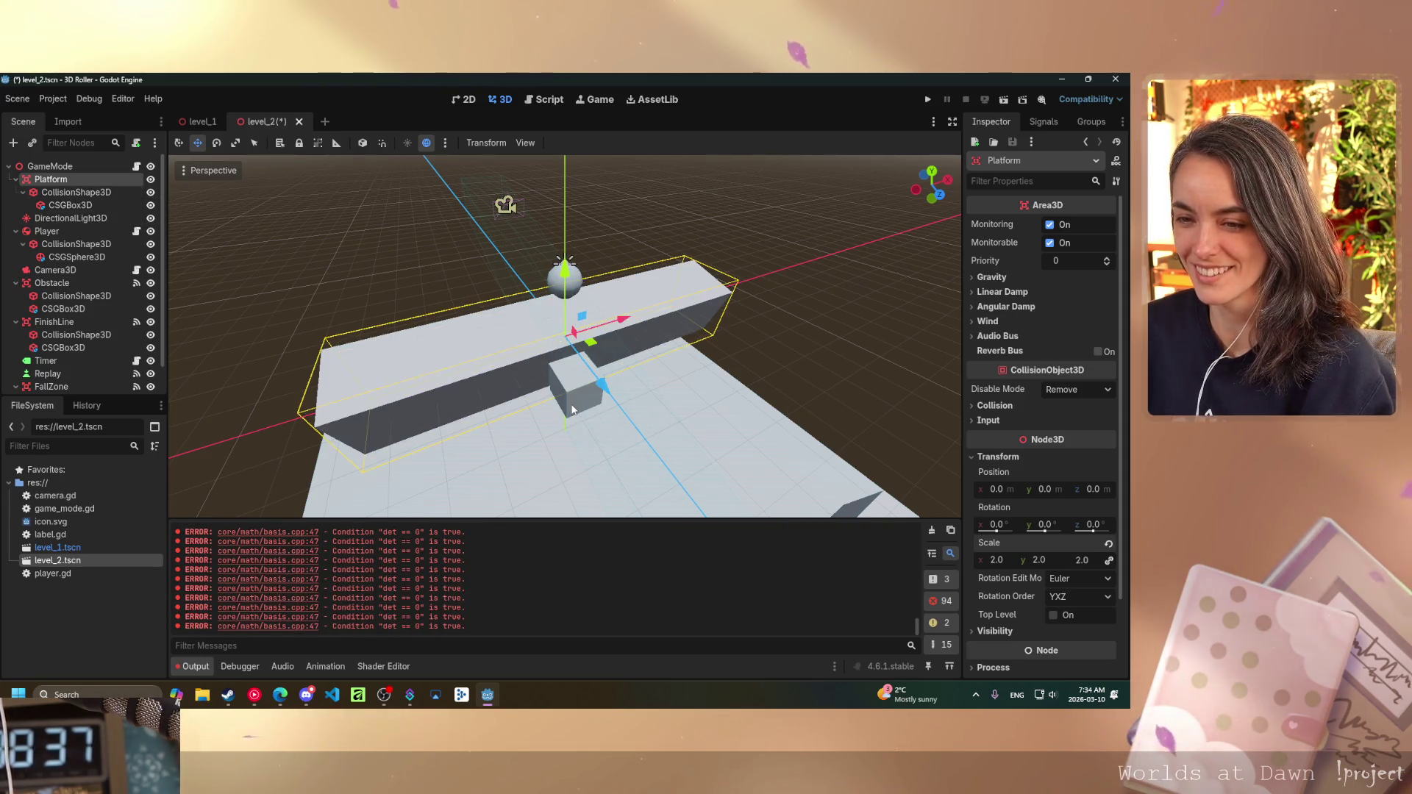
{"action": "key", "text": "ctrl+z"}
{"action": "key", "text": "ctrl+shift+z"}
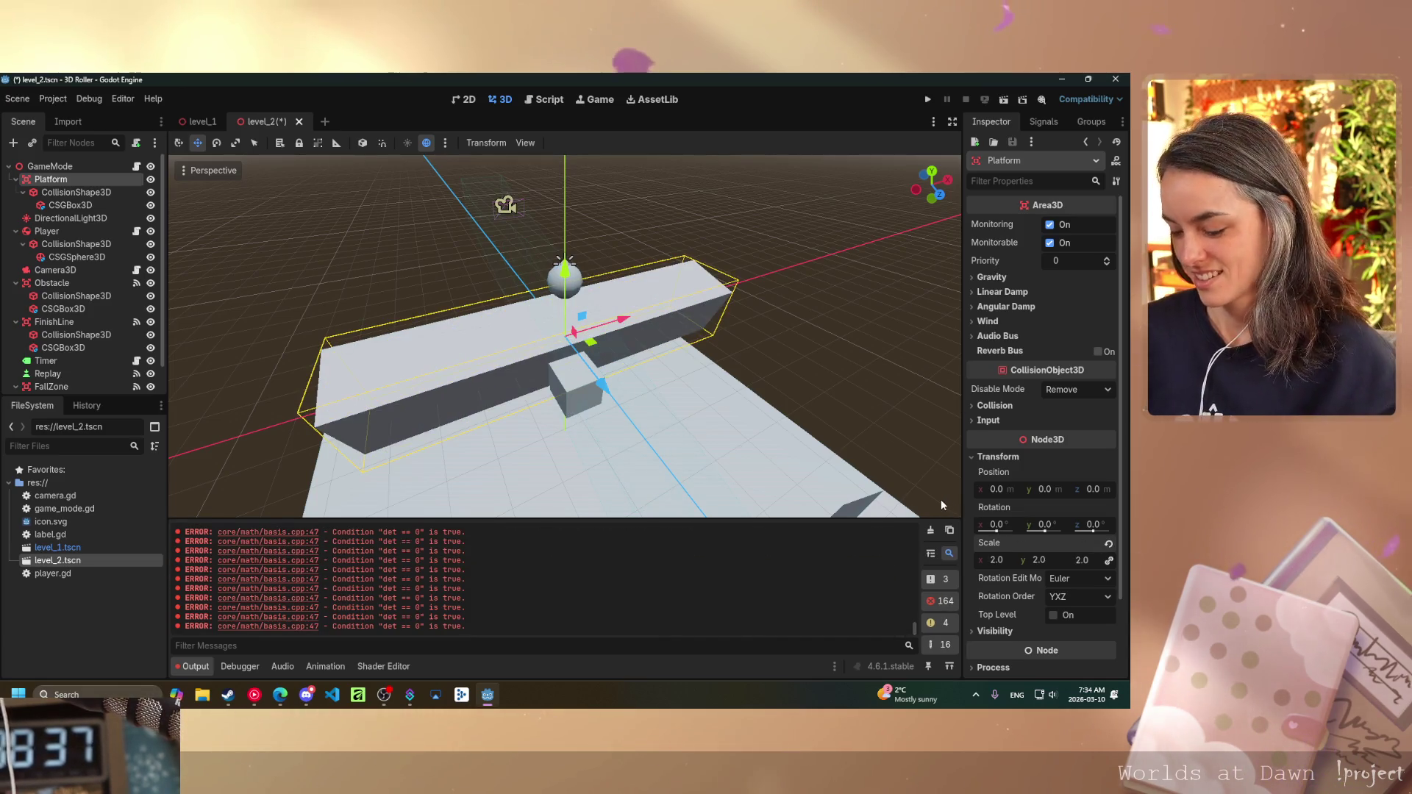
{"action": "key", "text": "ctrl+shift+z"}
{"action": "key", "text": "ctrl+z"}
{"action": "key", "text": "ctrl+z"}
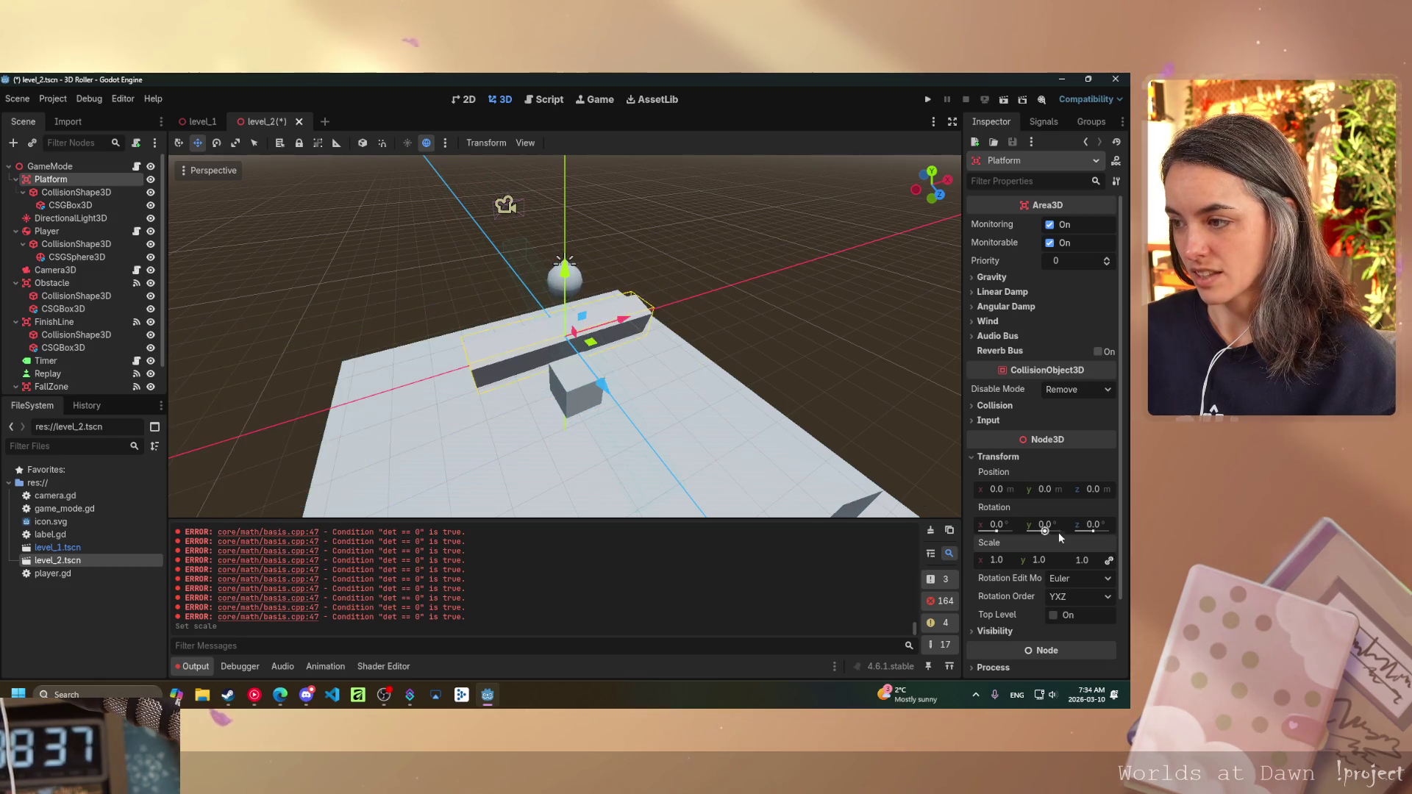
{"action": "left_click", "coordinate": [1017, 563]}
{"action": "type", "text": "5"}
{"action": "key", "text": "Return"}
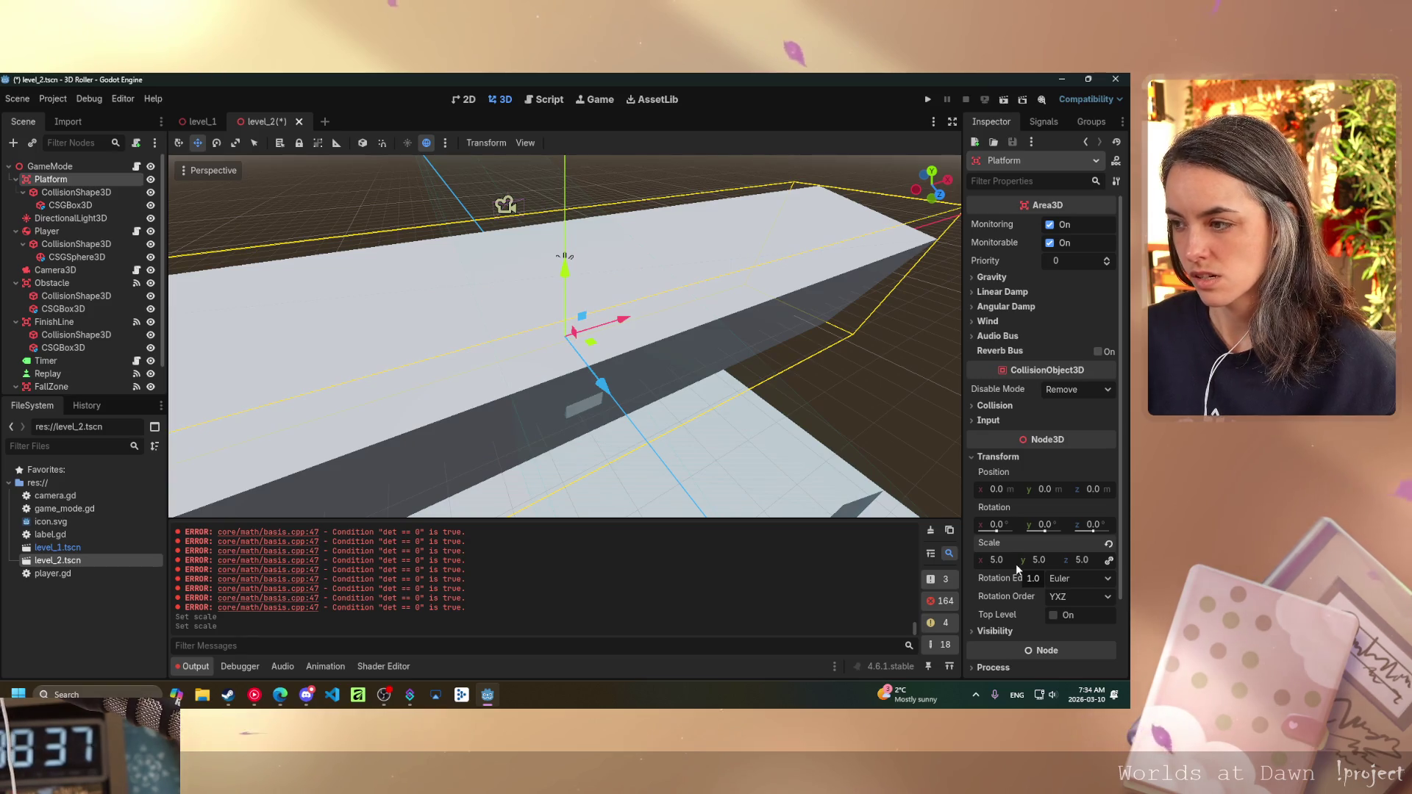
{"action": "left_click", "coordinate": [1108, 561]}
{"action": "left_click", "coordinate": [1043, 559]}
{"action": "type", "text": "1"}
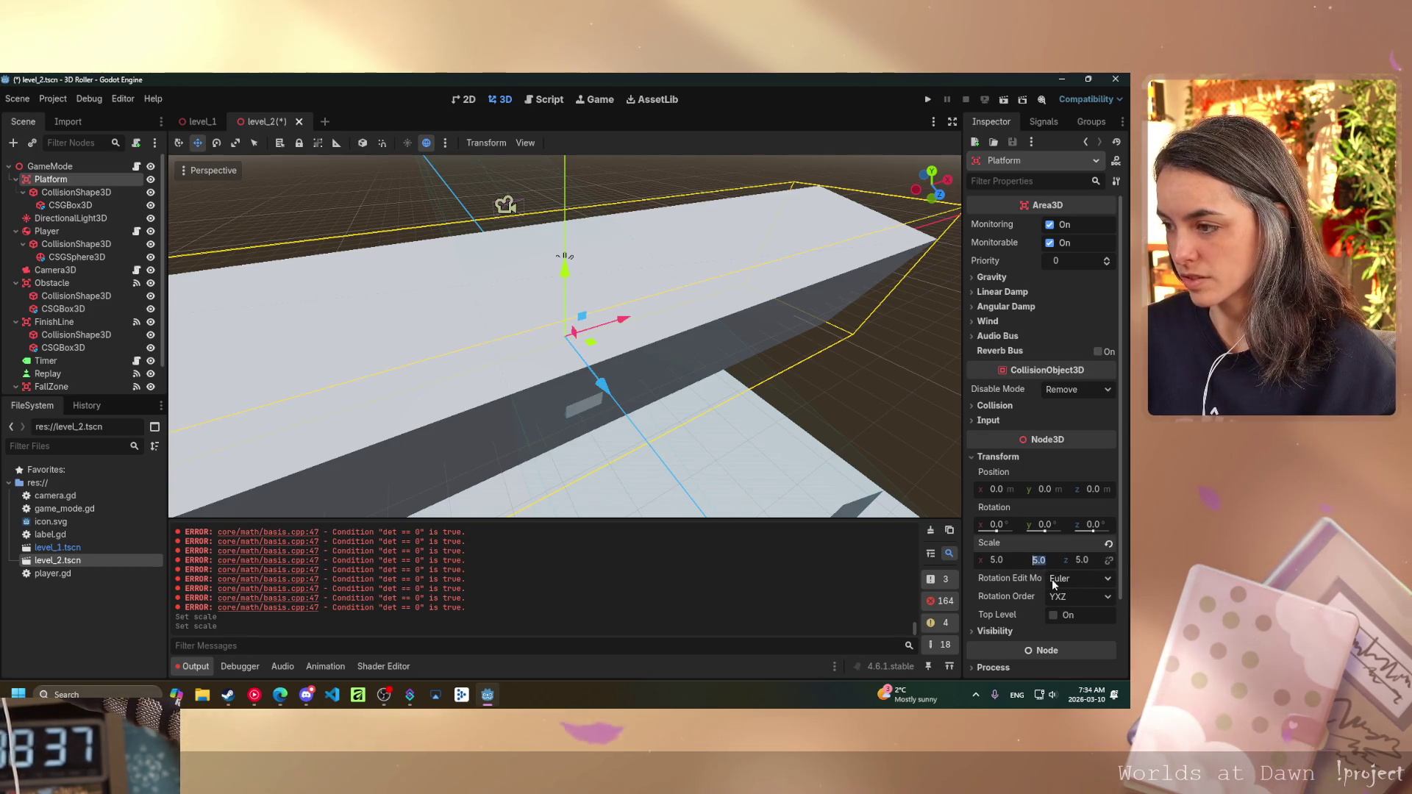
{"action": "key", "text": "Return"}
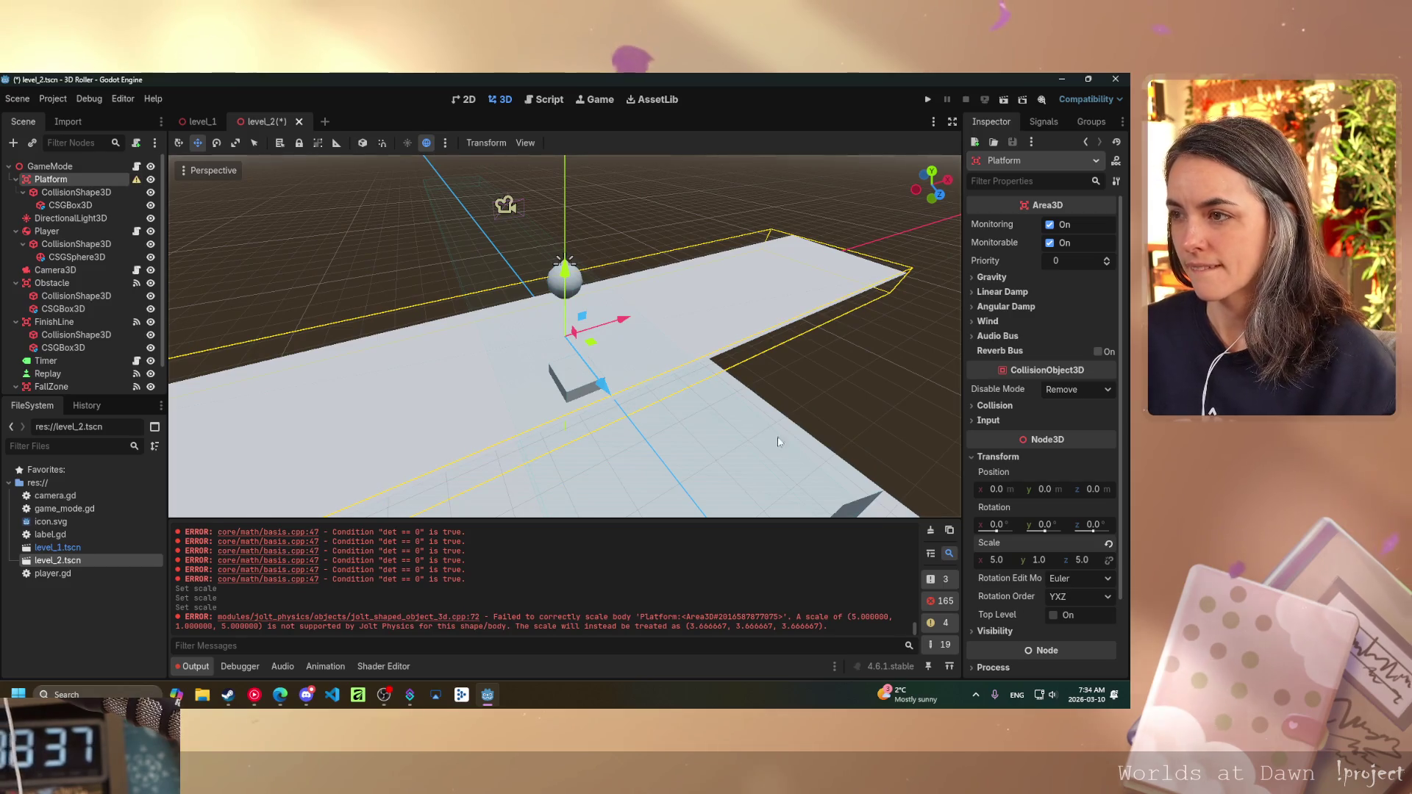
{"action": "mouse_move", "coordinate": [756, 360]}
{"action": "left_mouse_down"}
{"action": "mouse_move", "coordinate": [714, 312]}
{"action": "mouse_move", "coordinate": [511, 387]}
{"action": "mouse_move", "coordinate": [475, 383]}
{"action": "mouse_move", "coordinate": [533, 346]}
{"action": "left_mouse_up"}
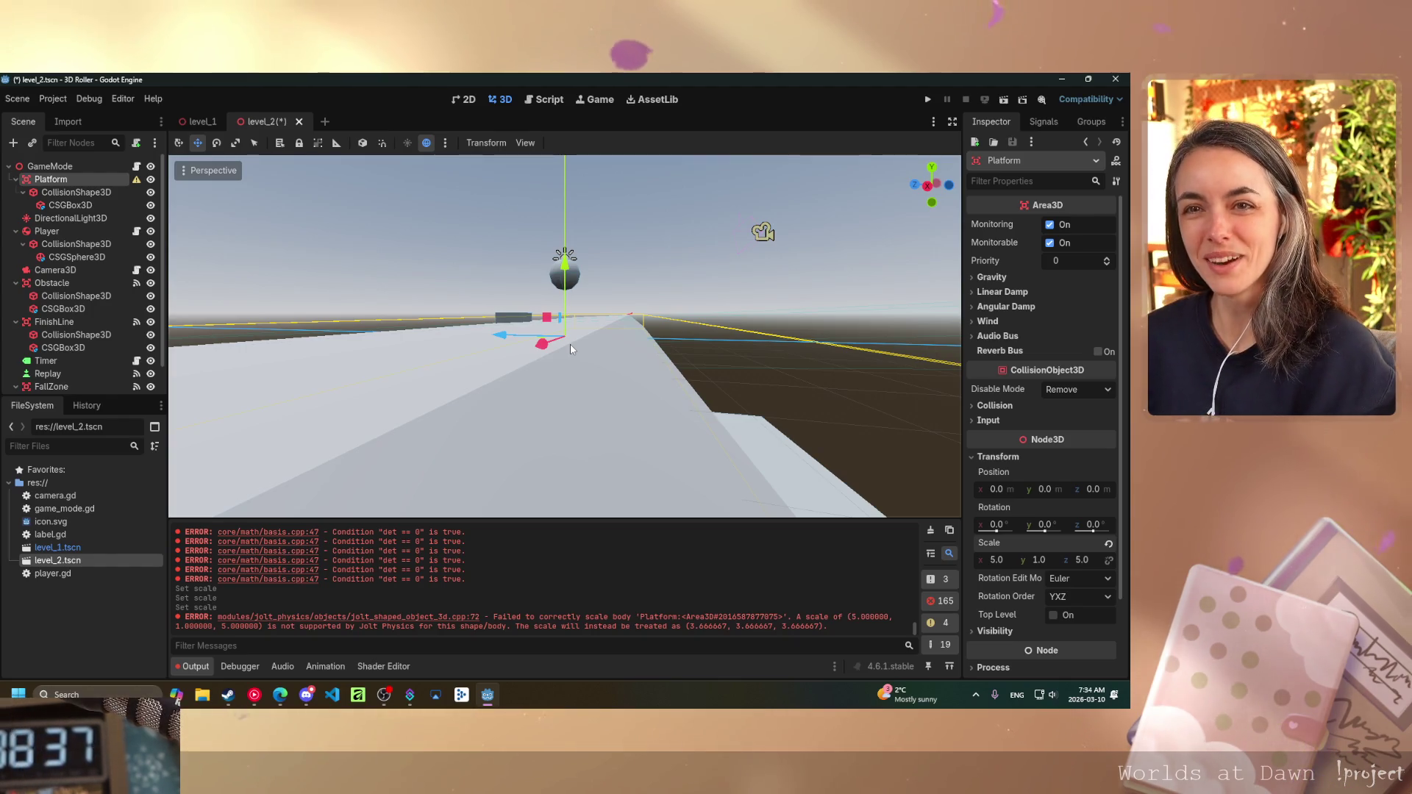
{"action": "key", "text": "ctrl+z"}
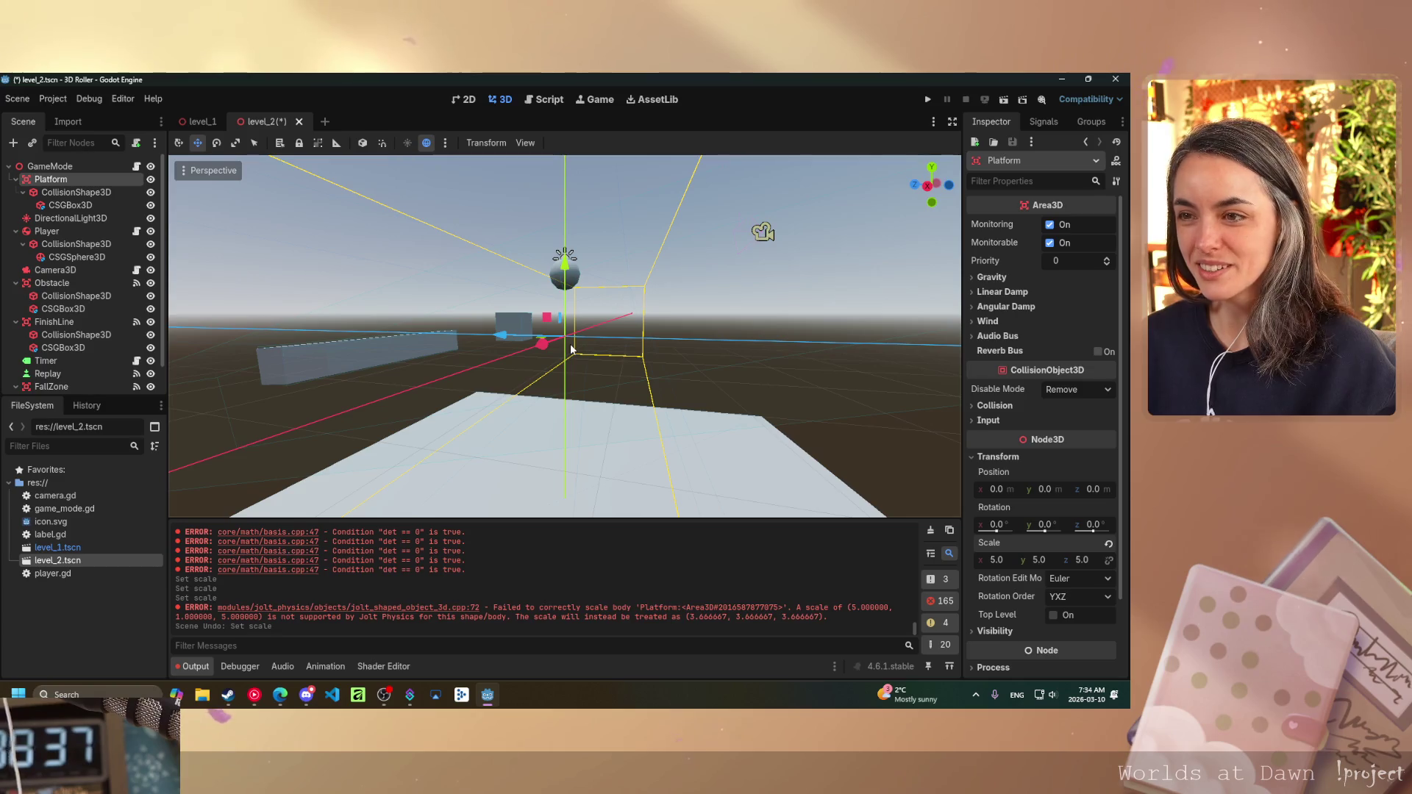
{"action": "key", "text": "ctrl+z"}
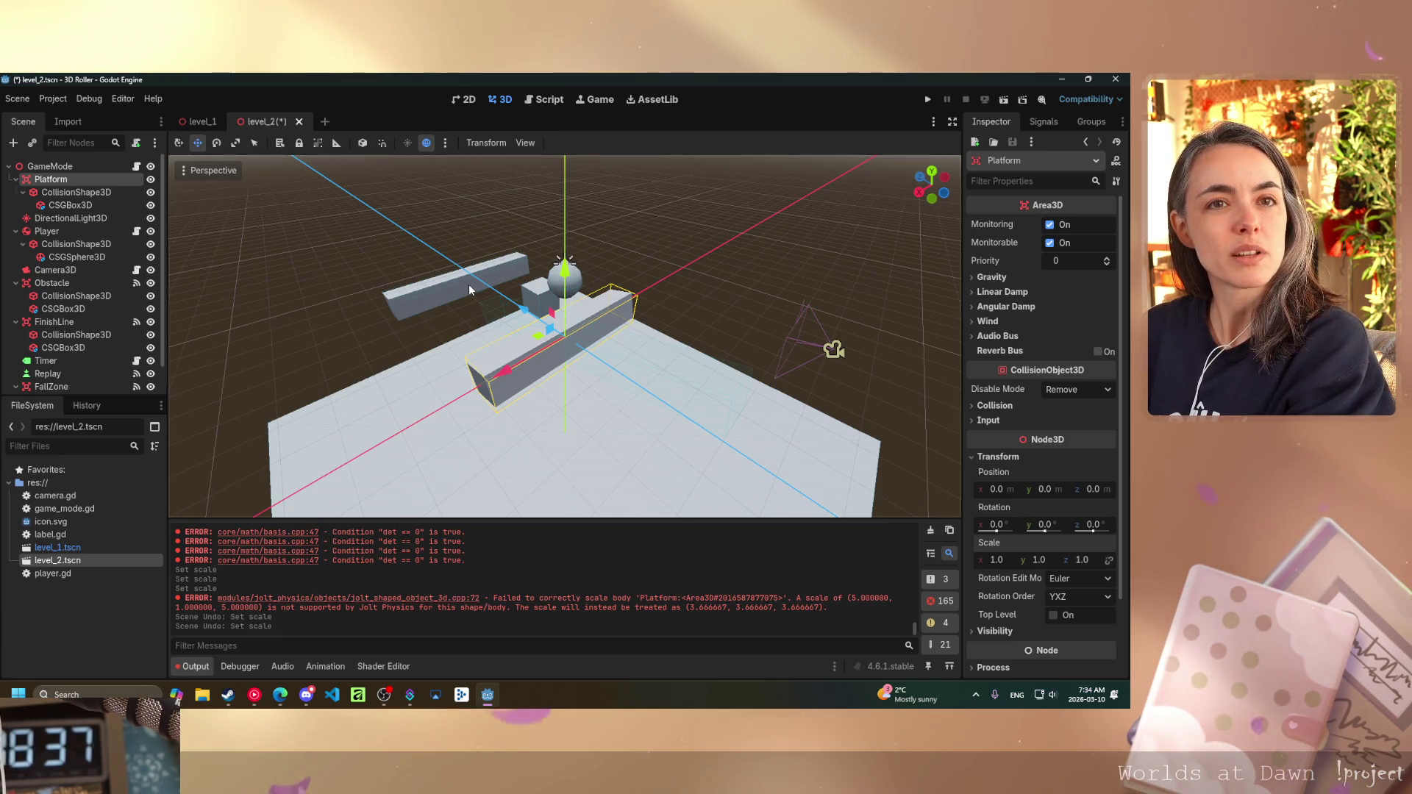
- Move the CSGBox3D out of CollisionShape3D so it is a direct child of Platform
{"action": "left_click_drag", "start_coordinate": [645, 330], "coordinate": [625, 361]}
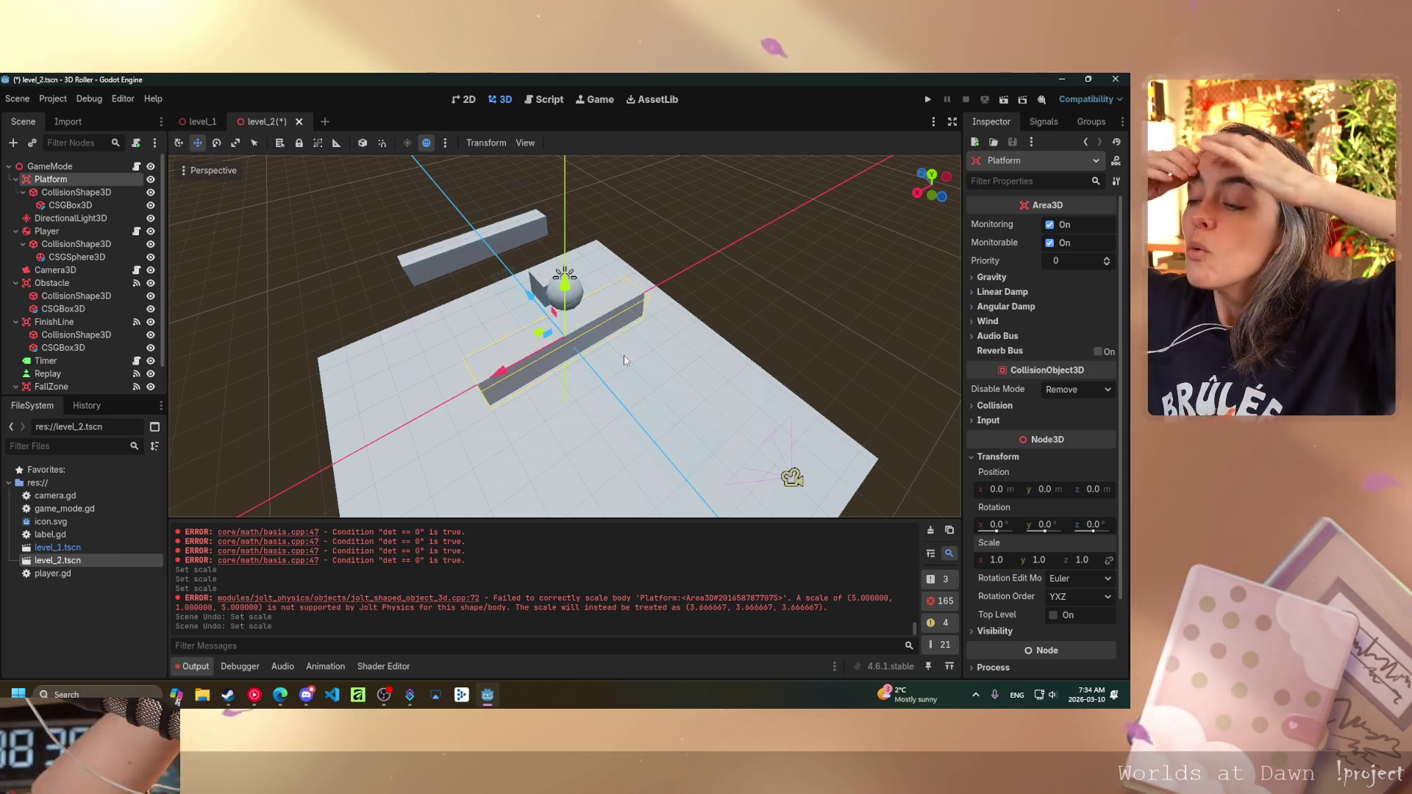
{"action": "left_click", "coordinate": [76, 192]}
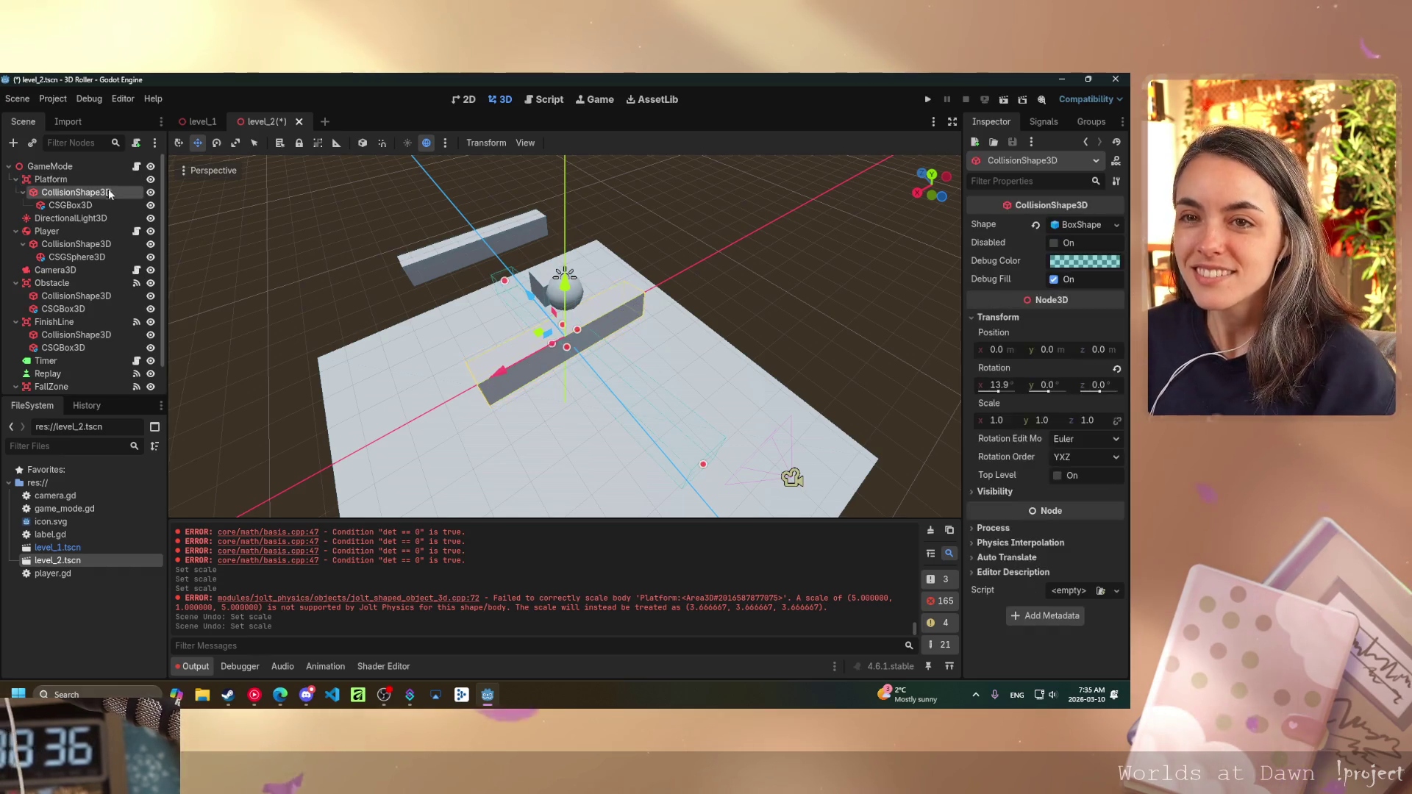
{"action": "scroll", "coordinate": [552, 372], "scroll_direction": "down", "scroll_amount": 3}
{"action": "left_click_drag", "start_coordinate": [551, 372], "coordinate": [523, 390]}
{"action": "left_click", "coordinate": [74, 334]}
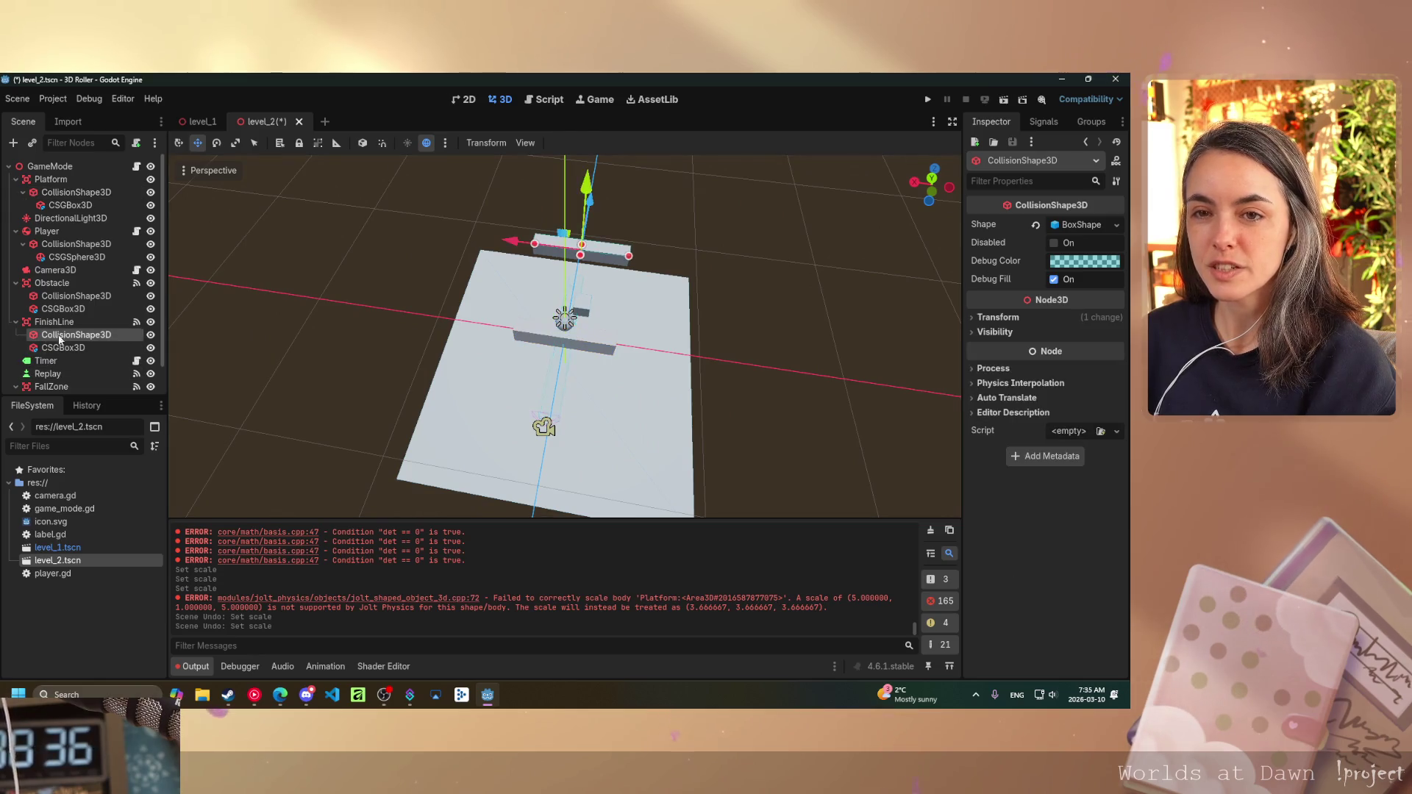
{"action": "left_click", "coordinate": [63, 347]}
{"action": "left_click", "coordinate": [73, 335]}
{"action": "mouse_move", "coordinate": [63, 347]}
{"action": "left_mouse_down"}
{"action": "mouse_move", "coordinate": [71, 190]}
{"action": "mouse_move", "coordinate": [52, 180]}
{"action": "left_mouse_up"}
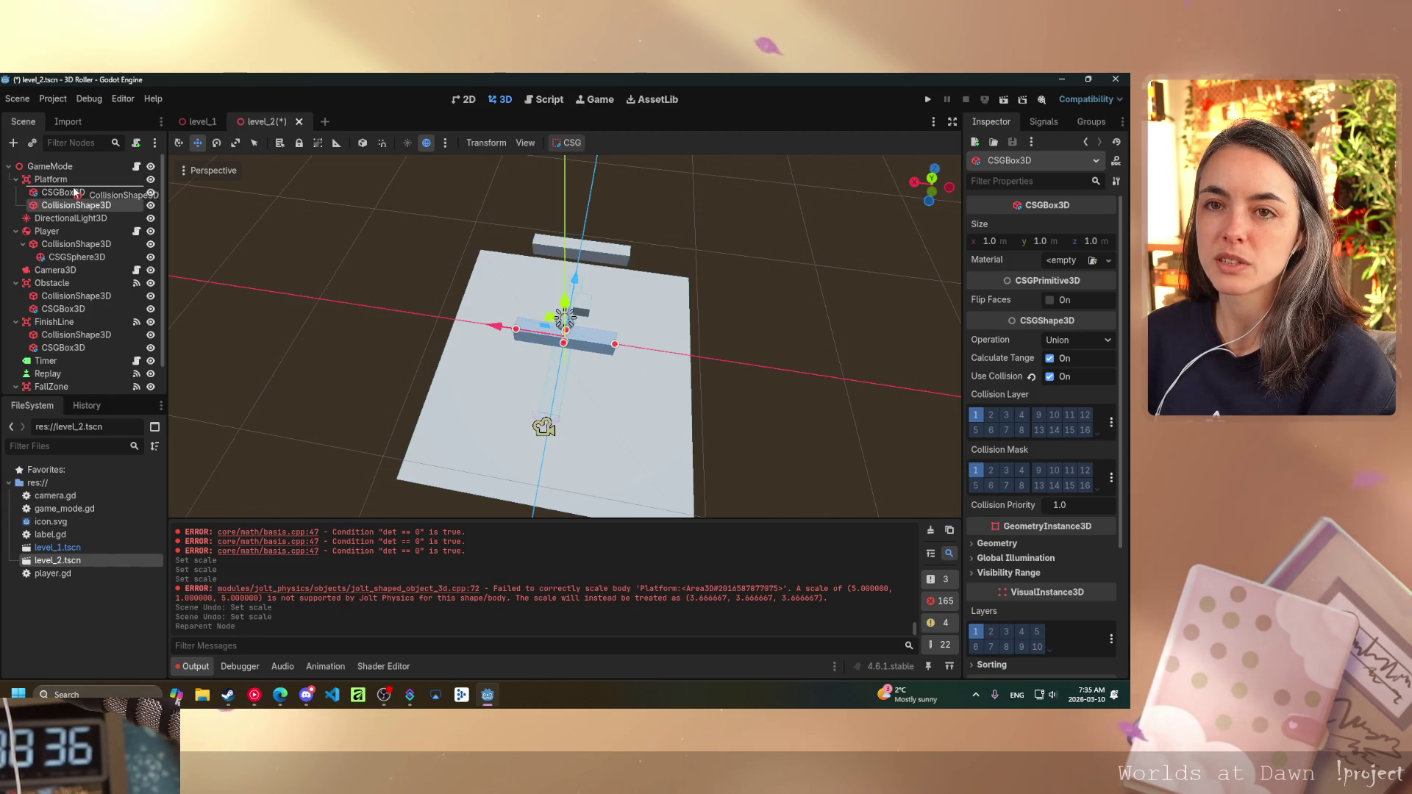
{"action": "left_click", "coordinate": [76, 191]}
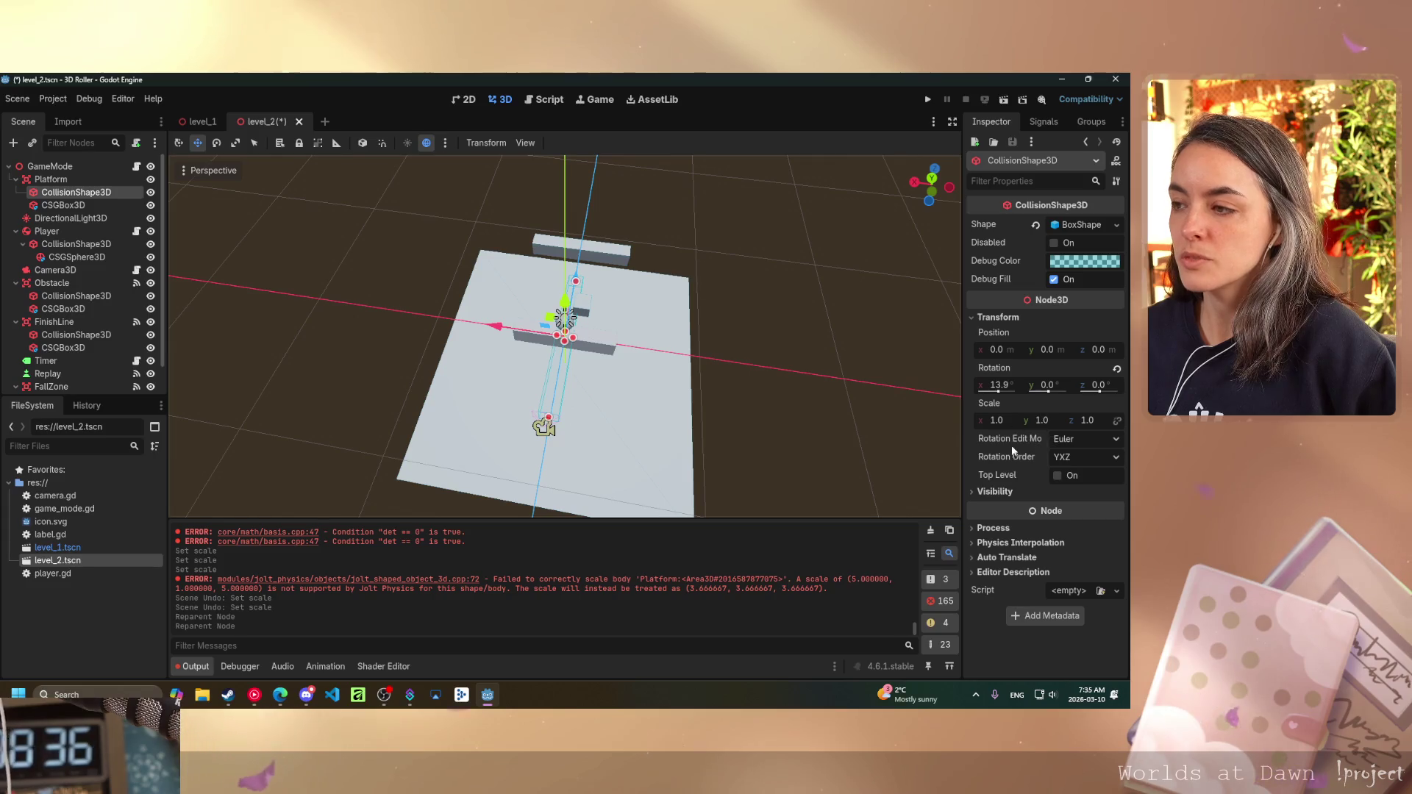
{"action": "mouse_move", "coordinate": [662, 309]}
{"action": "left_mouse_down"}
{"action": "mouse_move", "coordinate": [495, 254]}
{"action": "mouse_move", "coordinate": [515, 262]}
{"action": "mouse_move", "coordinate": [339, 272]}
{"action": "left_mouse_up"}
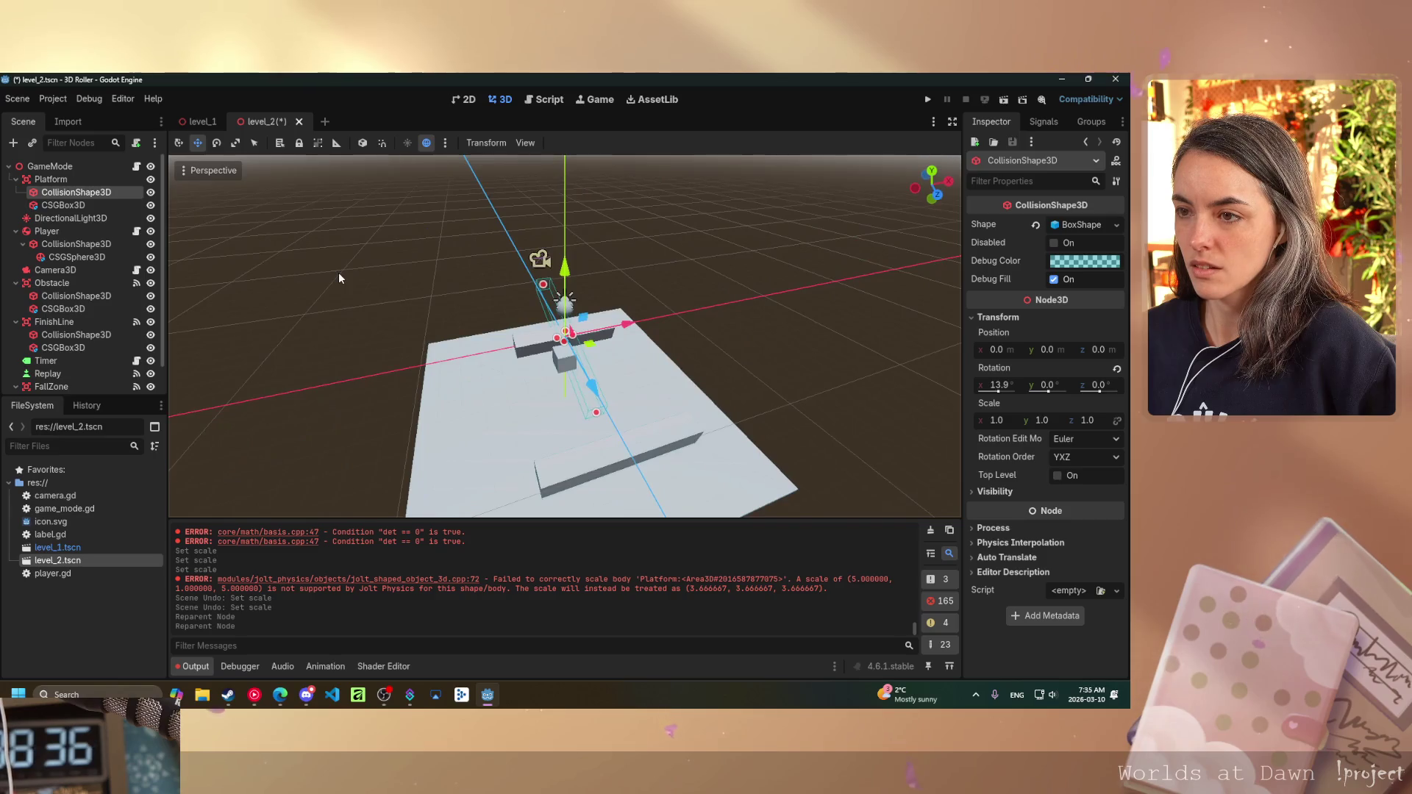
- Revert the Platform CollisionShape3D's Shape property, removing its BoxShape
{"action": "left_click", "coordinate": [62, 205]}
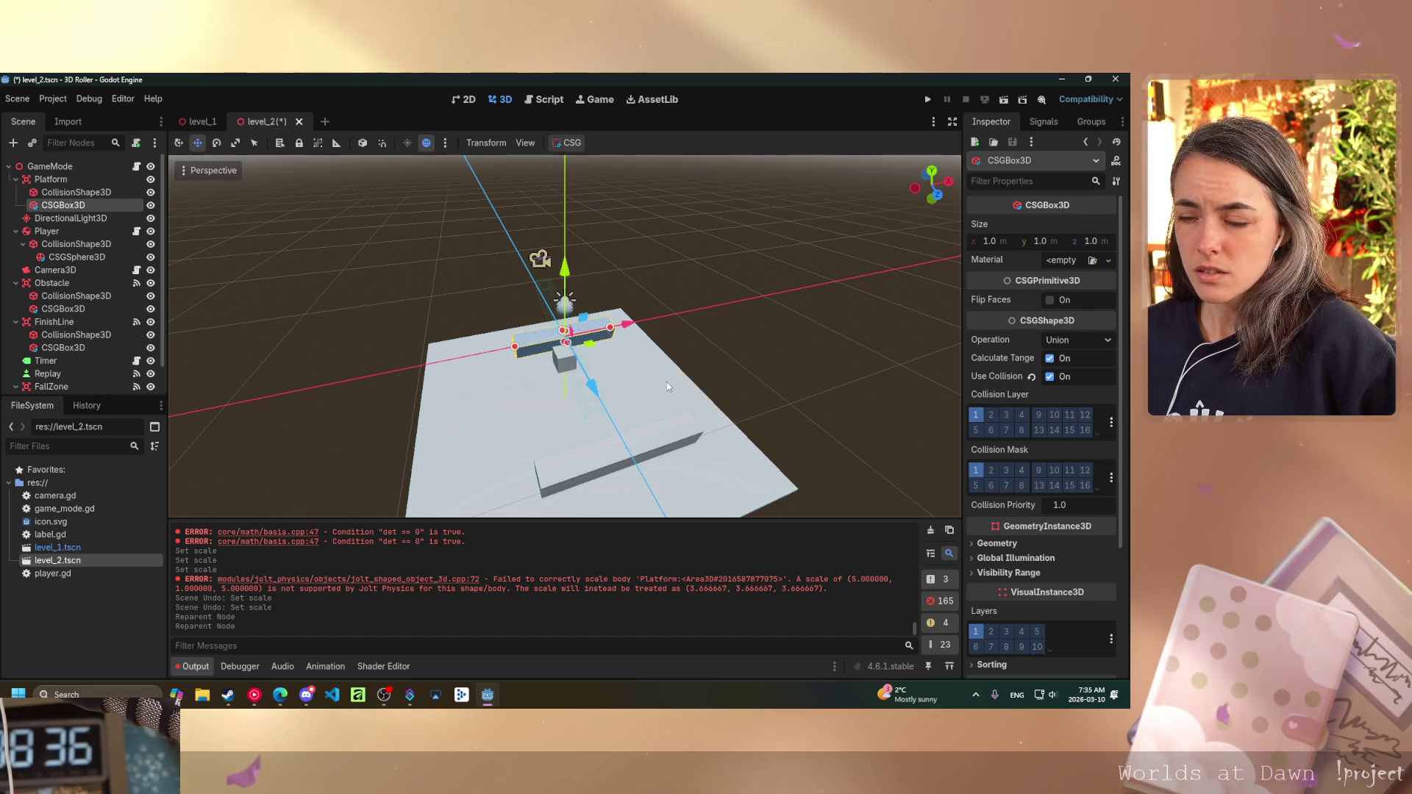
{"action": "left_click_drag", "start_coordinate": [664, 381], "coordinate": [819, 404]}
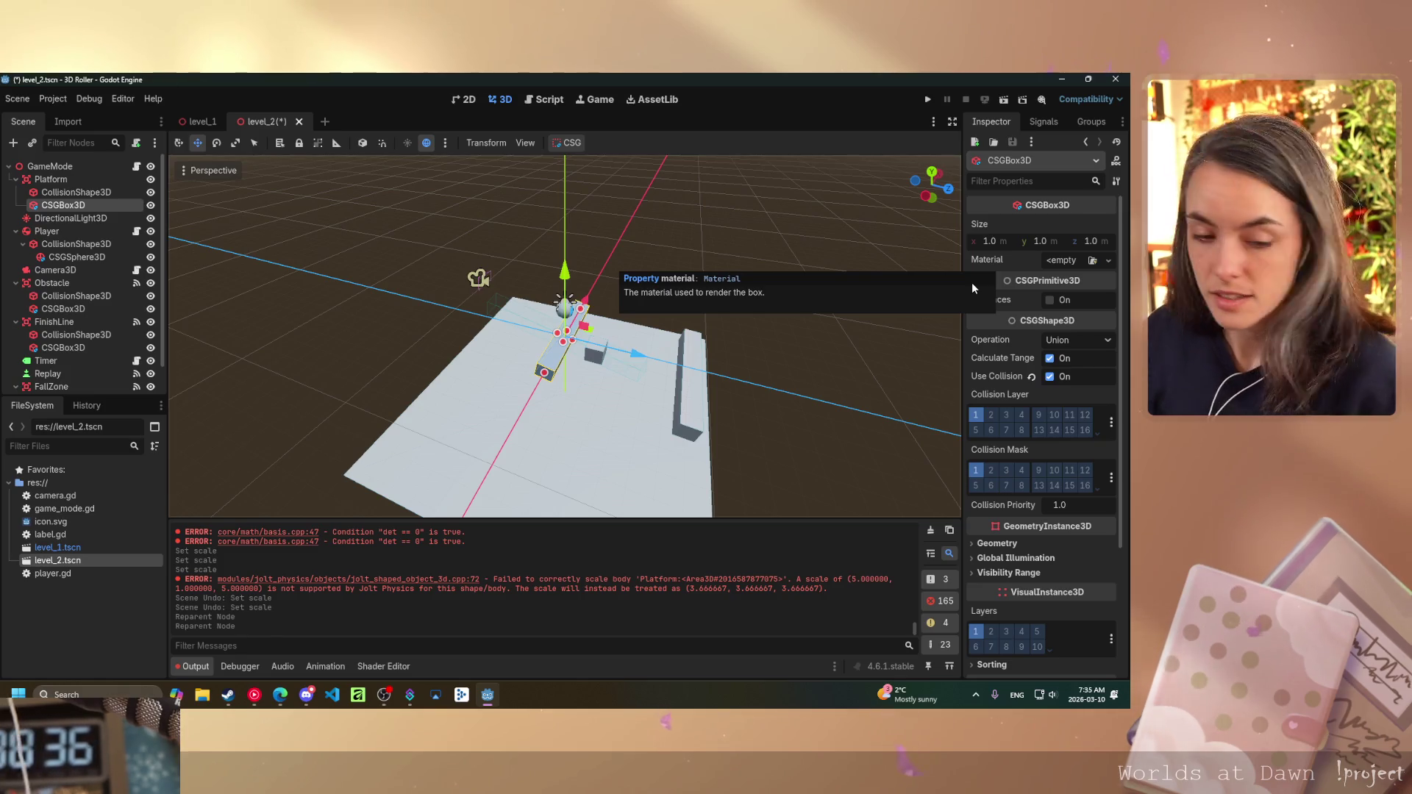
{"action": "left_click", "coordinate": [76, 192]}
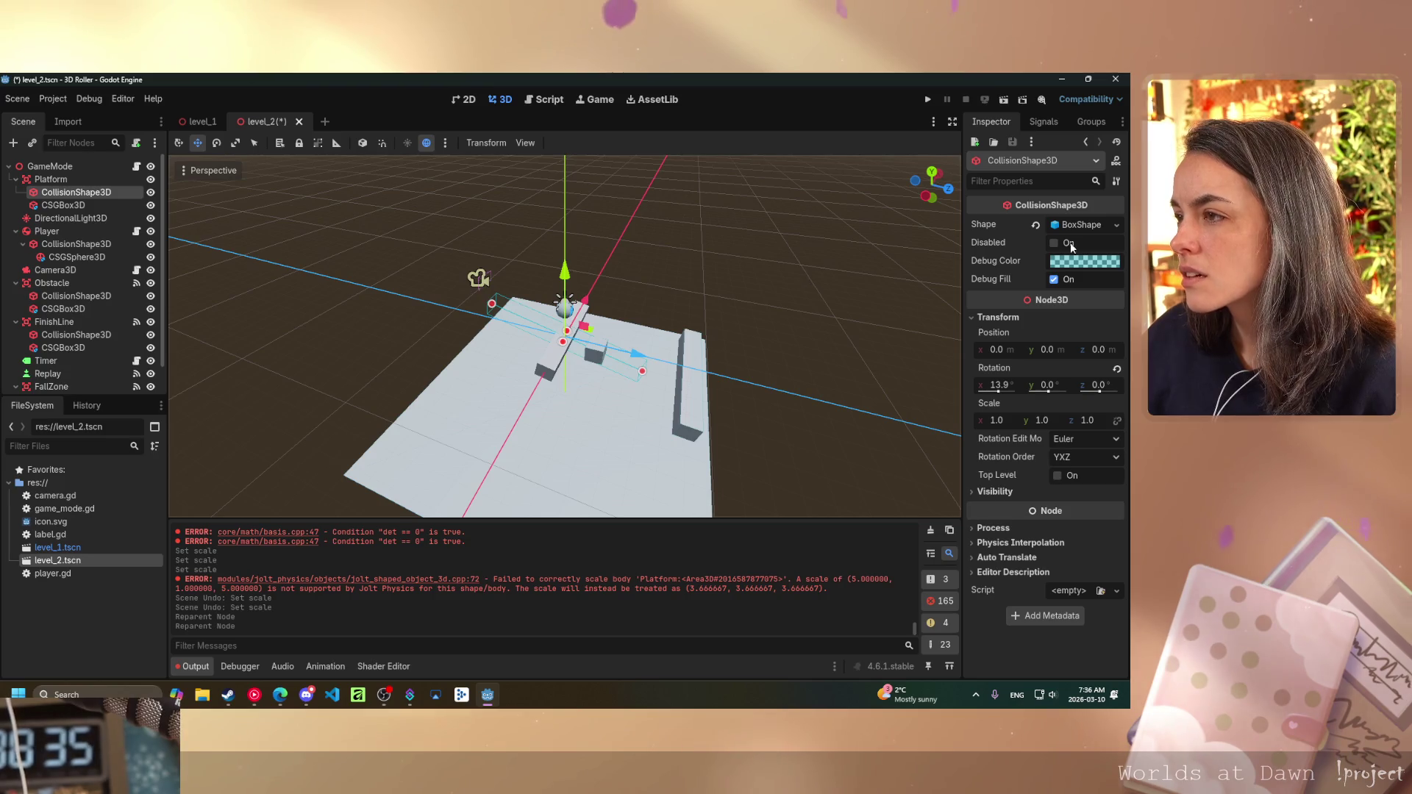
{"action": "left_click", "coordinate": [1036, 225]}
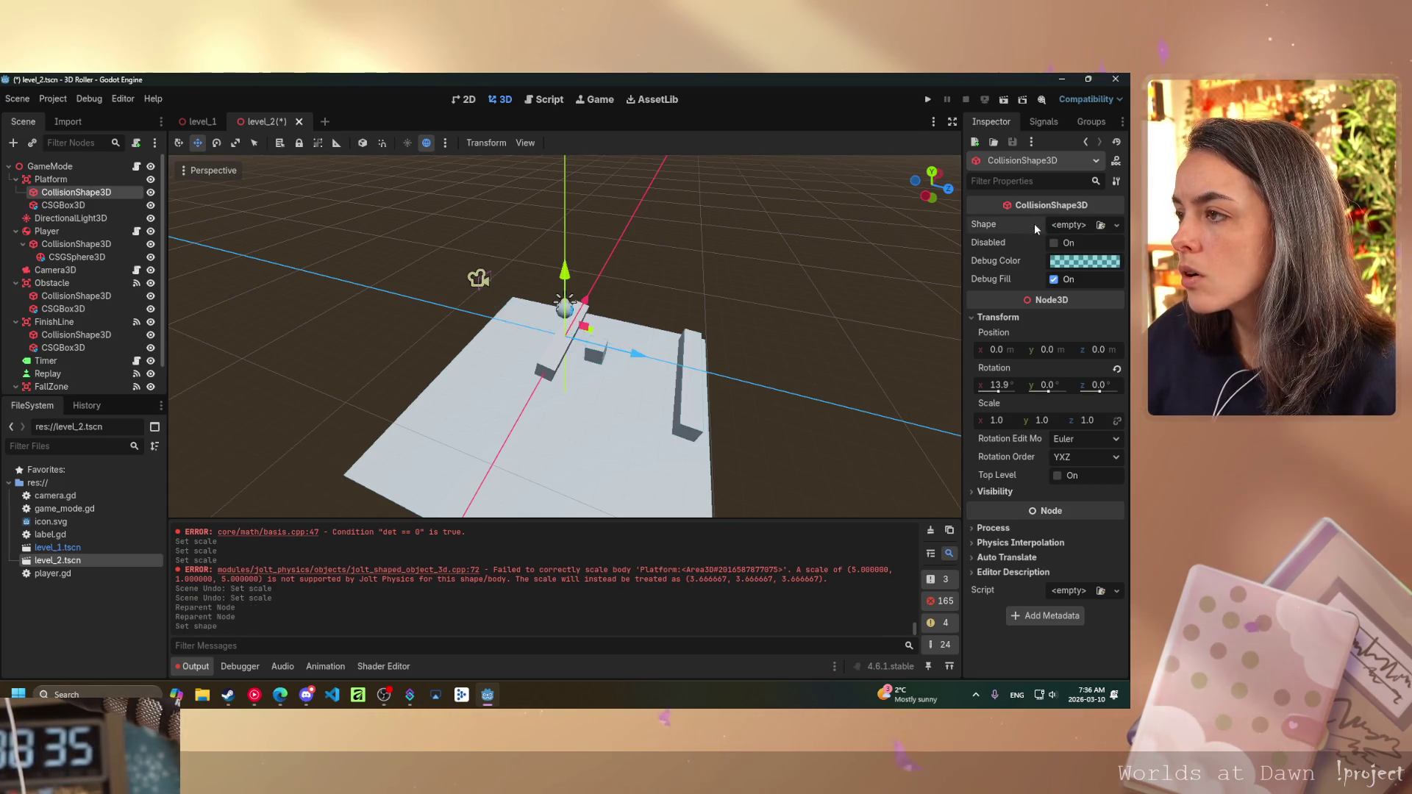
- Give the Platform's collision shape a new BoxShape3D
{"action": "left_click", "coordinate": [1101, 225]}
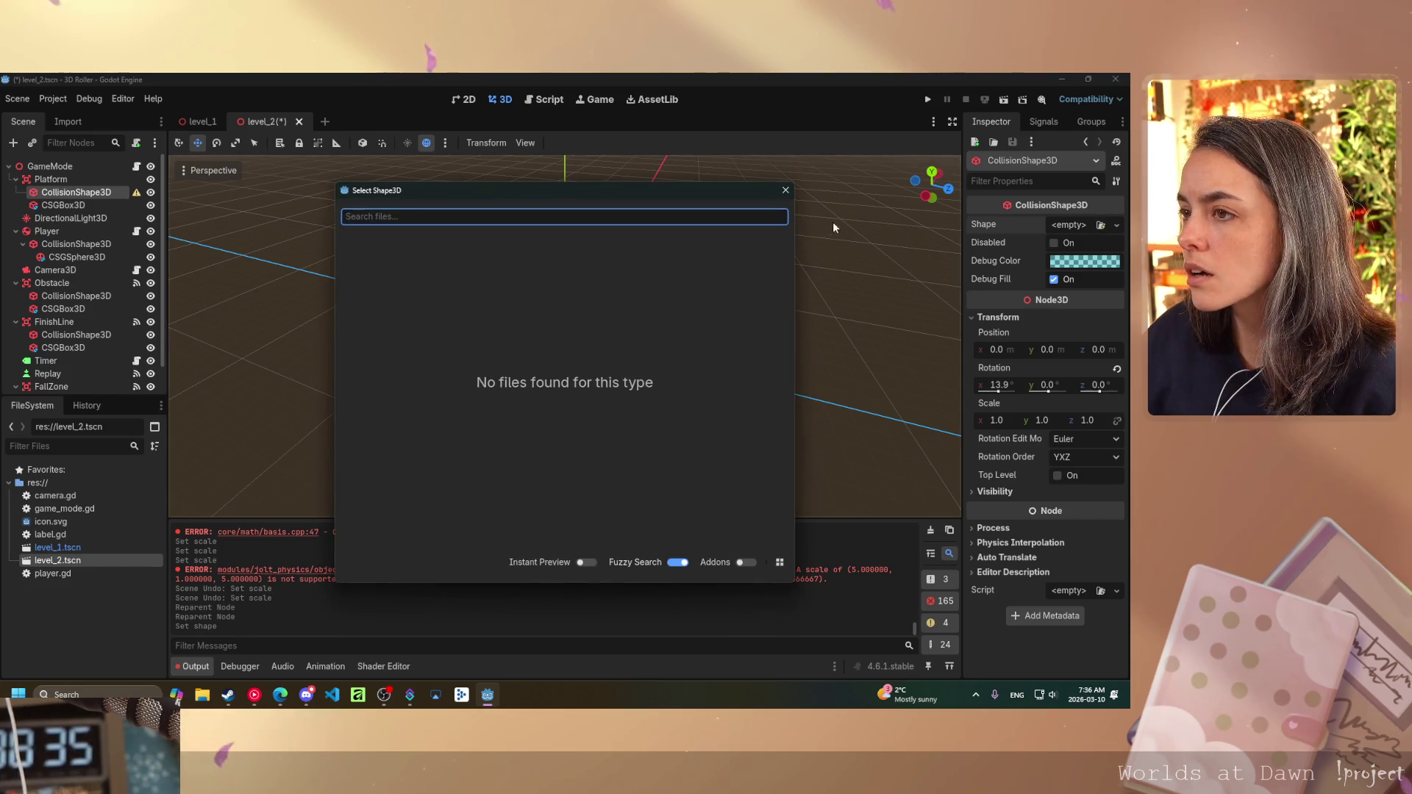
{"action": "left_click", "coordinate": [785, 192]}
{"action": "left_click", "coordinate": [1116, 225]}
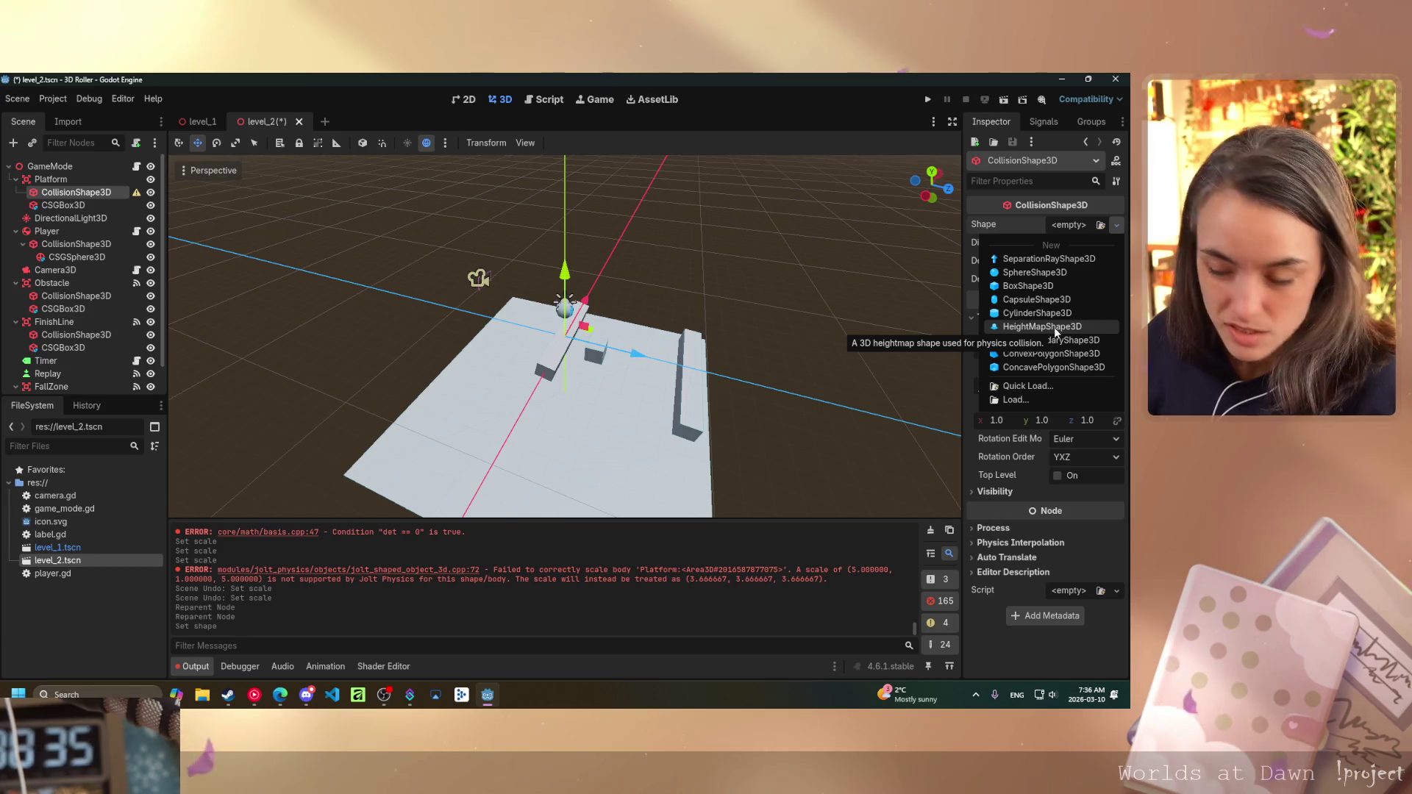
{"action": "left_click", "coordinate": [1033, 286]}
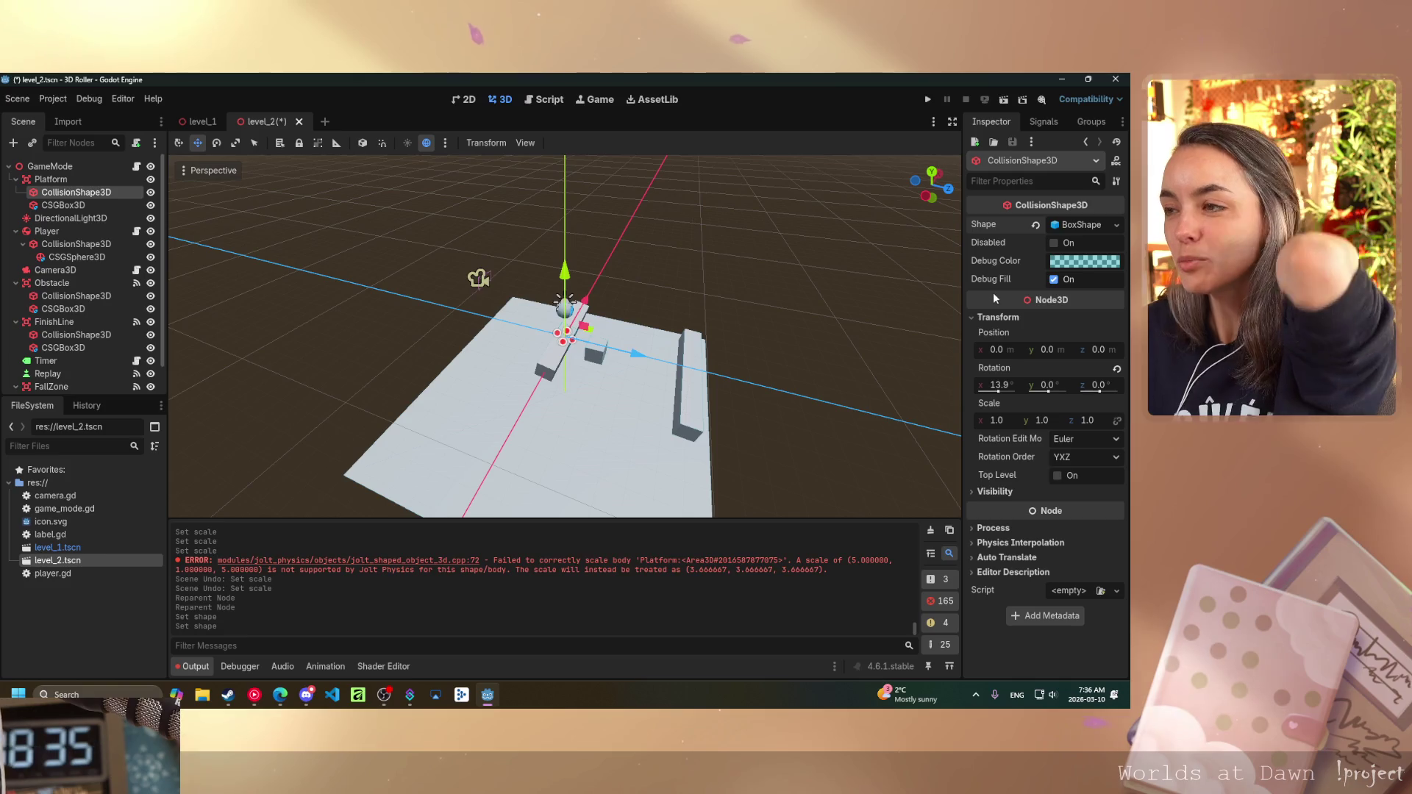
- Scale the collision shape to 5 on x and 50 on z
{"action": "mouse_move", "coordinate": [980, 298]}
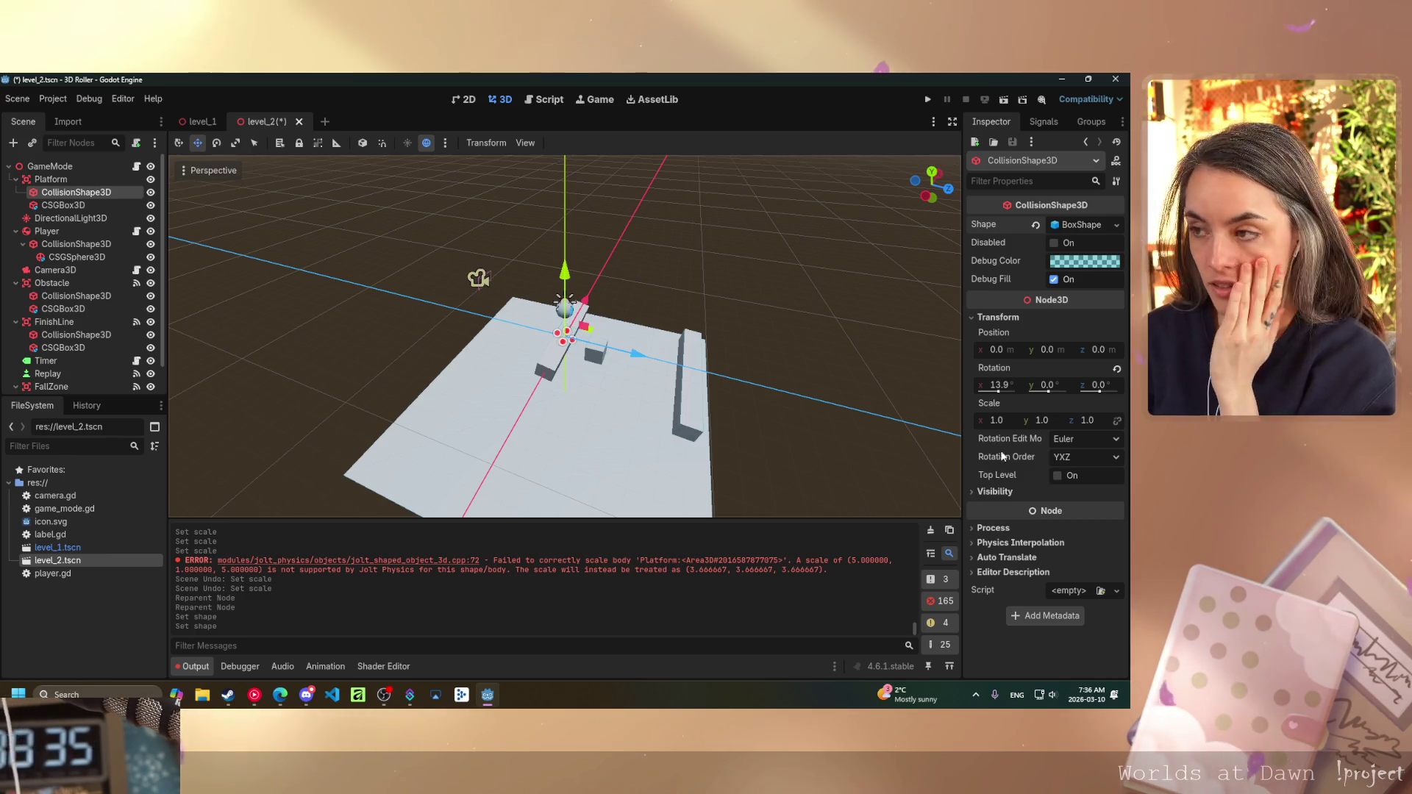
{"action": "left_click", "coordinate": [998, 424]}
{"action": "key", "text": "BackSpace"}
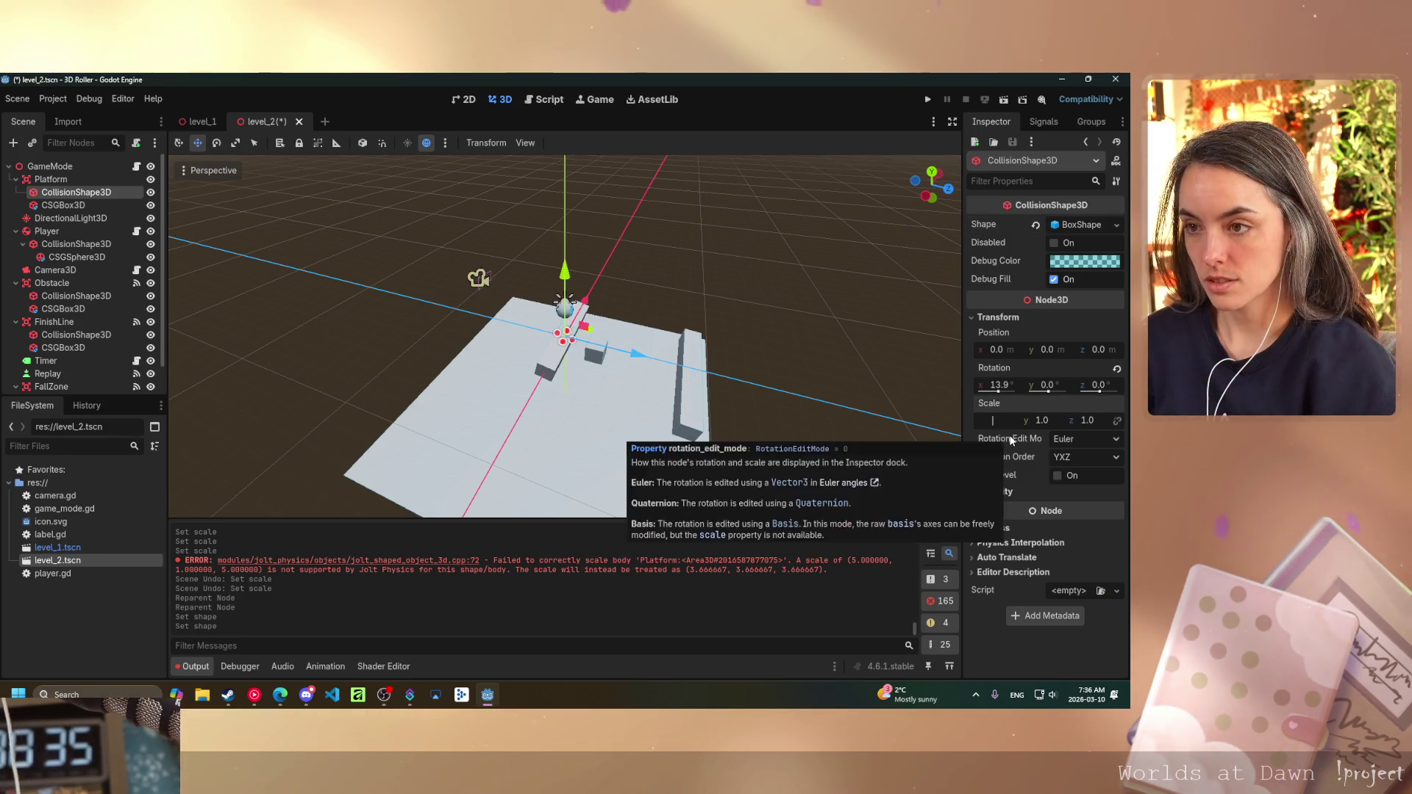
{"action": "type", "text": "5"}
{"action": "key", "text": "Return"}
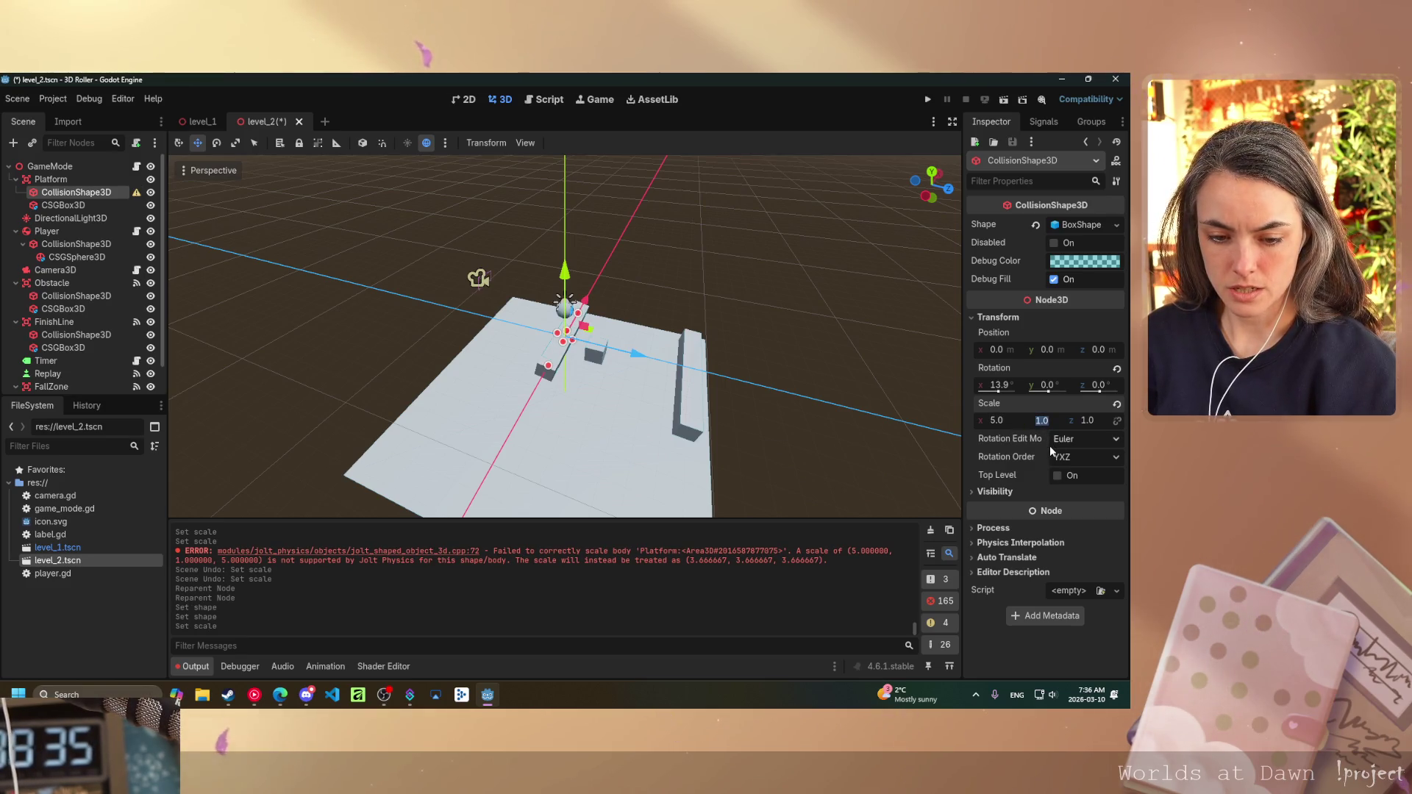
{"action": "key", "text": "Tab"}
{"action": "type", "text": "50"}
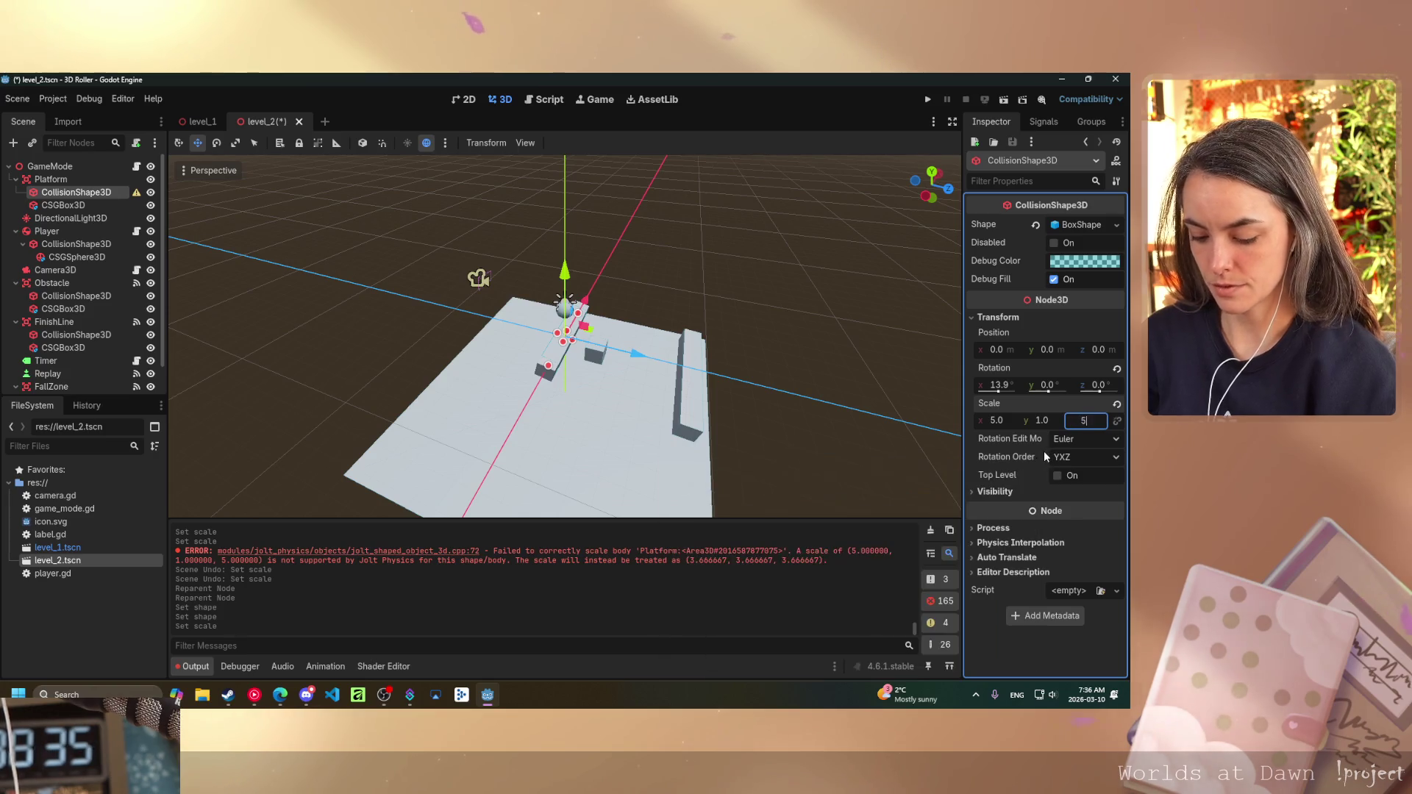
{"action": "key", "text": "Return"}
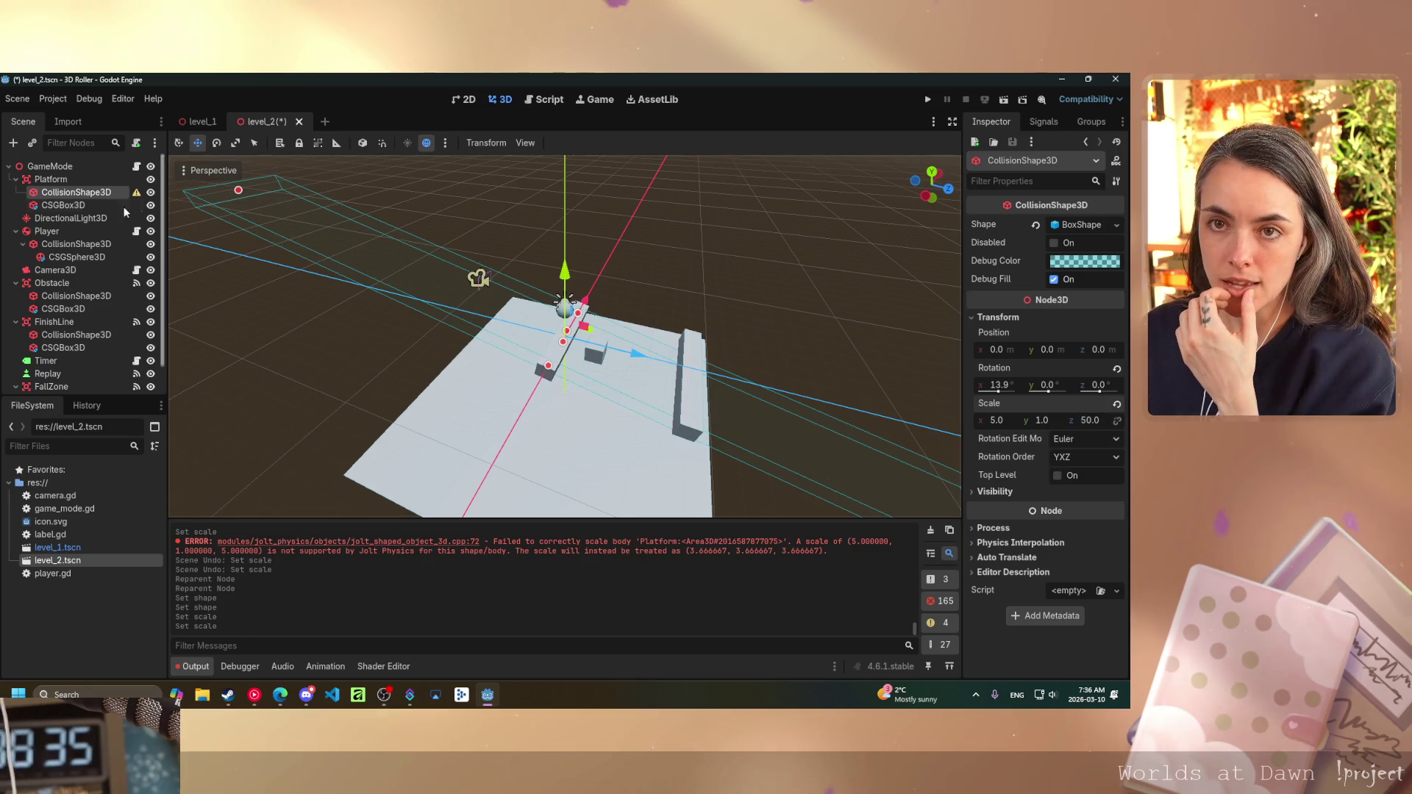
{"action": "left_click", "coordinate": [83, 206]}
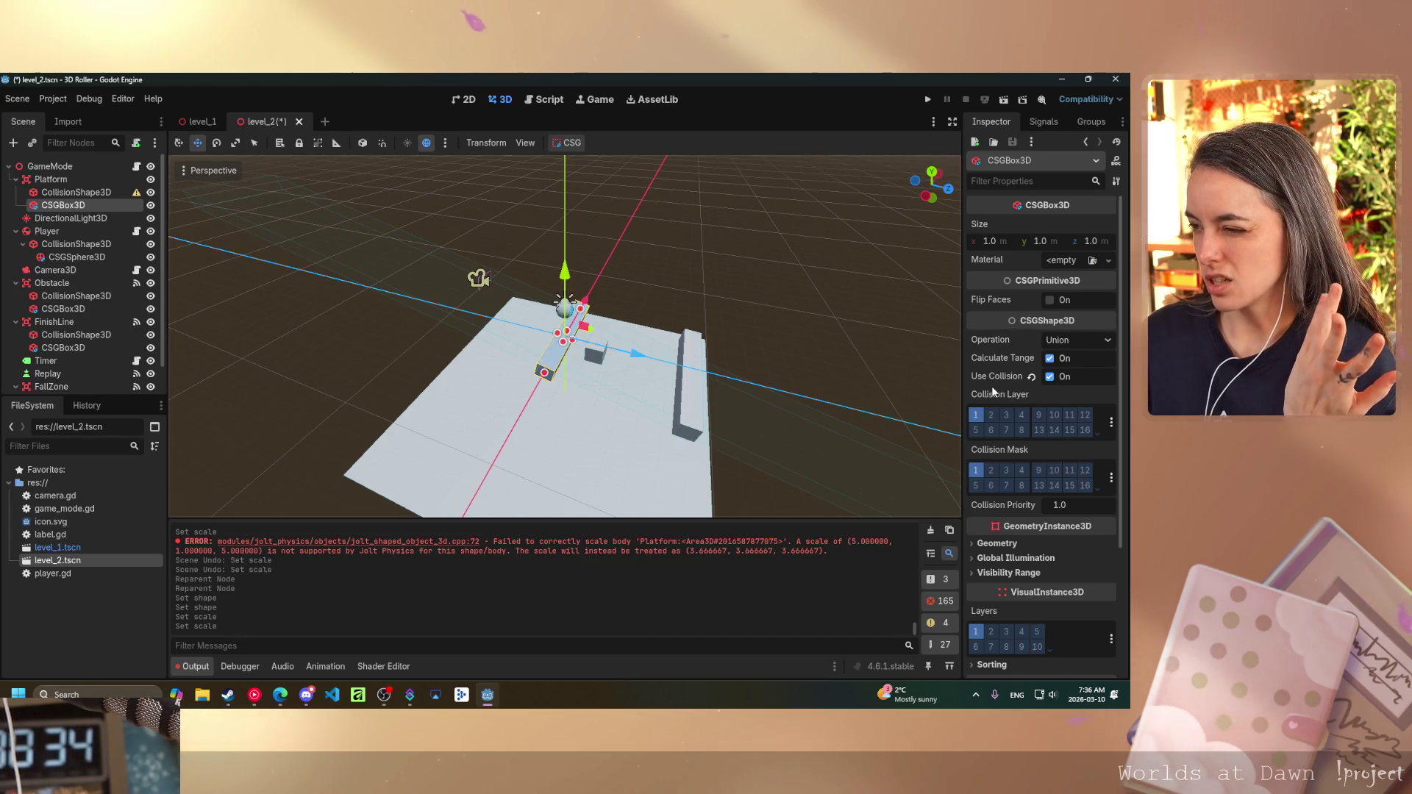
- Set the Platform's CSGBox3D size to 5 on x and 50 on z
{"action": "scroll", "coordinate": [1034, 410], "scroll_direction": "down", "scroll_amount": 3}
{"action": "scroll", "coordinate": [1034, 410], "scroll_direction": "up", "scroll_amount": 3}
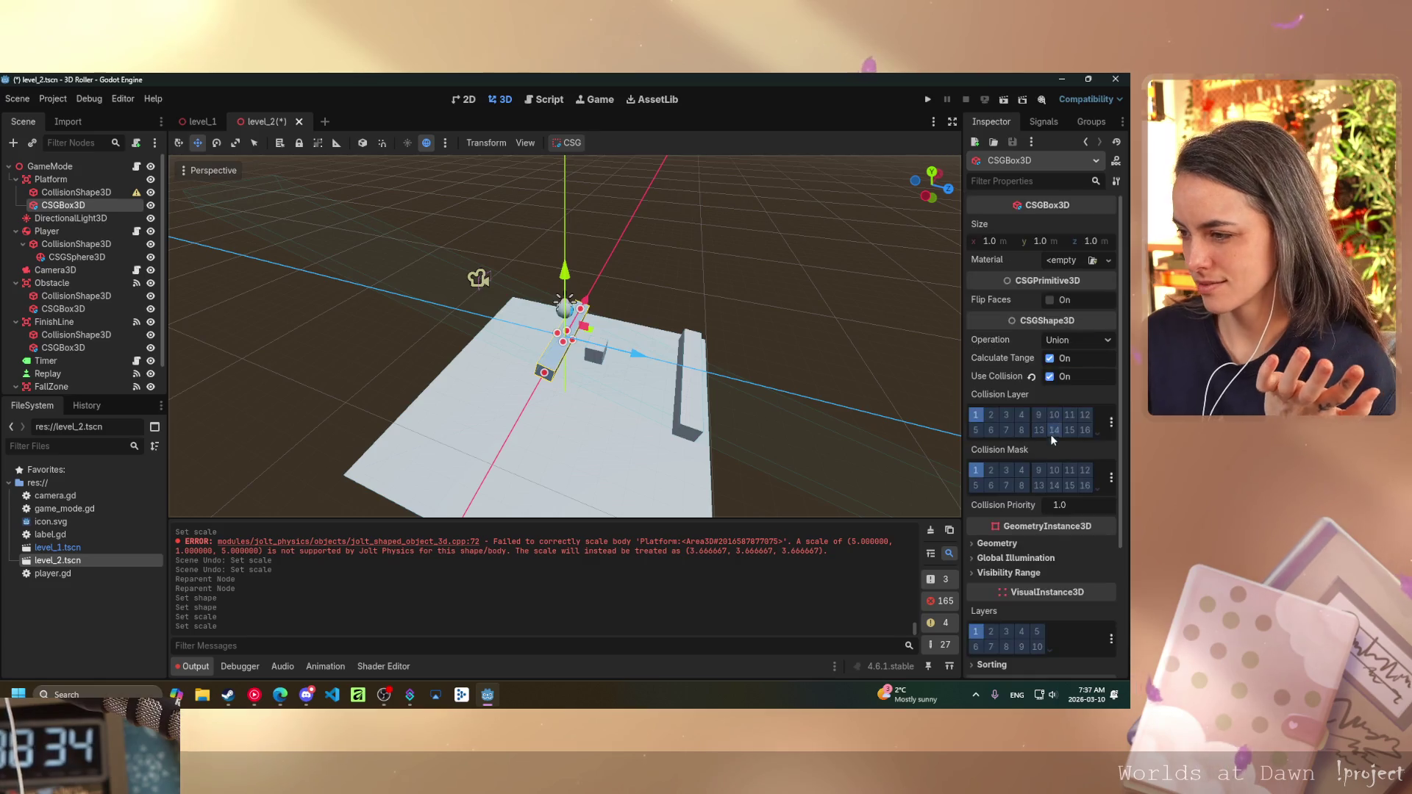
{"action": "left_click", "coordinate": [990, 242]}
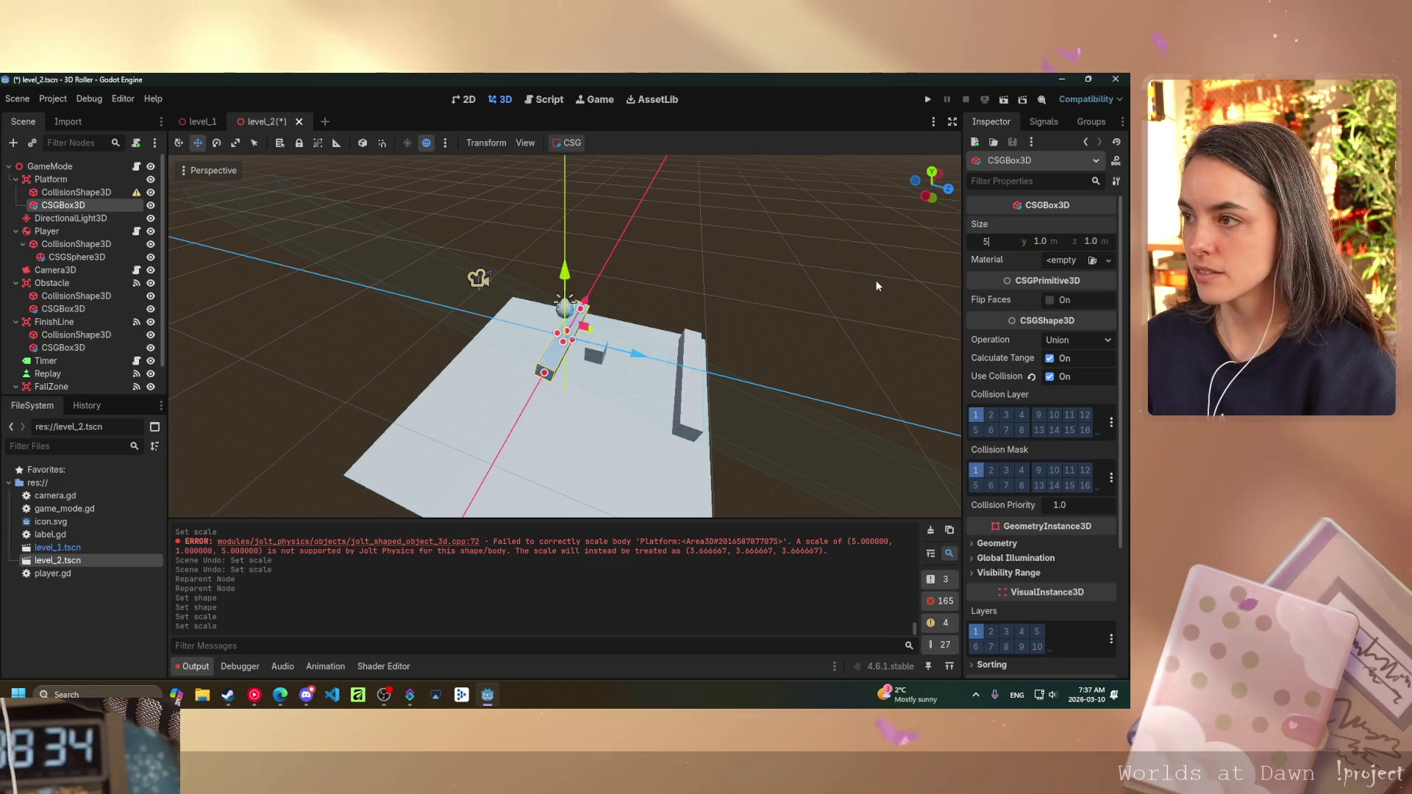
{"action": "type", "text": "5"}
{"action": "key", "text": "Tab"}
{"action": "key", "text": "Tab"}
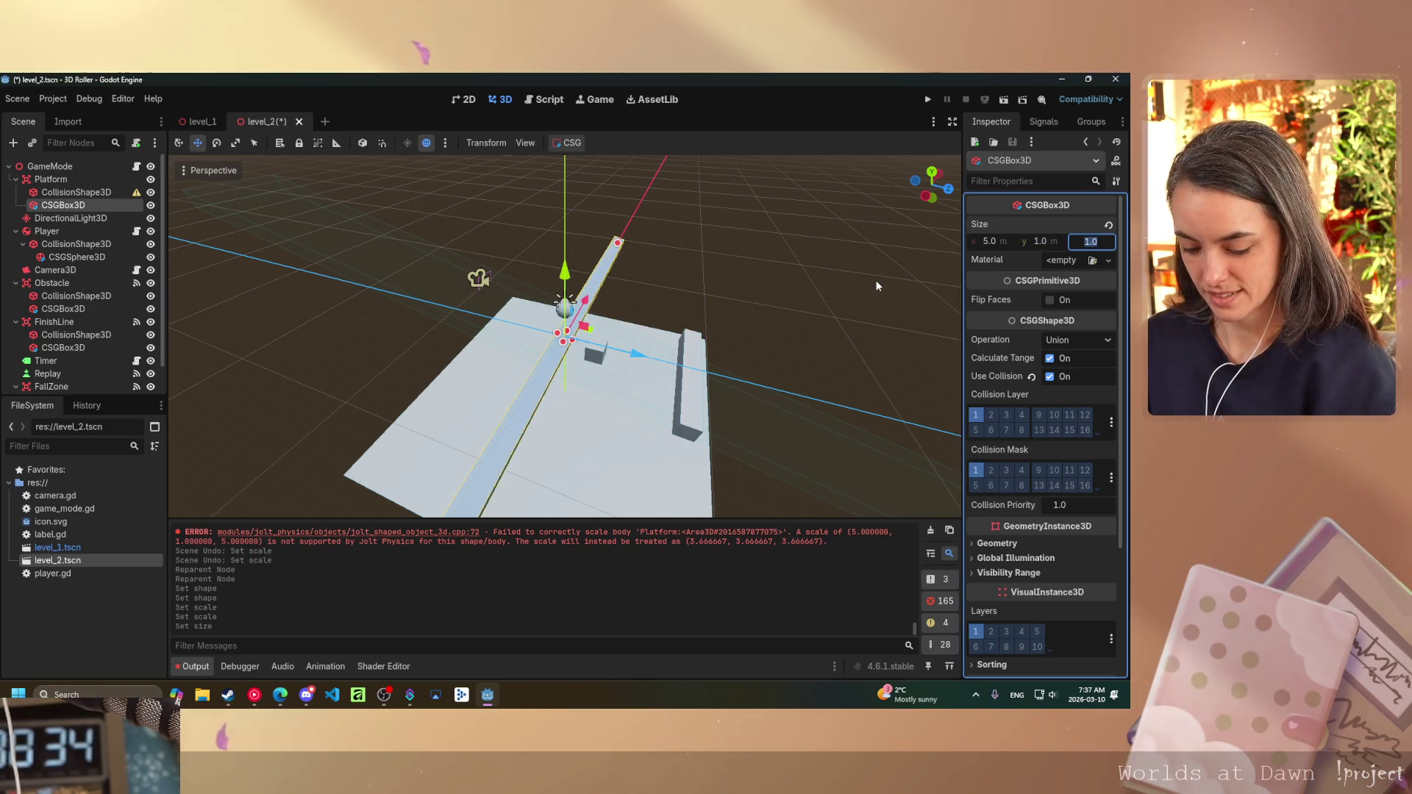
{"action": "type", "text": "50"}
{"action": "key", "text": "Return"}
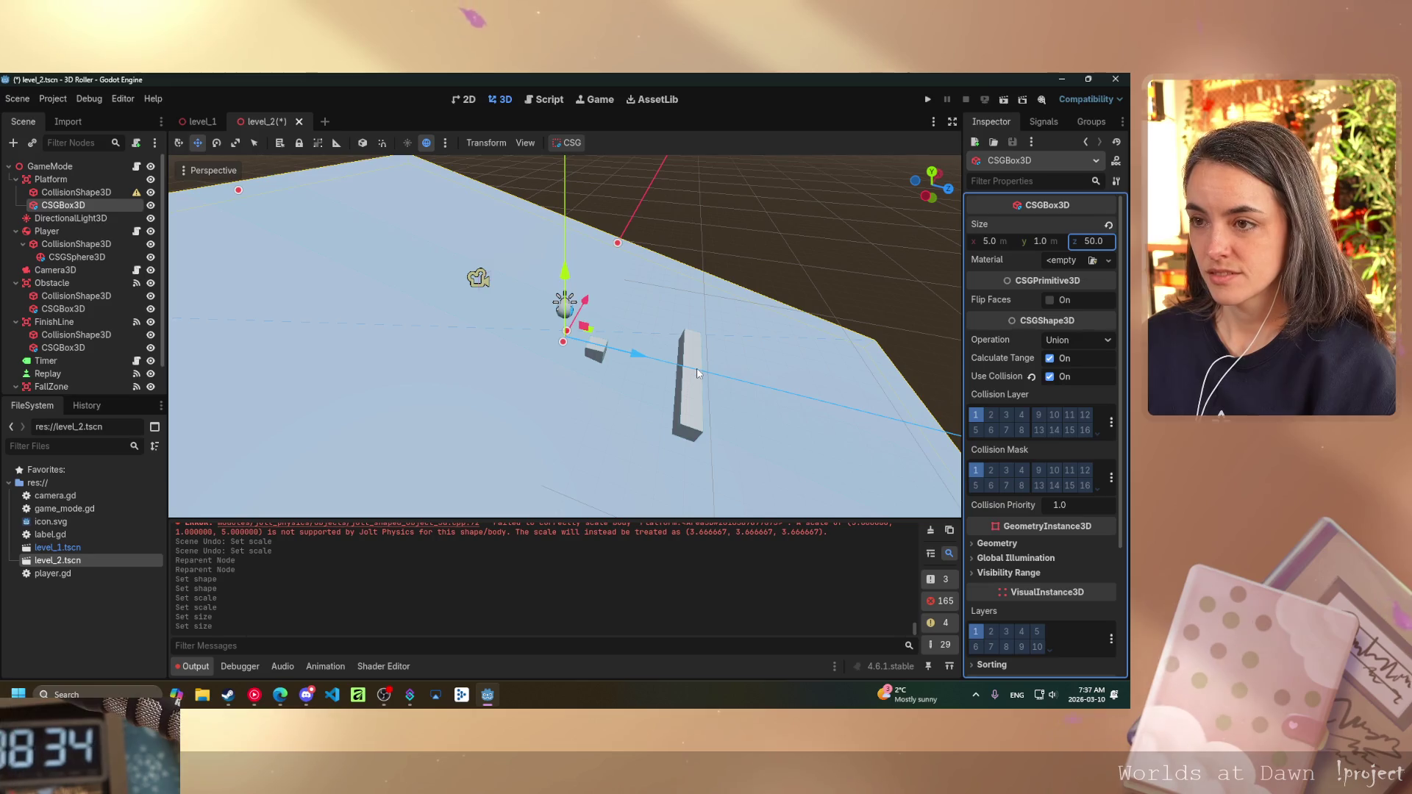
{"action": "mouse_move", "coordinate": [708, 292]}
{"action": "left_mouse_down"}
{"action": "mouse_move", "coordinate": [509, 285]}
{"action": "mouse_move", "coordinate": [508, 232]}
{"action": "left_mouse_up"}
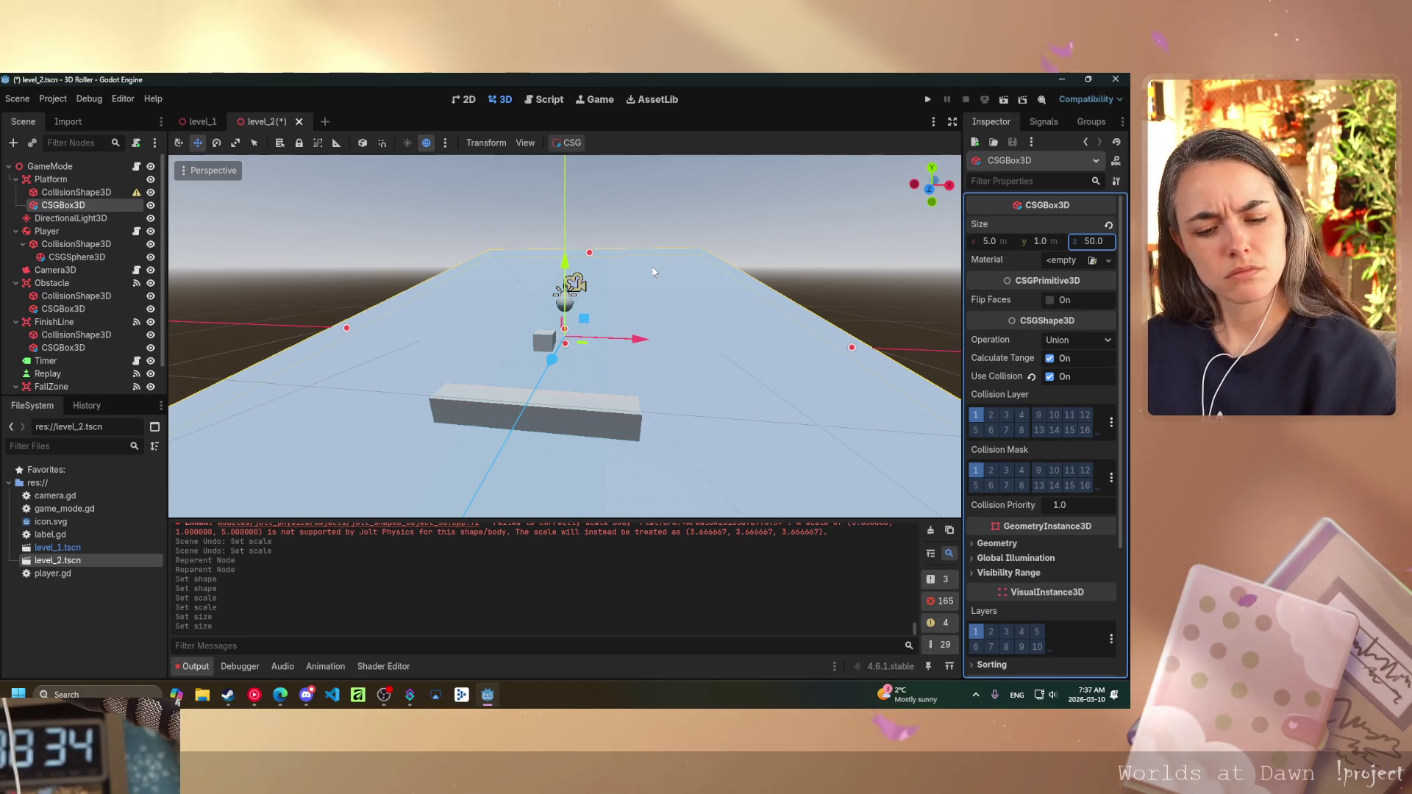
- Narrow the runway box to 1 m wide, then save and run level_2 with F5
{"action": "left_click", "coordinate": [989, 241]}
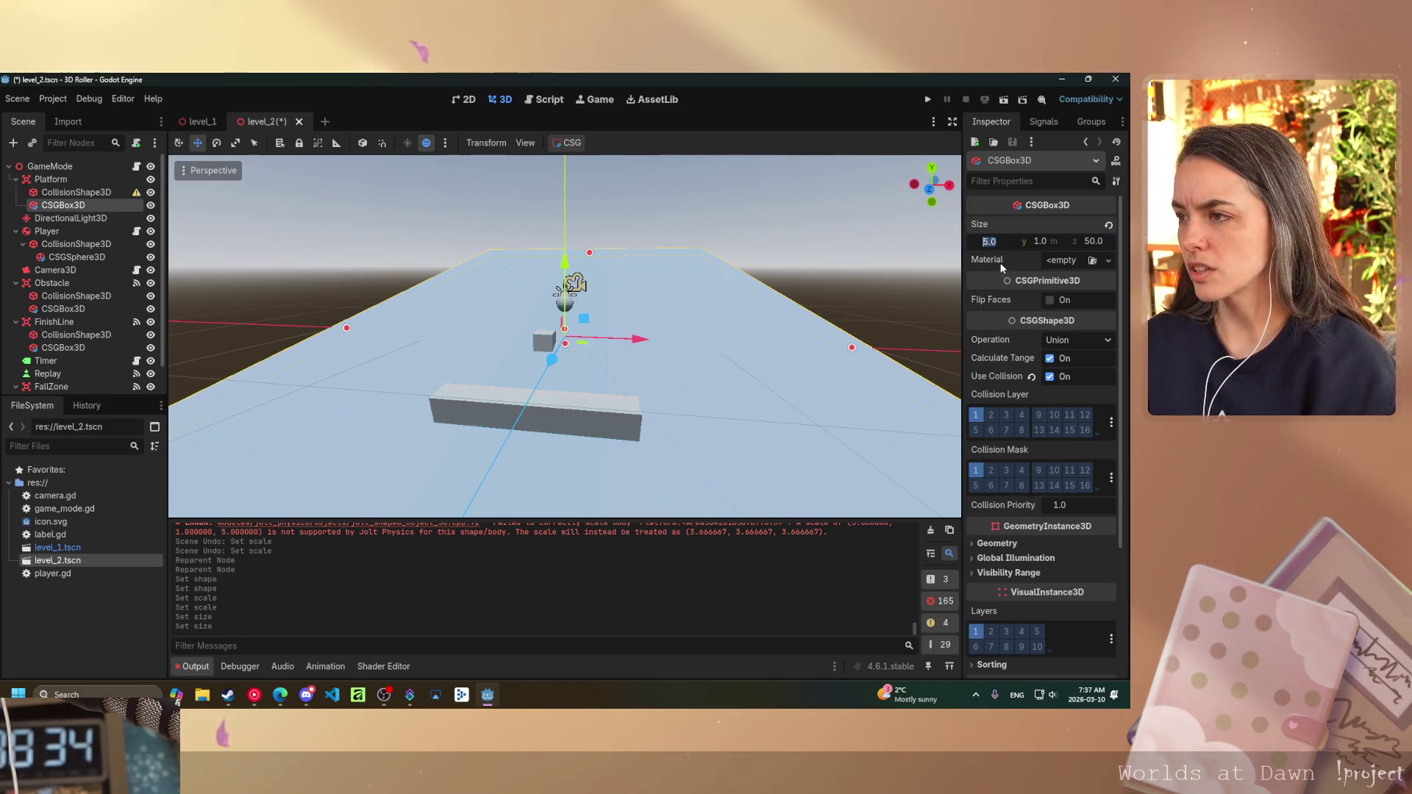
{"action": "type", "text": "1"}
{"action": "key", "text": "Return"}
{"action": "mouse_move", "coordinate": [672, 324]}
{"action": "left_mouse_down"}
{"action": "mouse_move", "coordinate": [474, 360]}
{"action": "mouse_move", "coordinate": [435, 311]}
{"action": "mouse_move", "coordinate": [756, 342]}
{"action": "mouse_move", "coordinate": [690, 328]}
{"action": "mouse_move", "coordinate": [419, 352]}
{"action": "left_mouse_up"}
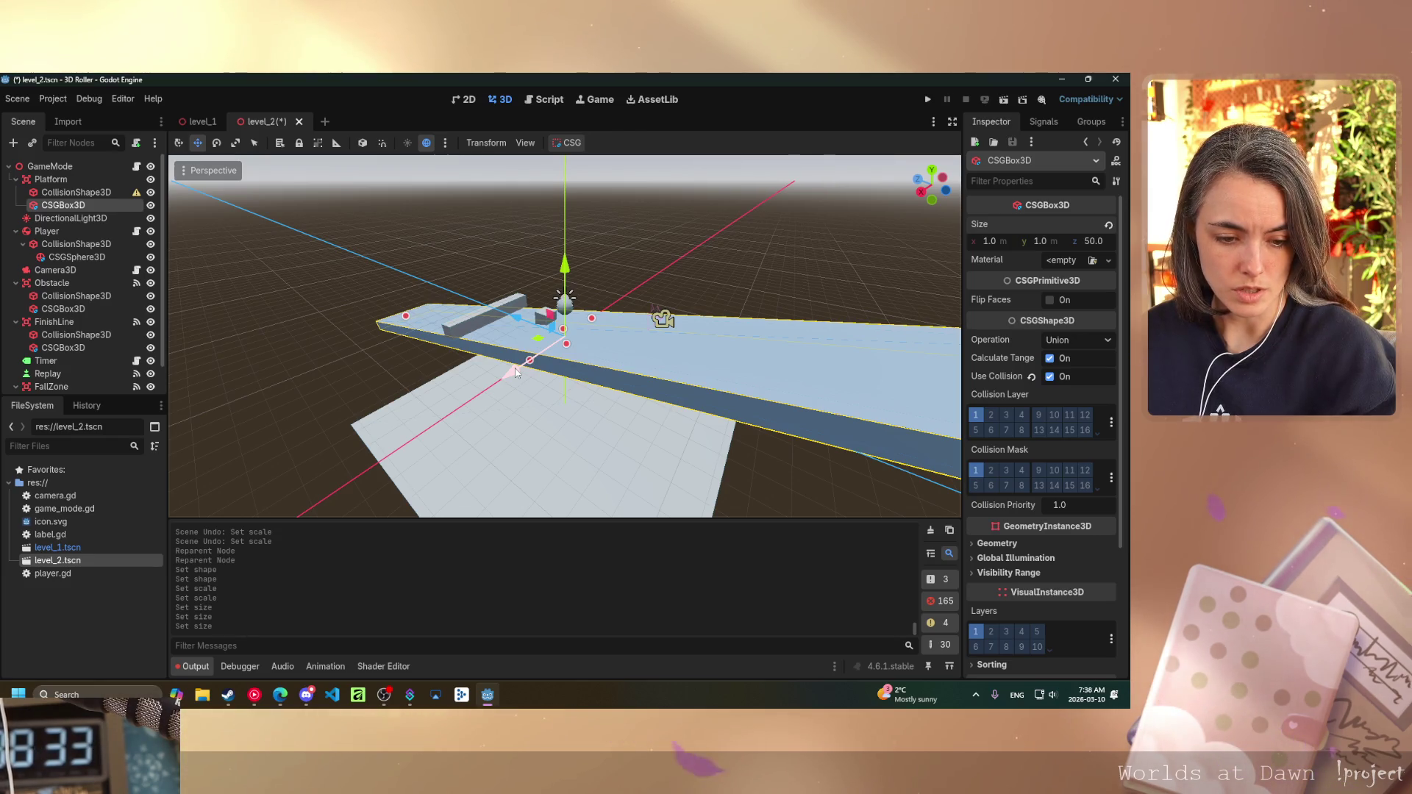
{"action": "key", "text": "F5"}
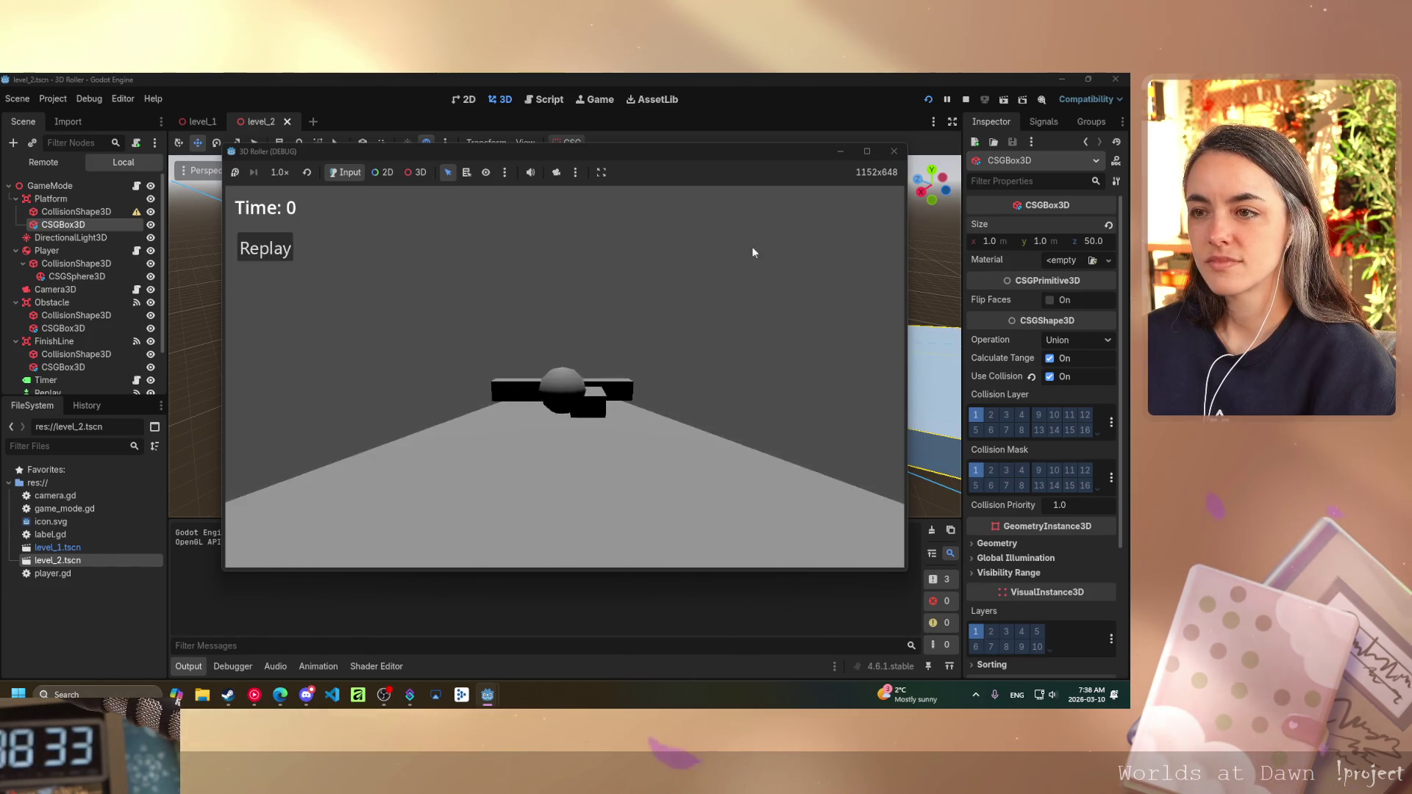
- Close the running game window to end the playtest
{"action": "left_click", "coordinate": [893, 150]}
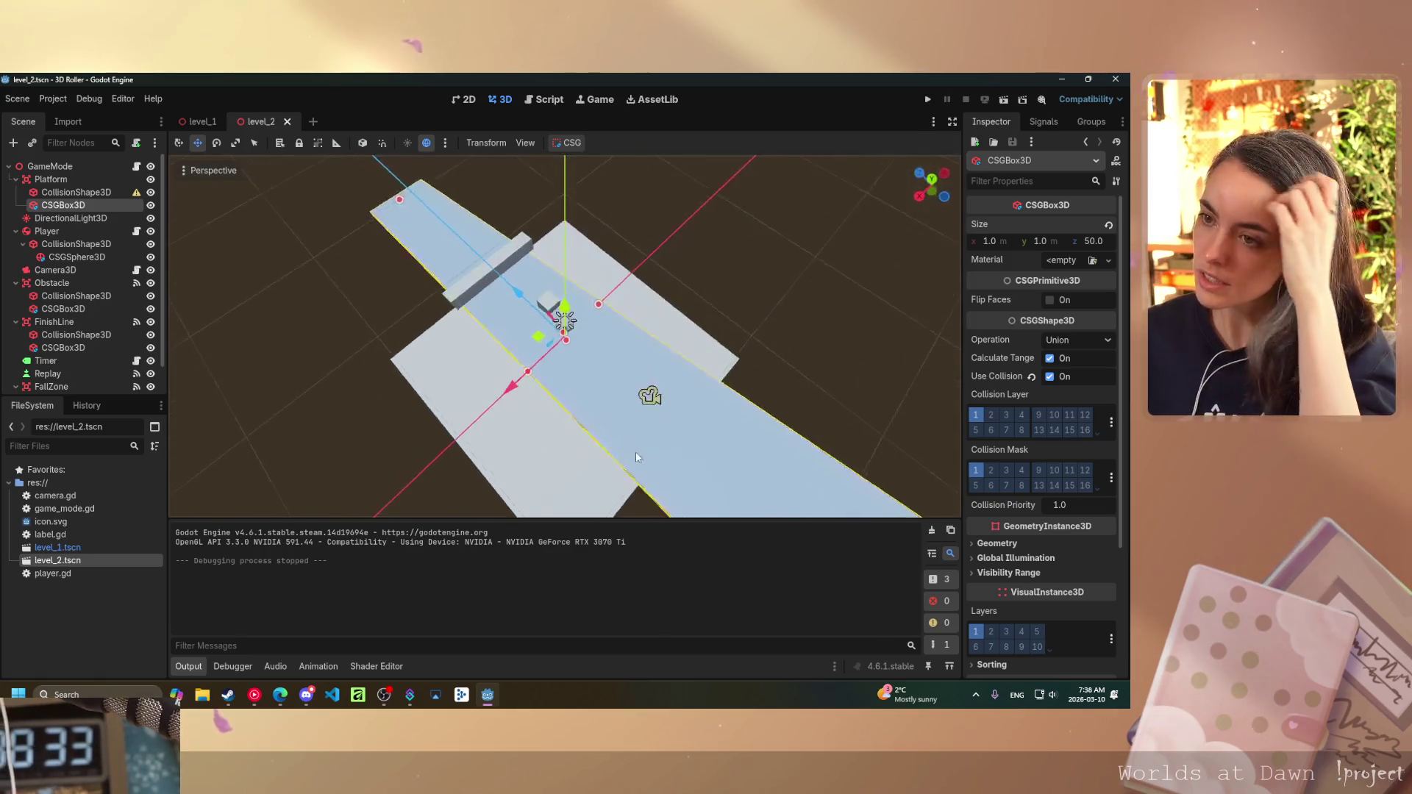
{"action": "scroll", "coordinate": [641, 444], "scroll_direction": "down", "scroll_amount": 3}
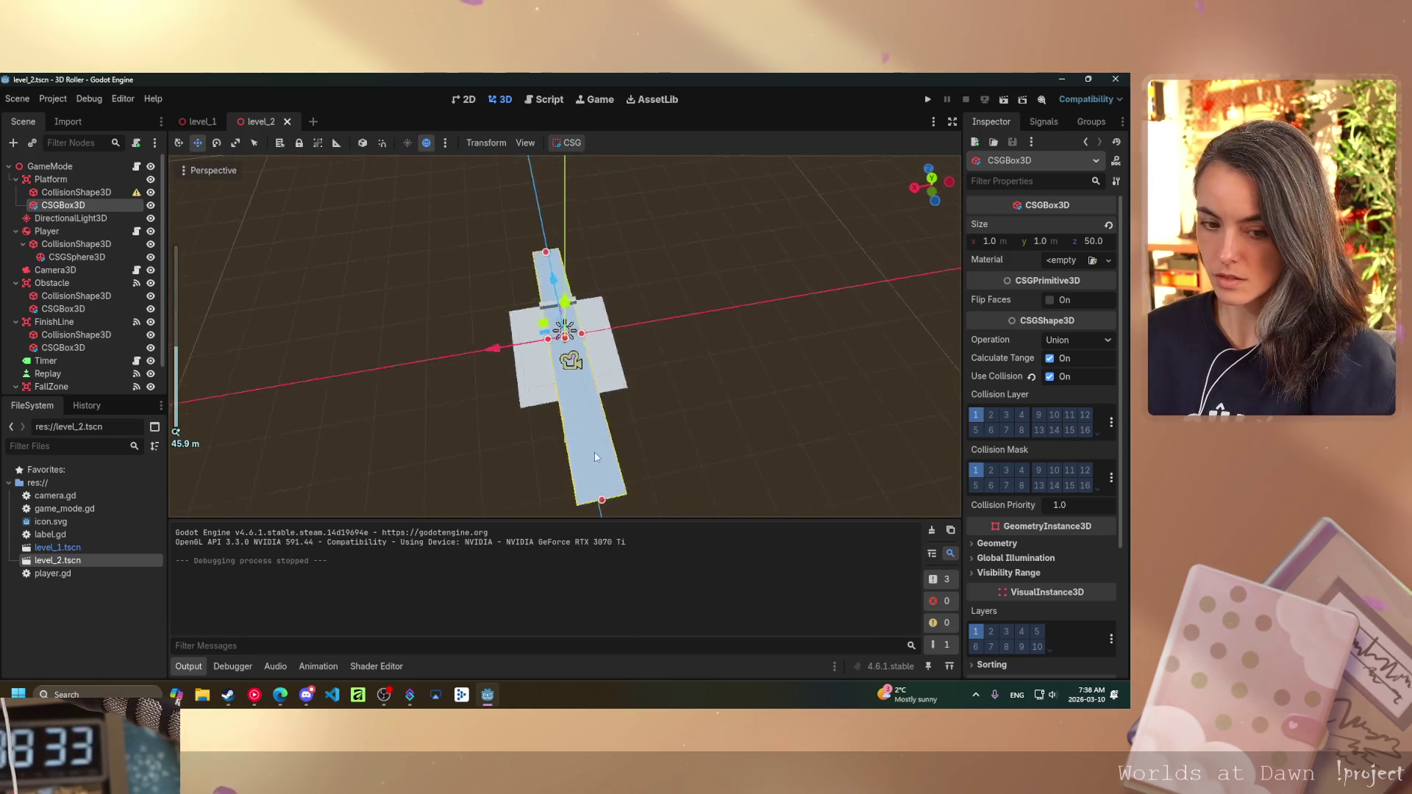
- Select the FallZone box, try a 1.2 height, then undo back to 0.2
{"action": "left_click", "coordinate": [550, 392]}
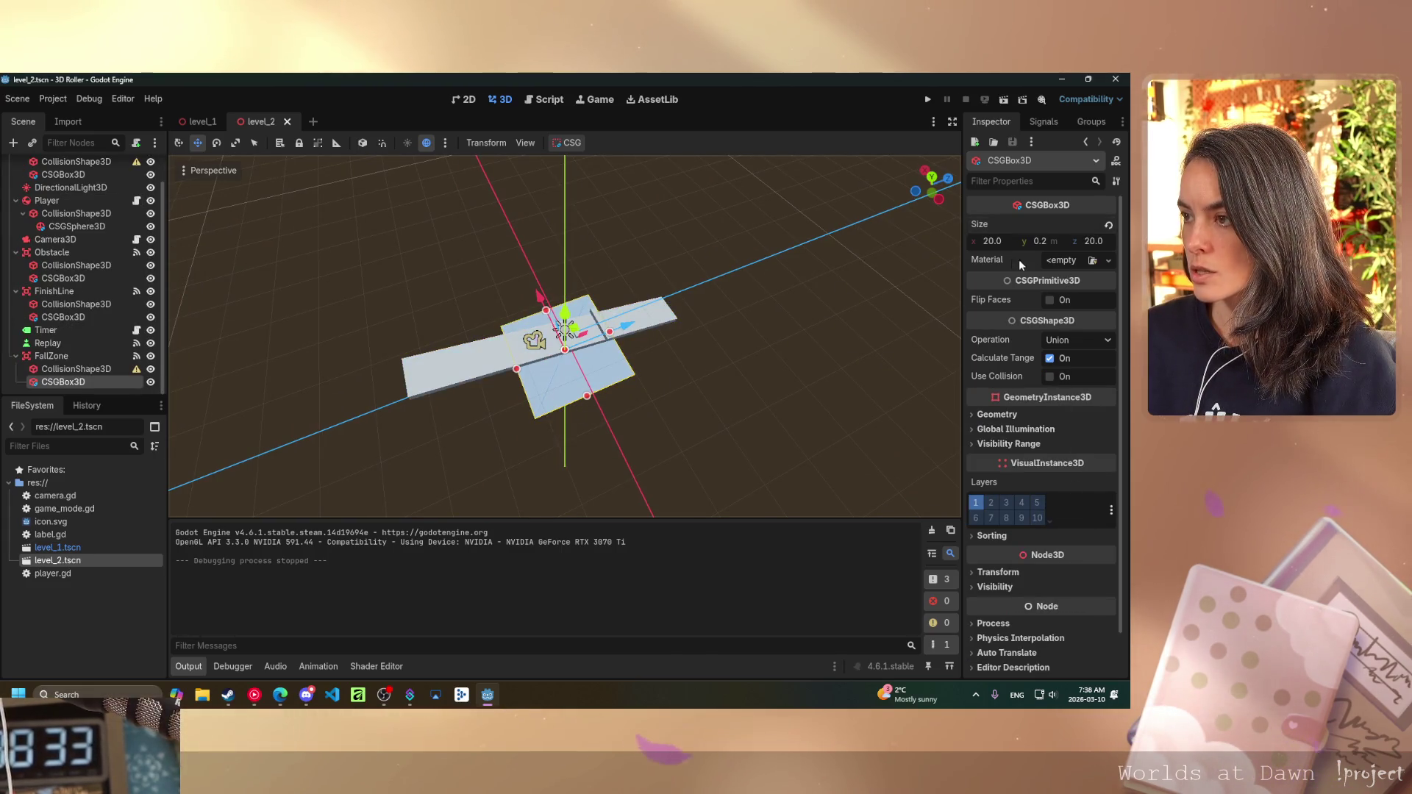
{"action": "left_click", "coordinate": [1034, 239]}
{"action": "type", "text": "1.2"}
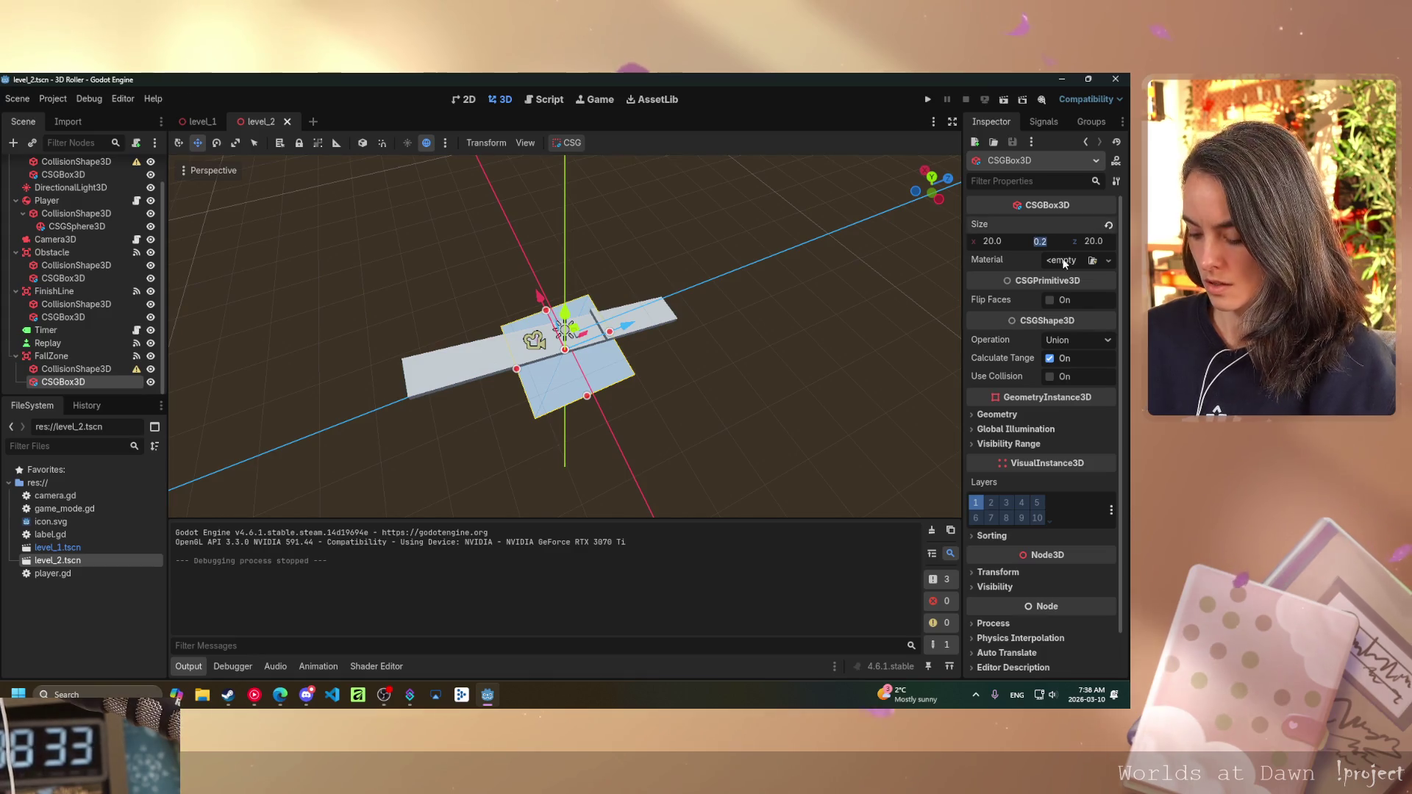
{"action": "key", "text": "Return"}
{"action": "key", "text": "ctrl+z"}
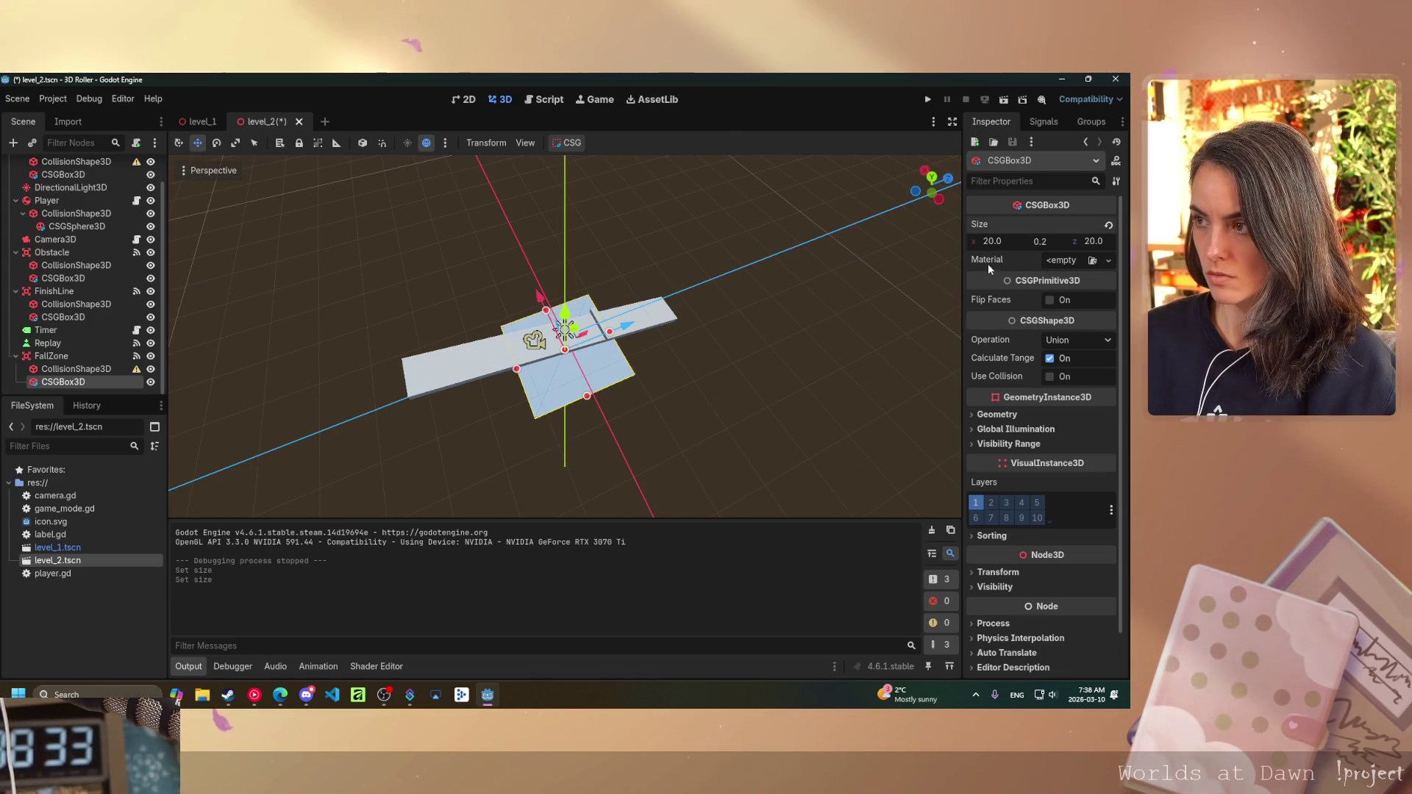
- Set the FallZone width to 20 and length to 50, then stretch it to 59
{"action": "left_click_drag", "start_coordinate": [997, 243], "coordinate": [1007, 243]}
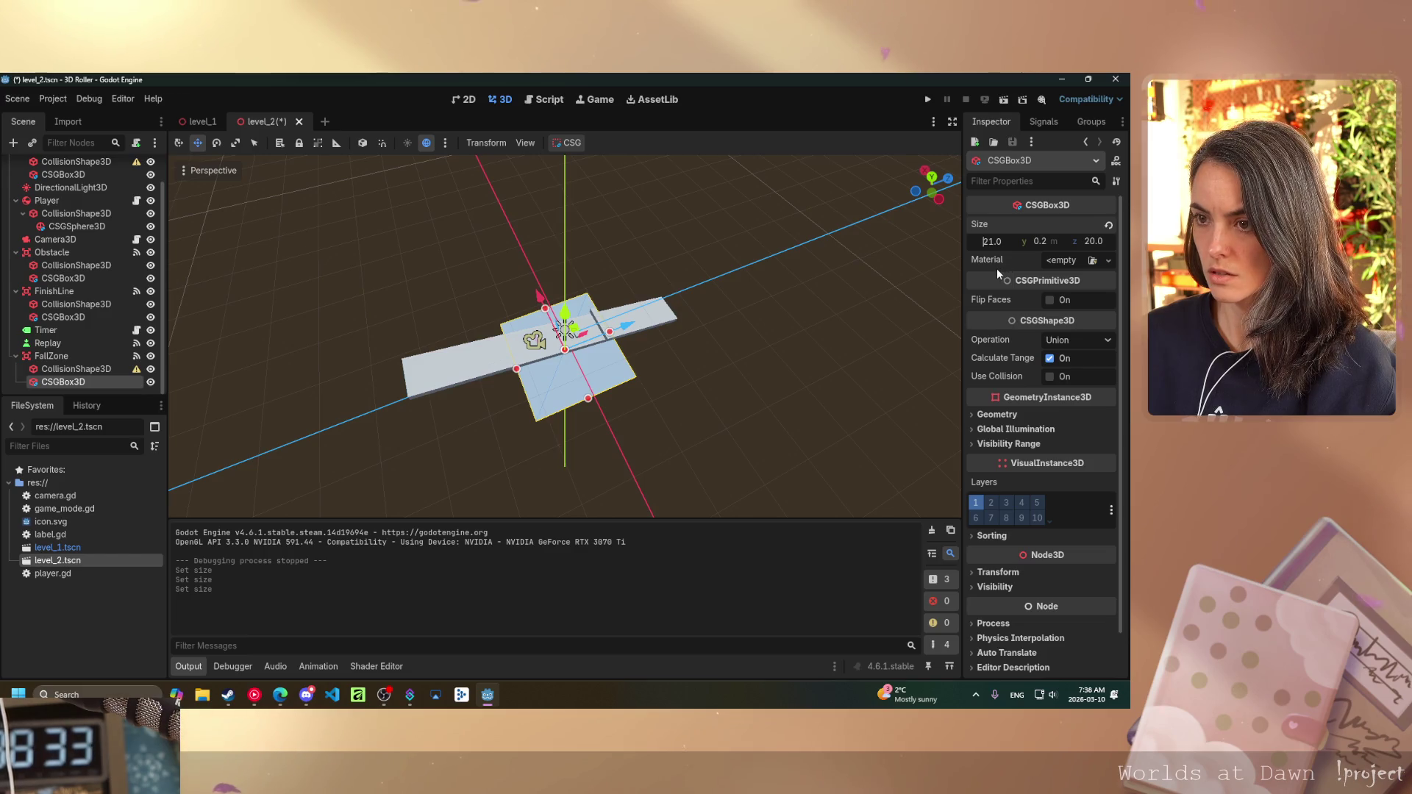
{"action": "type", "text": "20"}
{"action": "key", "text": "Tab"}
{"action": "key", "text": "Tab"}
{"action": "type", "text": "50"}
{"action": "key", "text": "Return"}
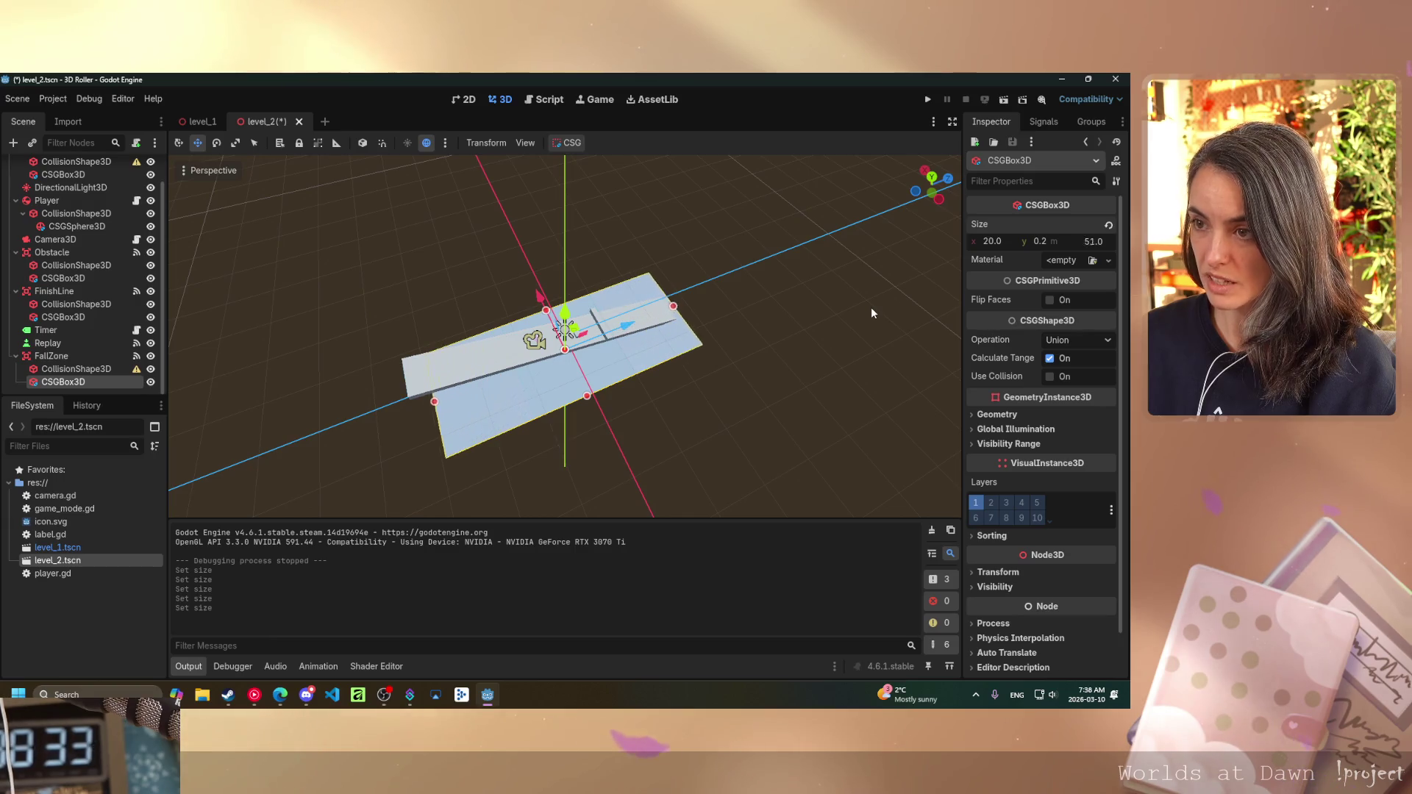
{"action": "mouse_move", "coordinate": [871, 307]}
{"action": "left_mouse_down"}
{"action": "mouse_move", "coordinate": [773, 368]}
{"action": "mouse_move", "coordinate": [871, 397]}
{"action": "mouse_move", "coordinate": [625, 257]}
{"action": "mouse_move", "coordinate": [734, 339]}
{"action": "mouse_move", "coordinate": [710, 301]}
{"action": "mouse_move", "coordinate": [725, 404]}
{"action": "left_mouse_up"}
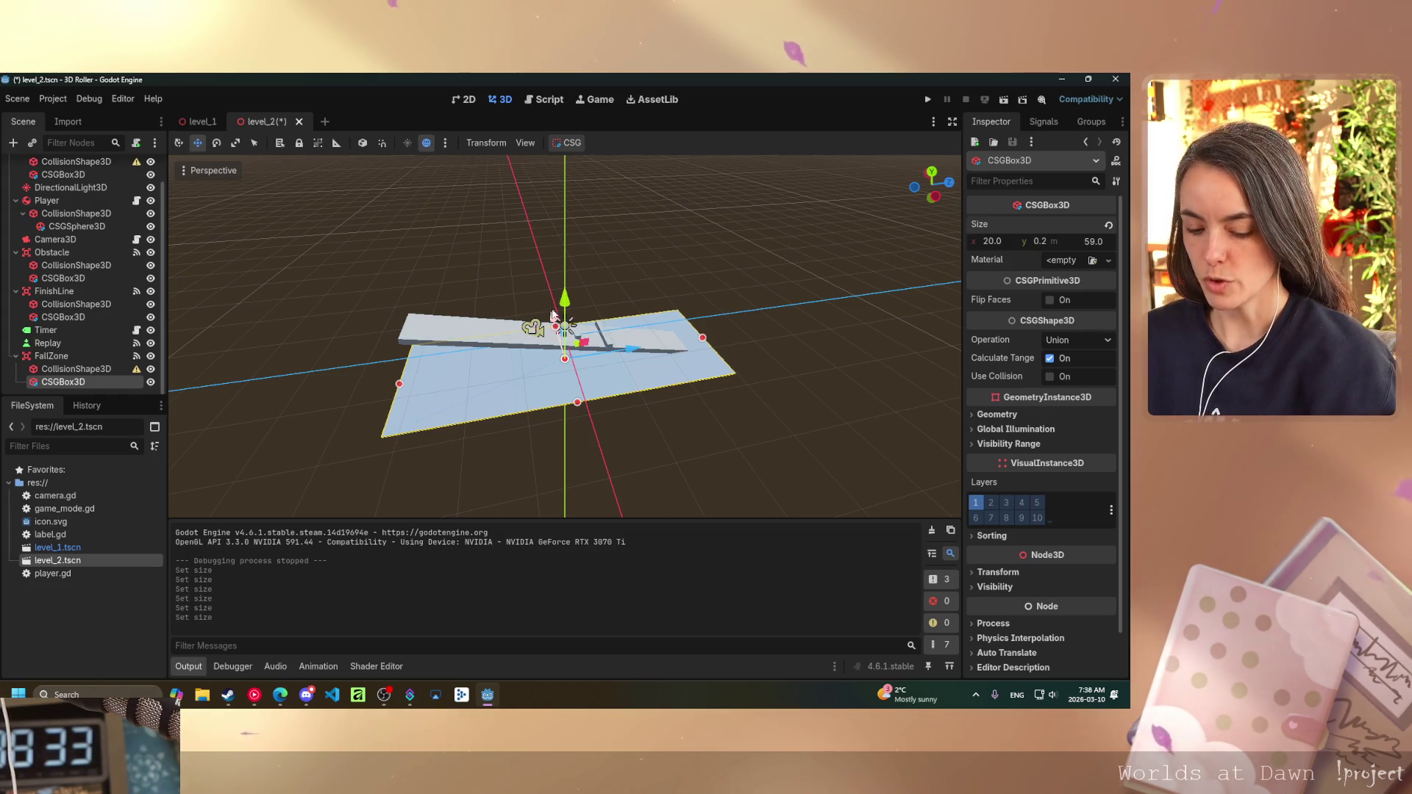
{"action": "scroll", "coordinate": [550, 315], "scroll_direction": "up", "scroll_amount": 3}
{"action": "mouse_move", "coordinate": [550, 315]}
{"action": "left_mouse_down"}
{"action": "mouse_move", "coordinate": [413, 276]}
{"action": "mouse_move", "coordinate": [541, 275]}
{"action": "mouse_move", "coordinate": [299, 289]}
{"action": "left_mouse_up"}
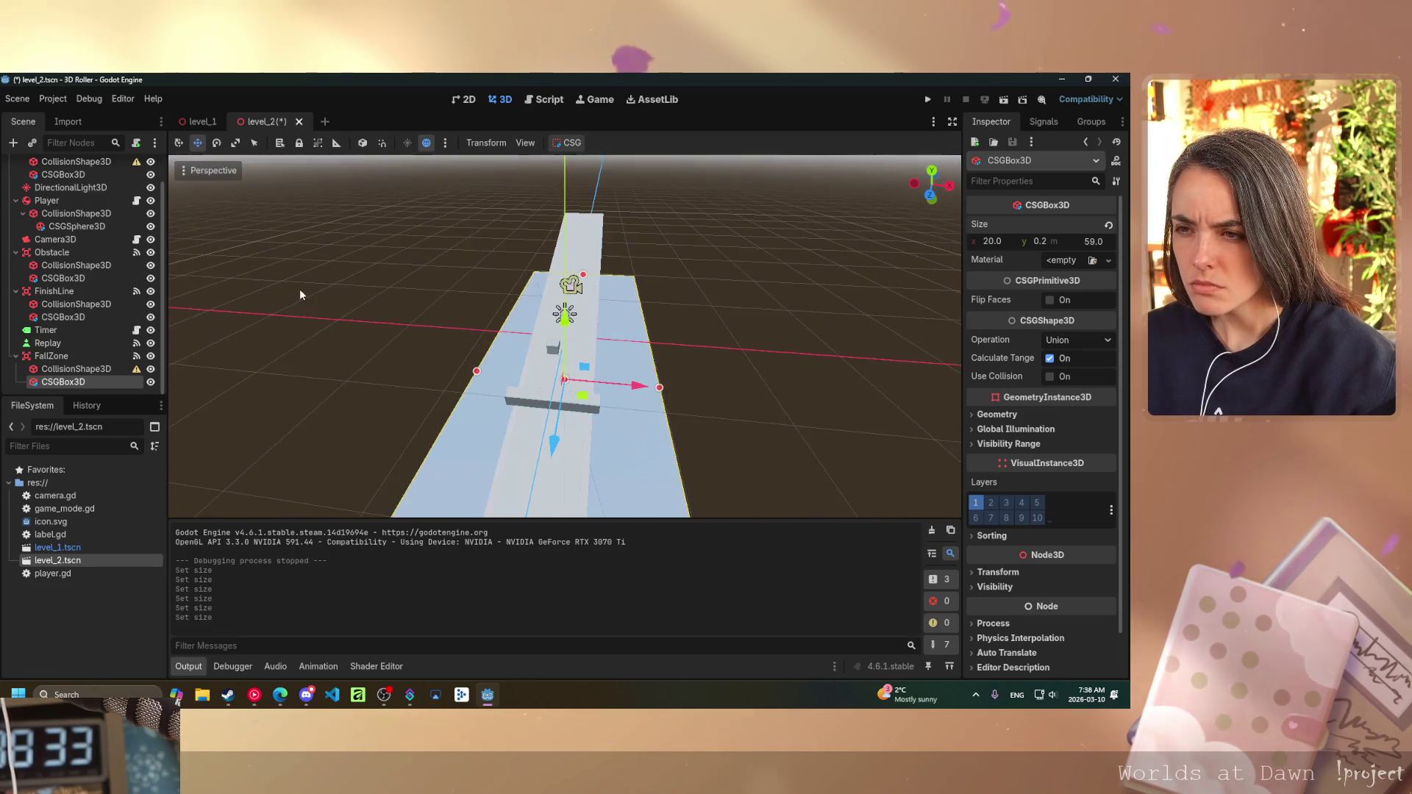
{"action": "scroll", "coordinate": [441, 298], "scroll_direction": "up", "scroll_amount": 5}
{"action": "left_click", "coordinate": [579, 308]}
- Move the Player to the runway's far end and raise it above the surface
{"action": "left_click_drag", "start_coordinate": [579, 307], "coordinate": [519, 328]}
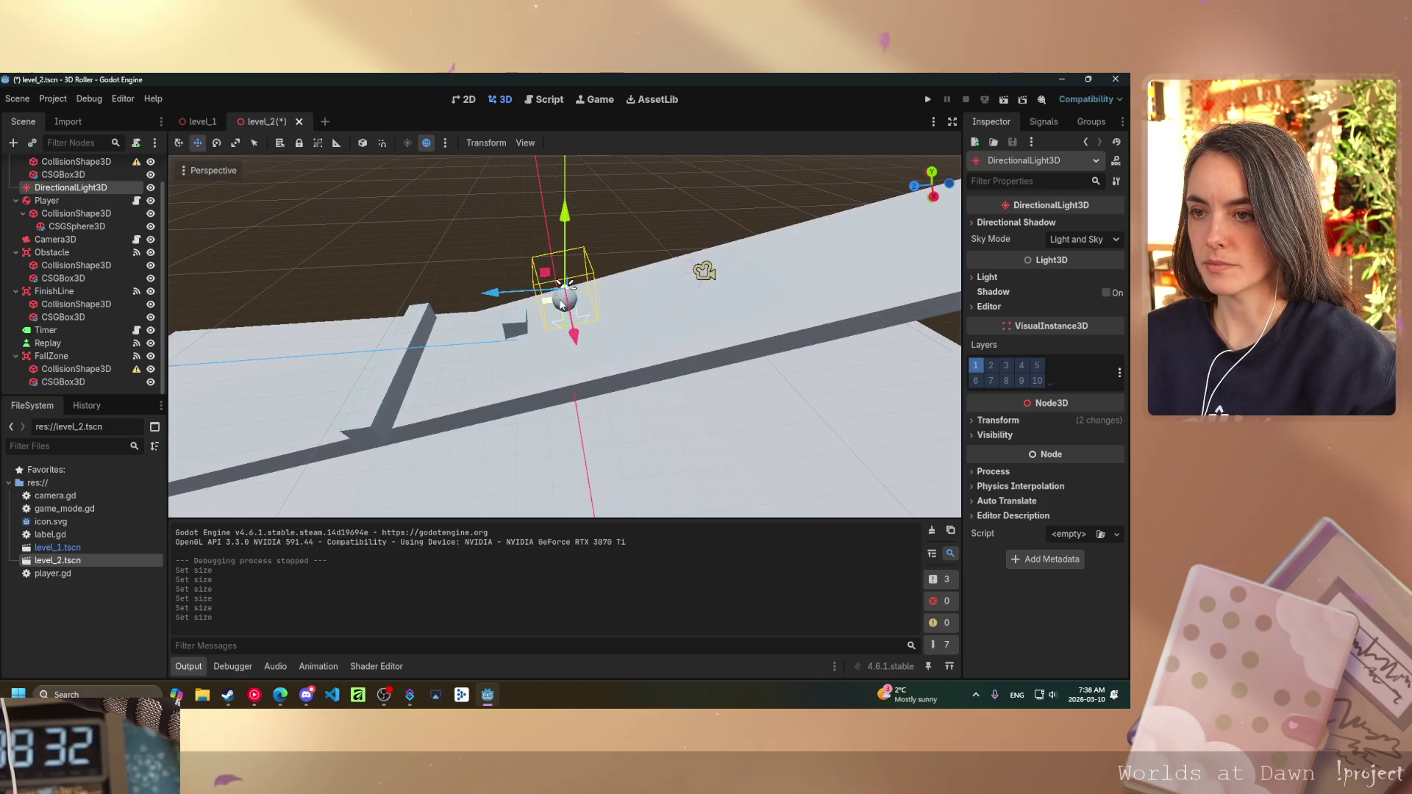
{"action": "left_click", "coordinate": [47, 200]}
{"action": "mouse_move", "coordinate": [232, 283]}
{"action": "left_mouse_down"}
{"action": "mouse_move", "coordinate": [509, 290]}
{"action": "mouse_move", "coordinate": [546, 310]}
{"action": "left_mouse_up"}
{"action": "mouse_move", "coordinate": [372, 381]}
{"action": "left_mouse_down"}
{"action": "mouse_move", "coordinate": [797, 335]}
{"action": "mouse_move", "coordinate": [685, 362]}
{"action": "left_mouse_up"}
{"action": "mouse_move", "coordinate": [805, 286]}
{"action": "left_mouse_down"}
{"action": "mouse_move", "coordinate": [818, 200]}
{"action": "mouse_move", "coordinate": [822, 218]}
{"action": "left_mouse_up"}
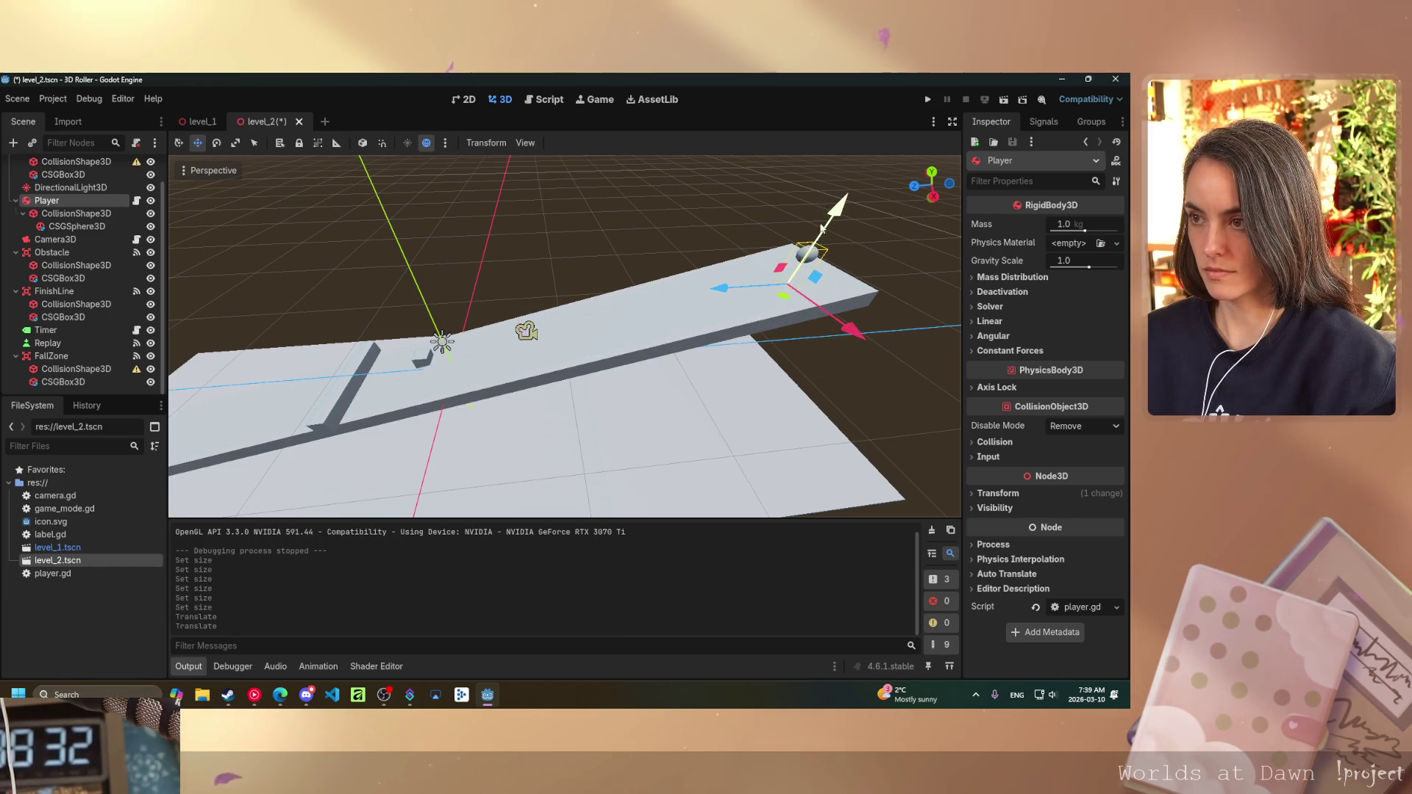
{"action": "left_click_drag", "start_coordinate": [731, 296], "coordinate": [740, 295]}
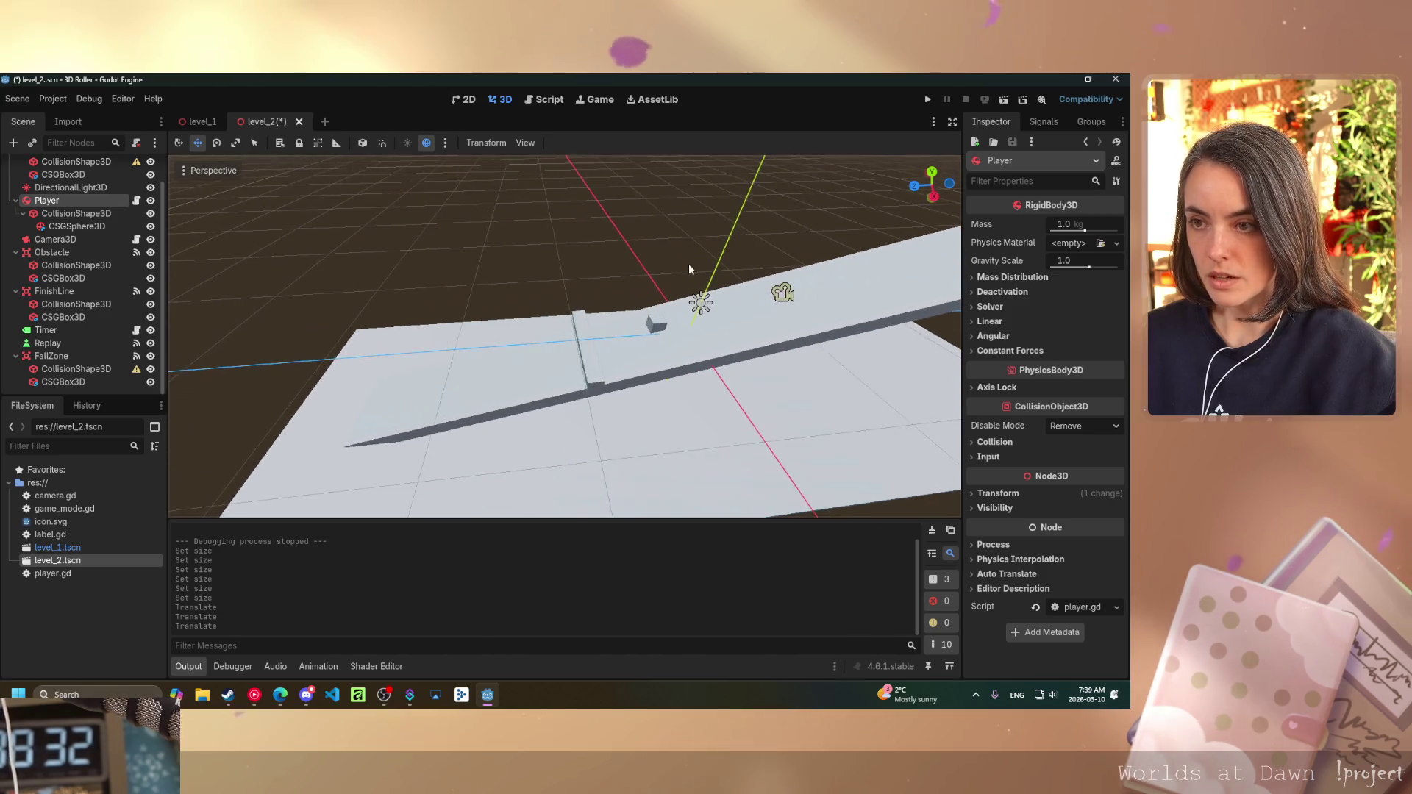
- Try moving the FinishLine's collision shape along the runway, then undo it
{"action": "left_click", "coordinate": [587, 352]}
{"action": "mouse_move", "coordinate": [518, 352]}
{"action": "left_mouse_down"}
{"action": "mouse_move", "coordinate": [323, 312]}
{"action": "mouse_move", "coordinate": [329, 340]}
{"action": "left_mouse_up"}
{"action": "key", "text": "ctrl+z"}
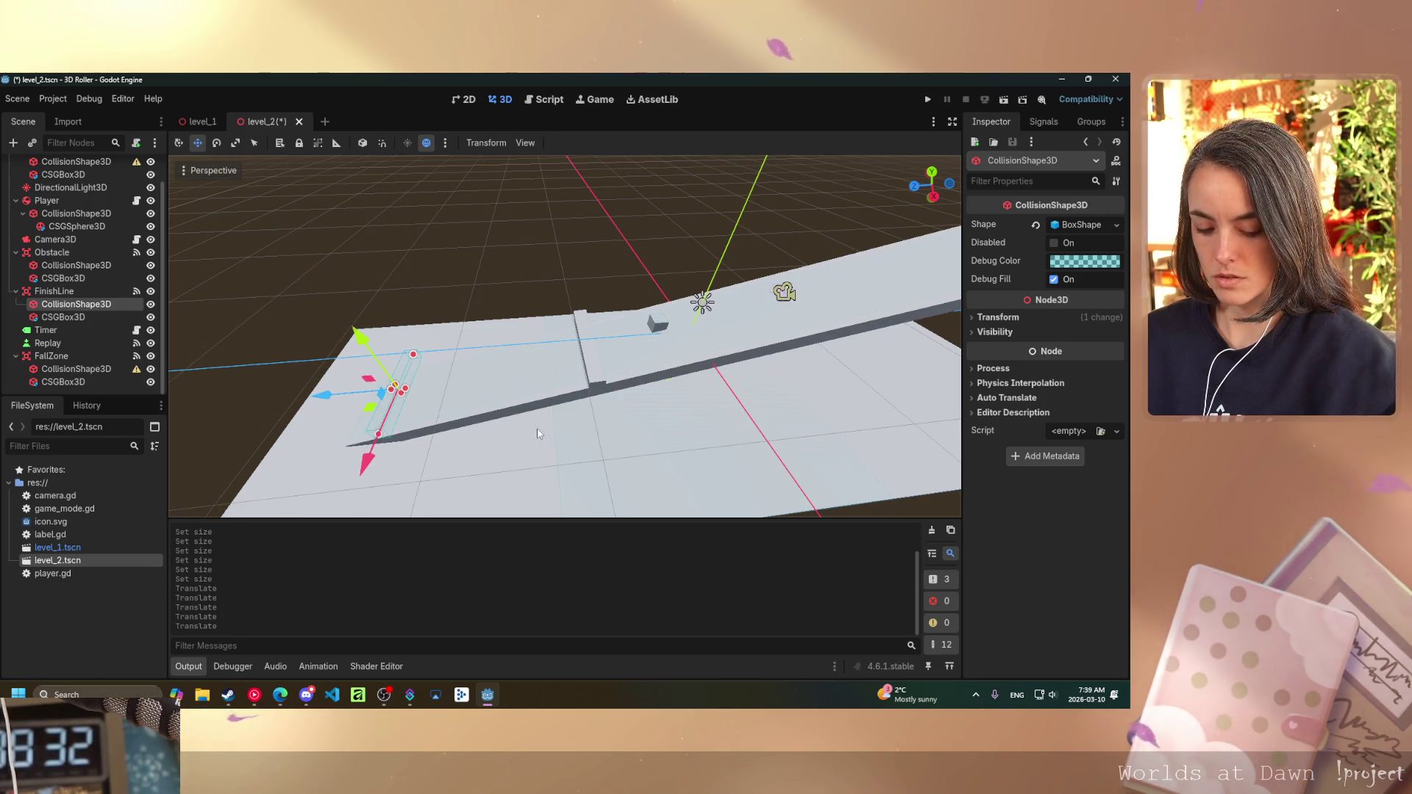
{"action": "key", "text": "ctrl+z"}
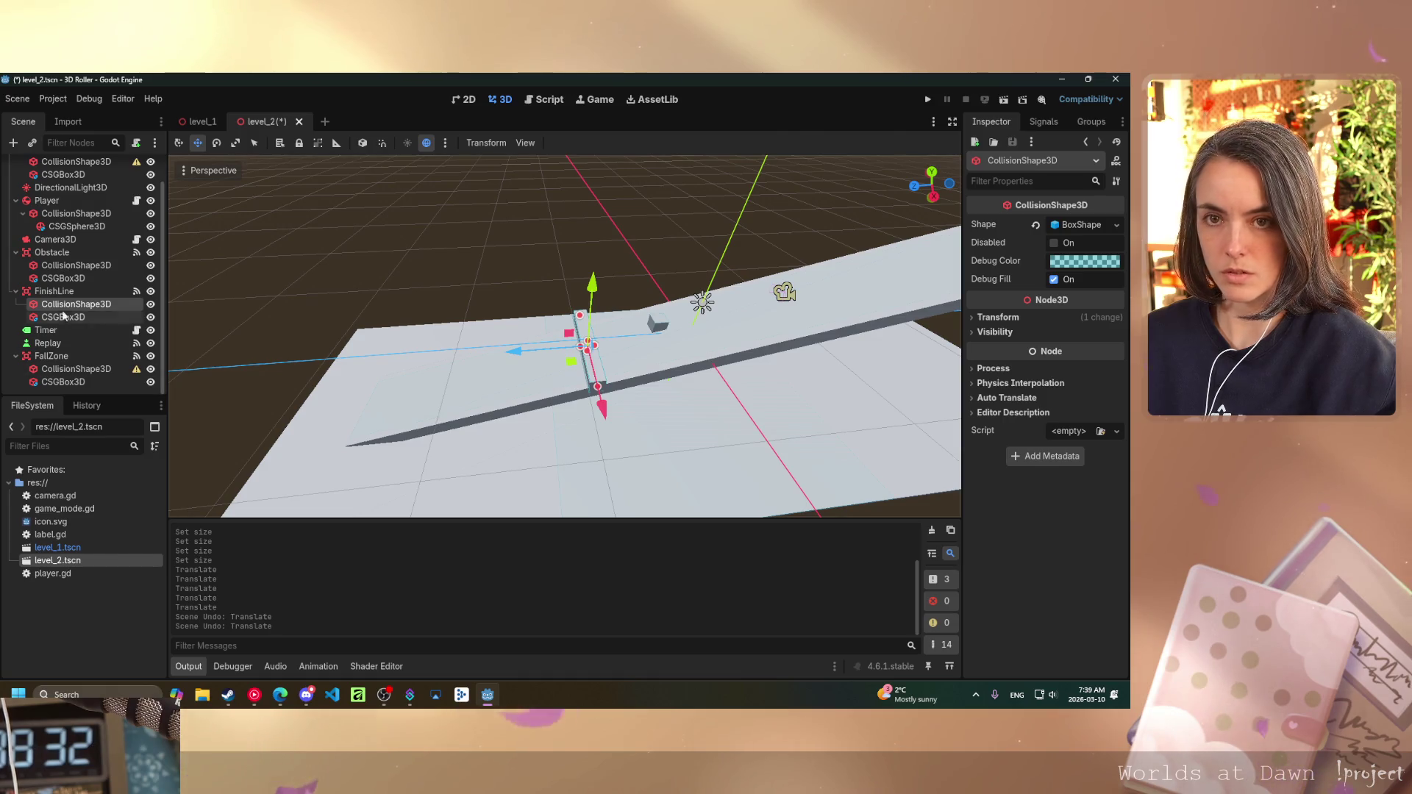
{"action": "left_click", "coordinate": [54, 291]}
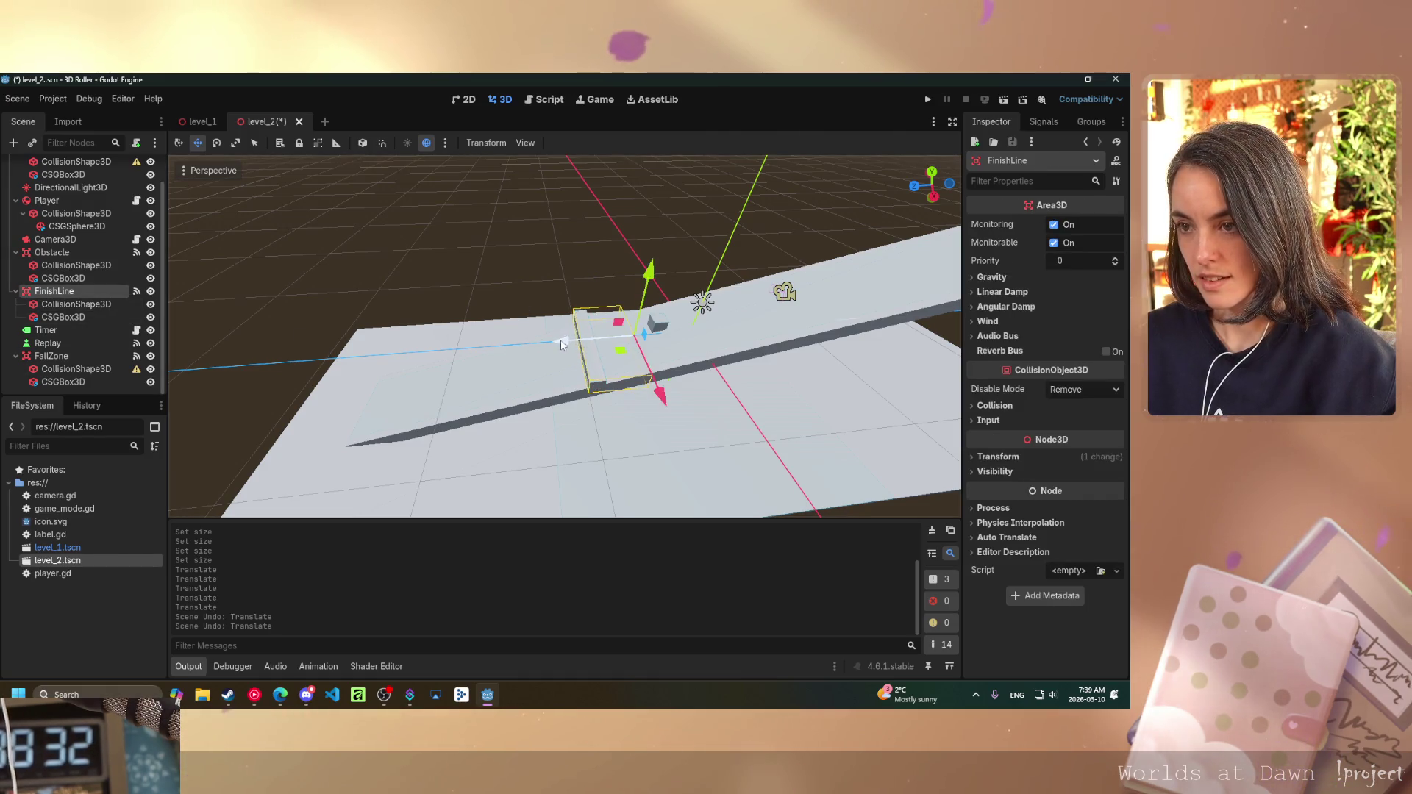
{"action": "left_click_drag", "start_coordinate": [561, 345], "coordinate": [391, 351]}
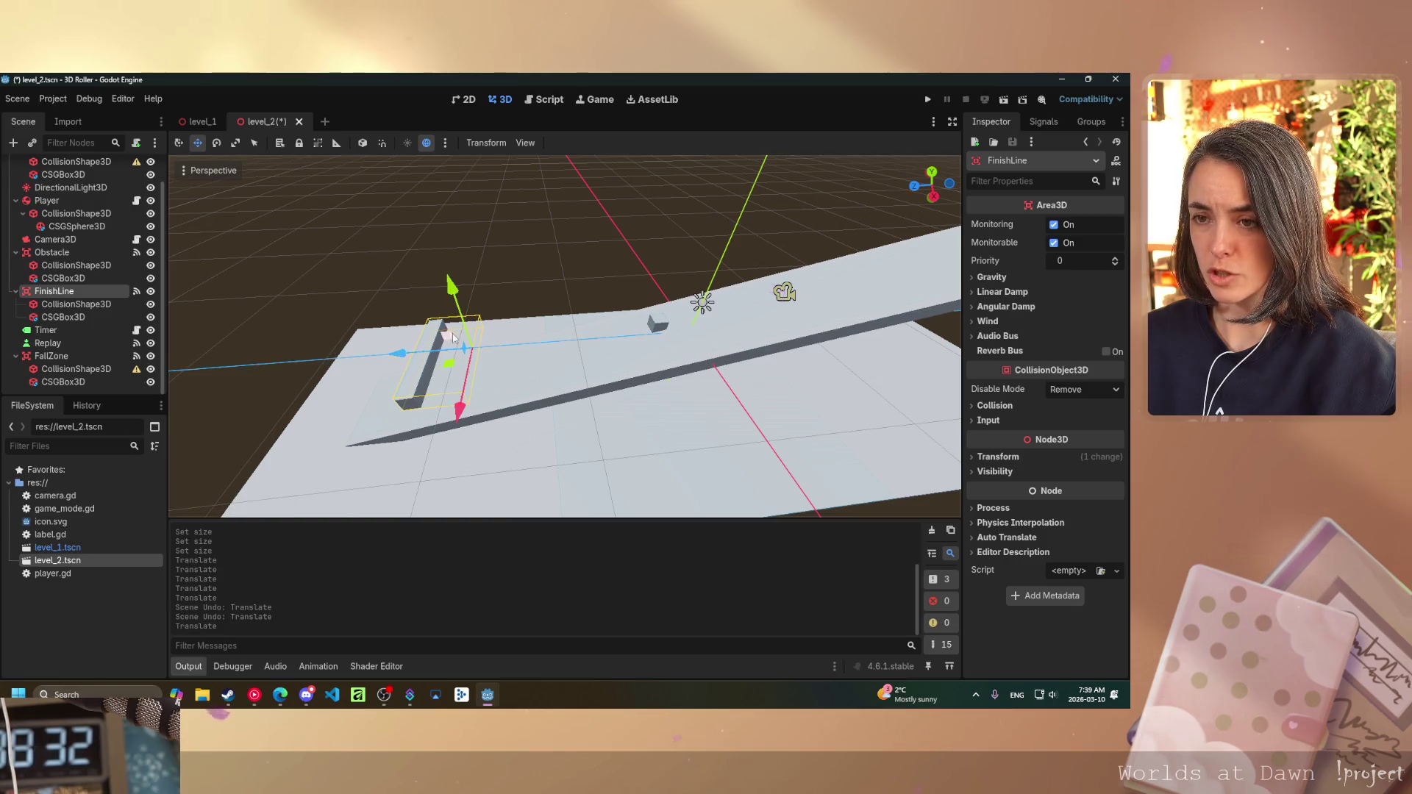
{"action": "left_click_drag", "start_coordinate": [452, 288], "coordinate": [452, 326]}
{"action": "left_click_drag", "start_coordinate": [399, 382], "coordinate": [342, 391]}
{"action": "left_click_drag", "start_coordinate": [387, 332], "coordinate": [388, 343]}
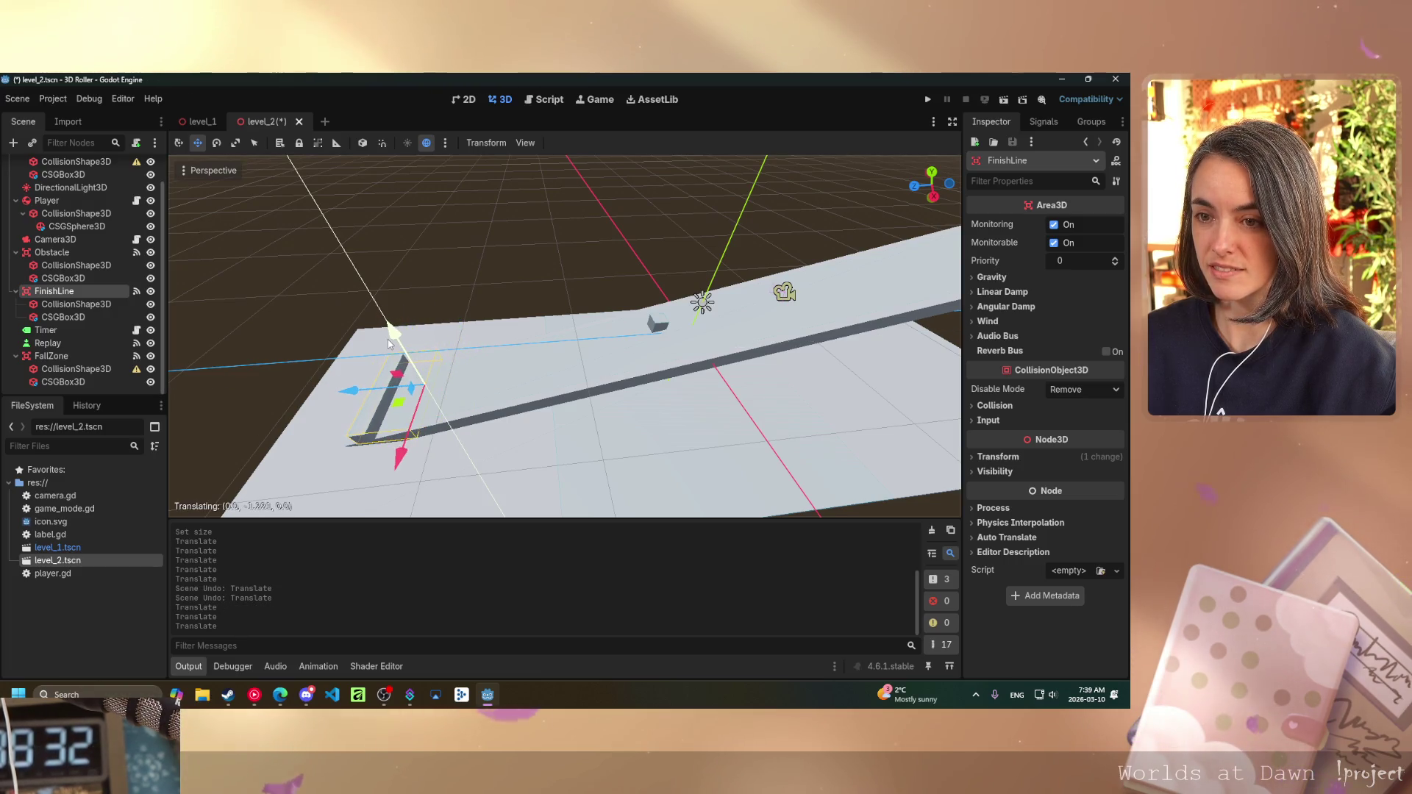
{"action": "scroll", "coordinate": [475, 300], "scroll_direction": "down", "scroll_amount": 3}
{"action": "scroll", "coordinate": [475, 300], "scroll_direction": "up", "scroll_amount": 5}
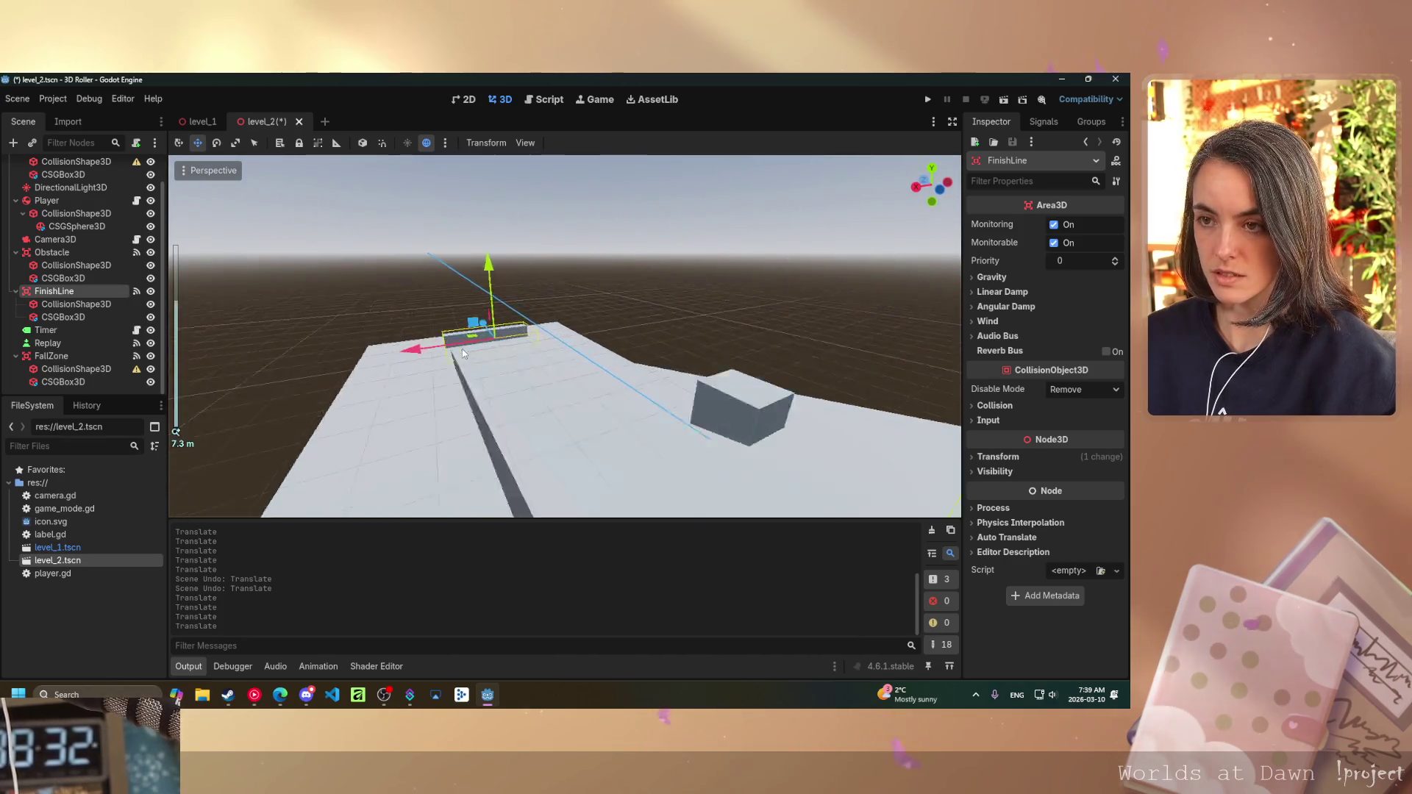
{"action": "scroll", "coordinate": [462, 353], "scroll_direction": "up", "scroll_amount": 10}
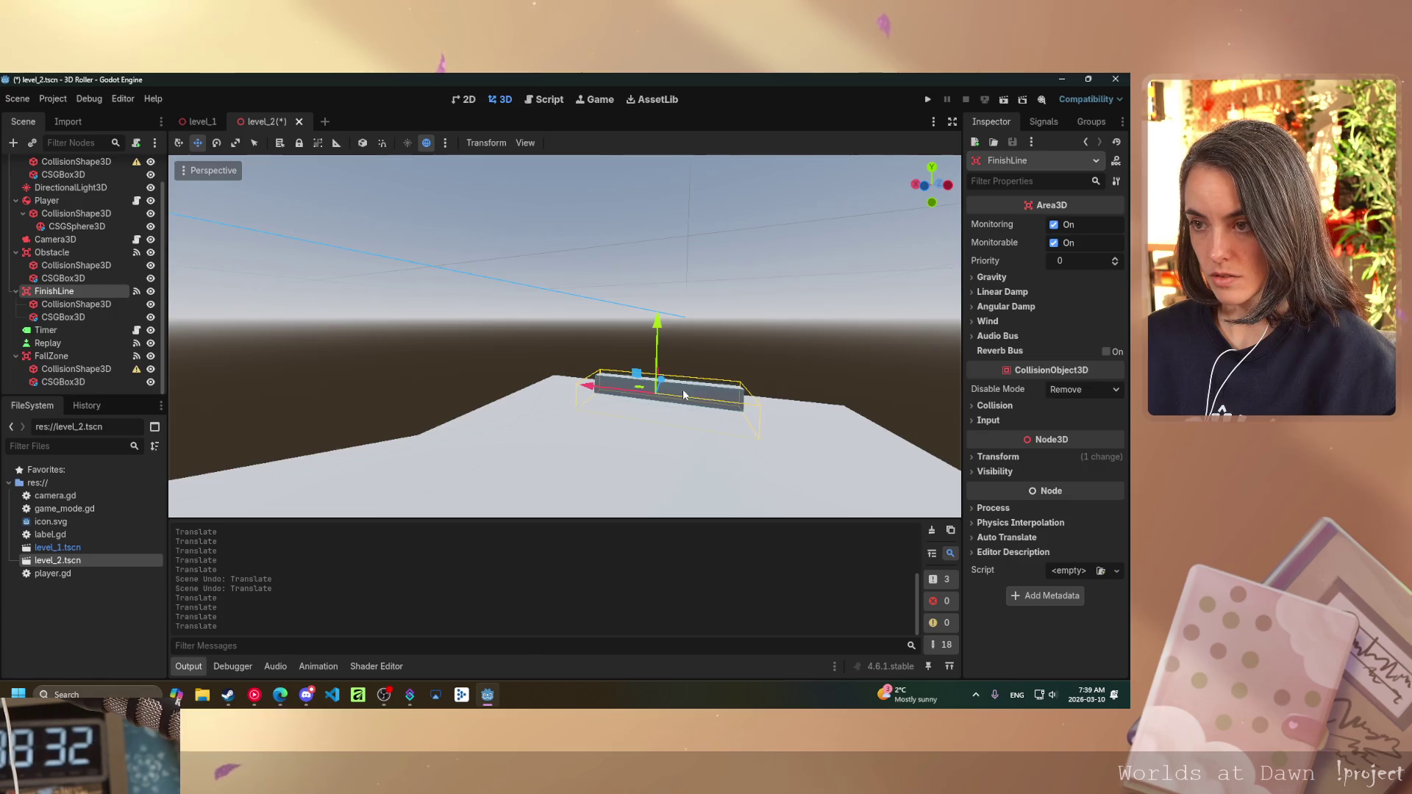
{"action": "scroll", "coordinate": [701, 409], "scroll_direction": "down", "scroll_amount": 4}
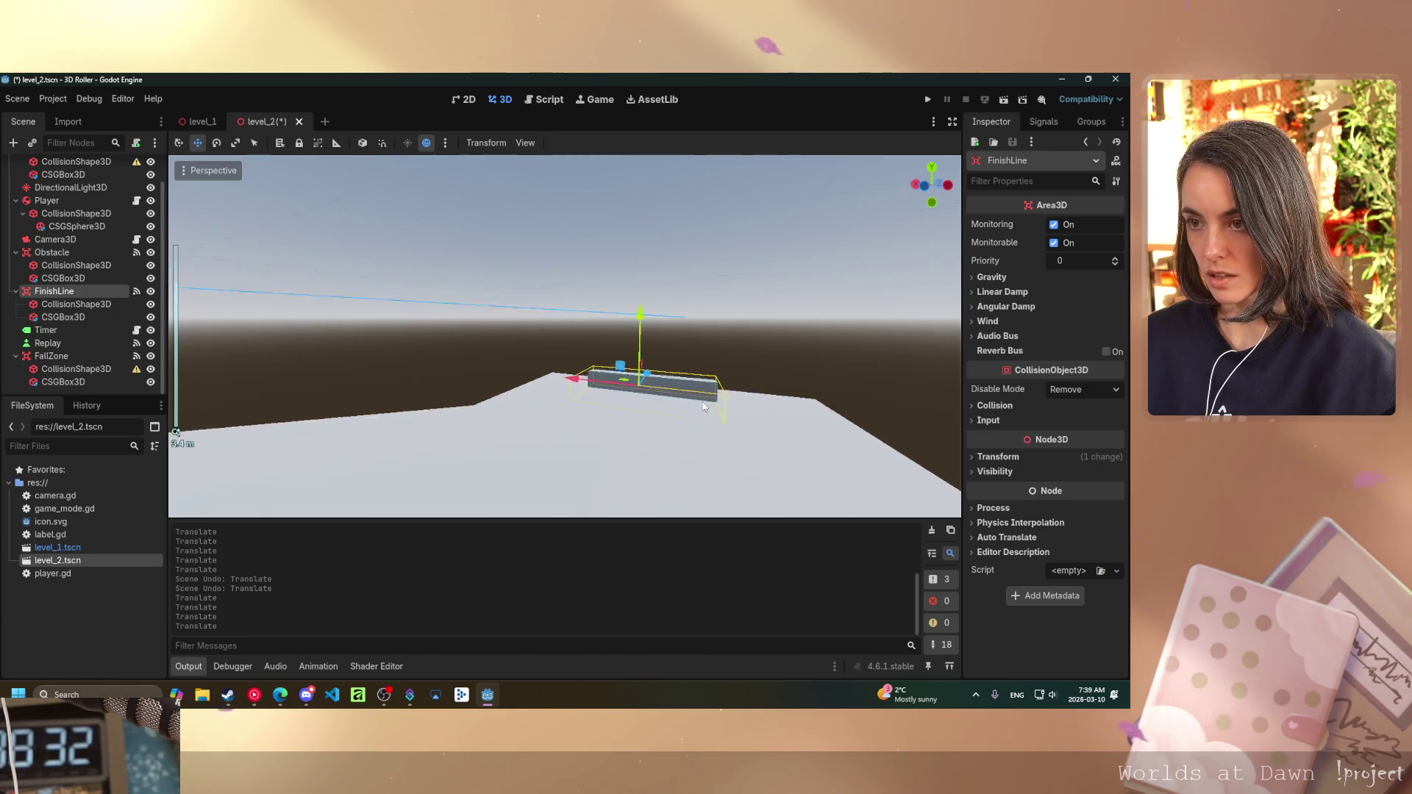
{"action": "scroll", "coordinate": [704, 406], "scroll_direction": "down", "scroll_amount": 5}
{"action": "scroll", "coordinate": [675, 390], "scroll_direction": "up", "scroll_amount": 14}
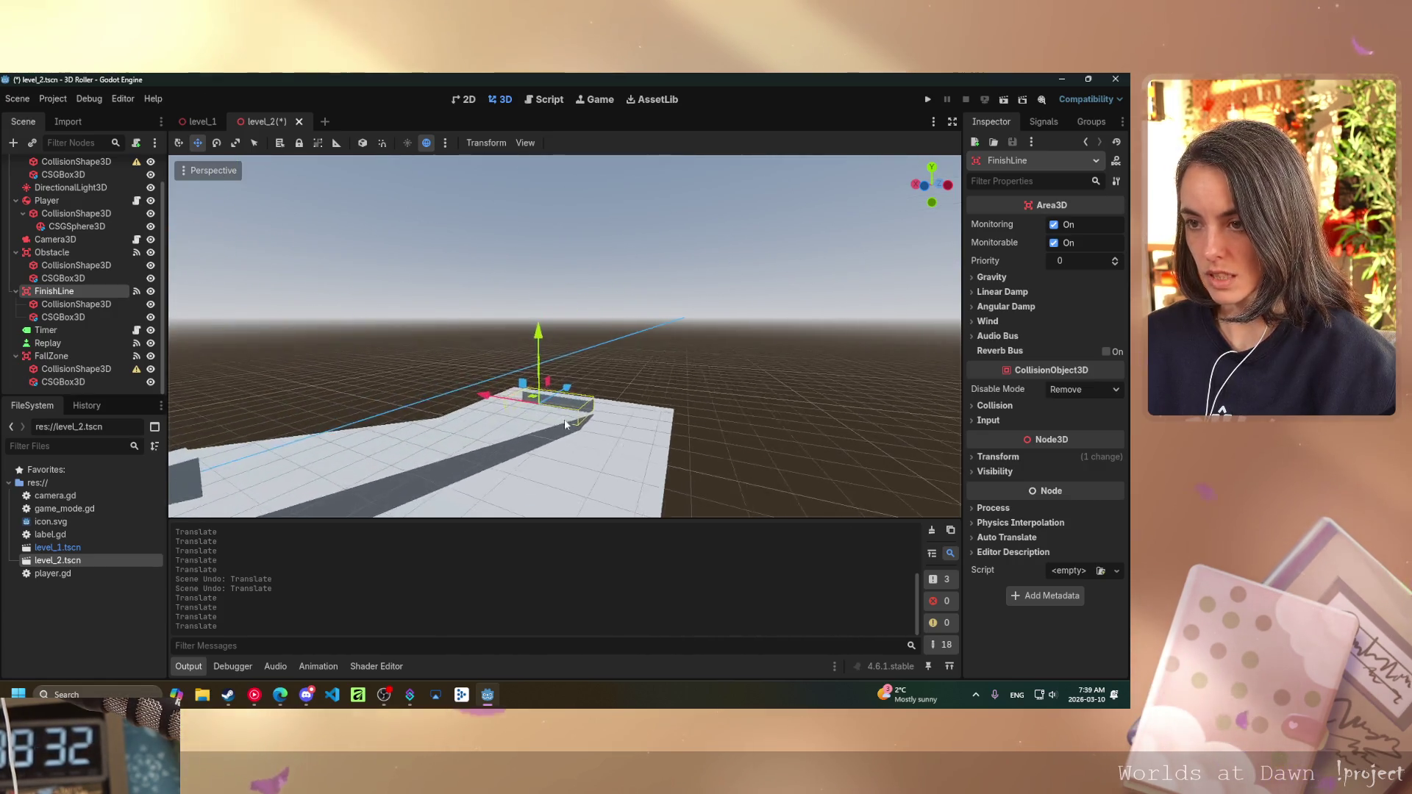
{"action": "mouse_move", "coordinate": [595, 458]}
{"action": "left_mouse_down"}
{"action": "mouse_move", "coordinate": [583, 514]}
{"action": "mouse_move", "coordinate": [583, 379]}
{"action": "mouse_move", "coordinate": [561, 281]}
{"action": "mouse_move", "coordinate": [565, 295]}
{"action": "left_mouse_up"}
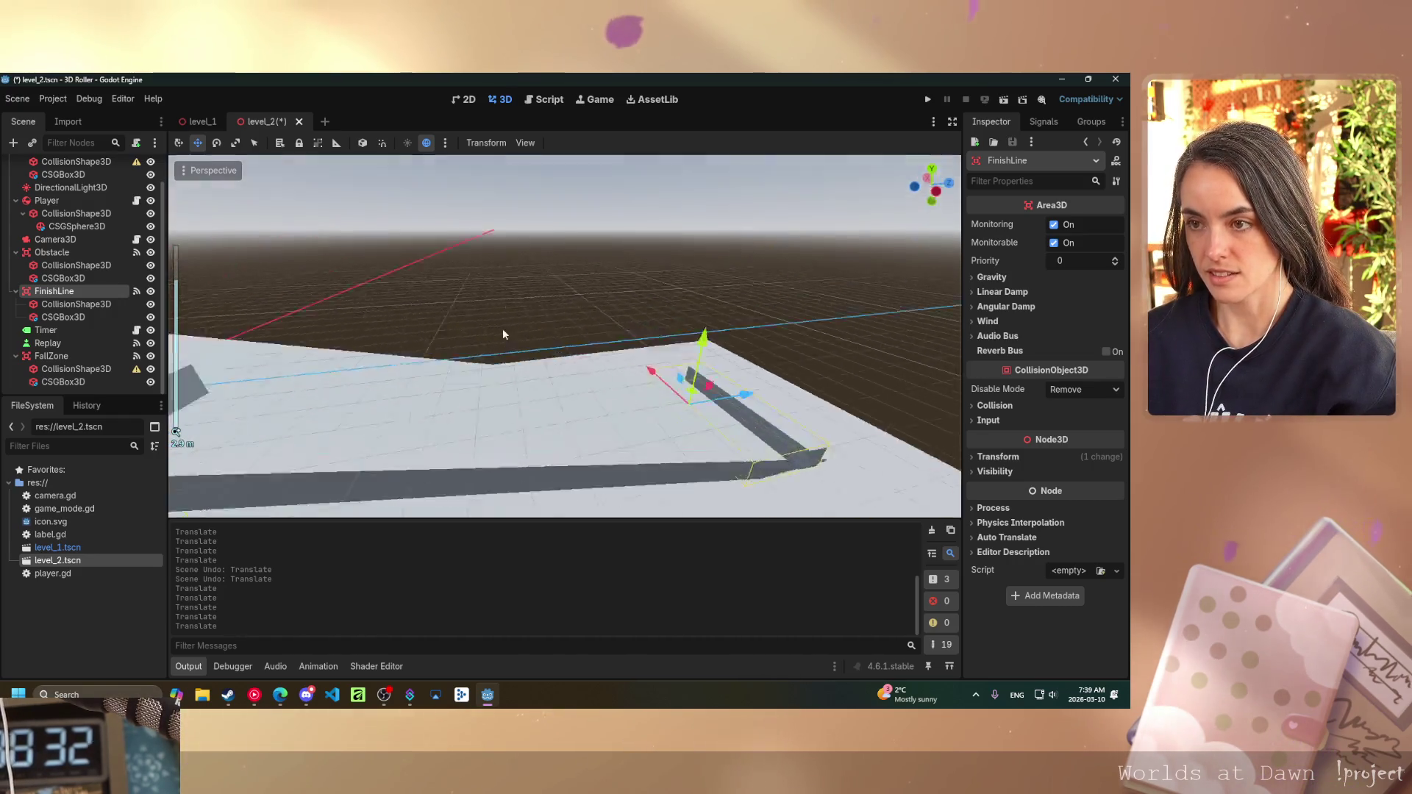
{"action": "scroll", "coordinate": [527, 355], "scroll_direction": "up", "scroll_amount": 5}
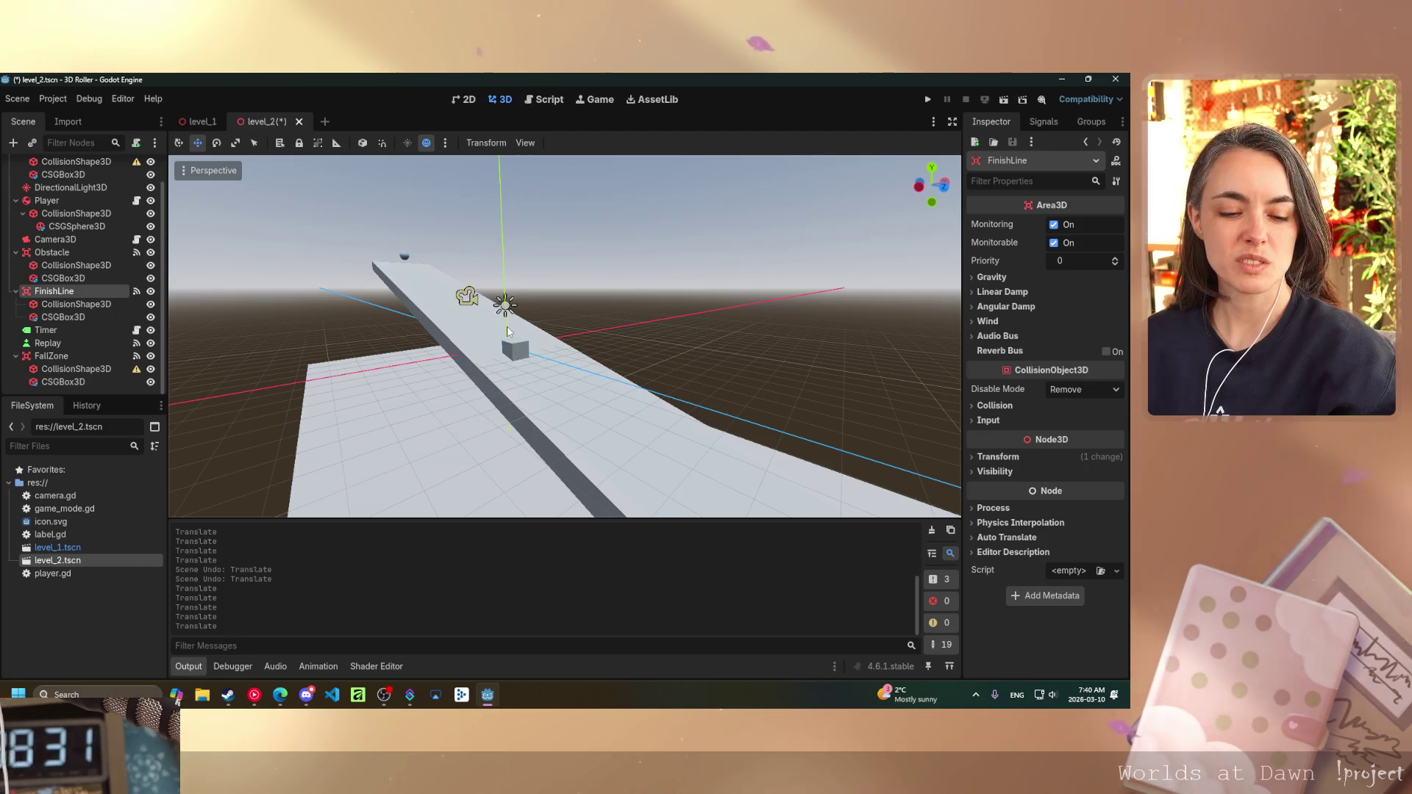
{"action": "scroll", "coordinate": [584, 337], "scroll_direction": "down", "scroll_amount": 1}
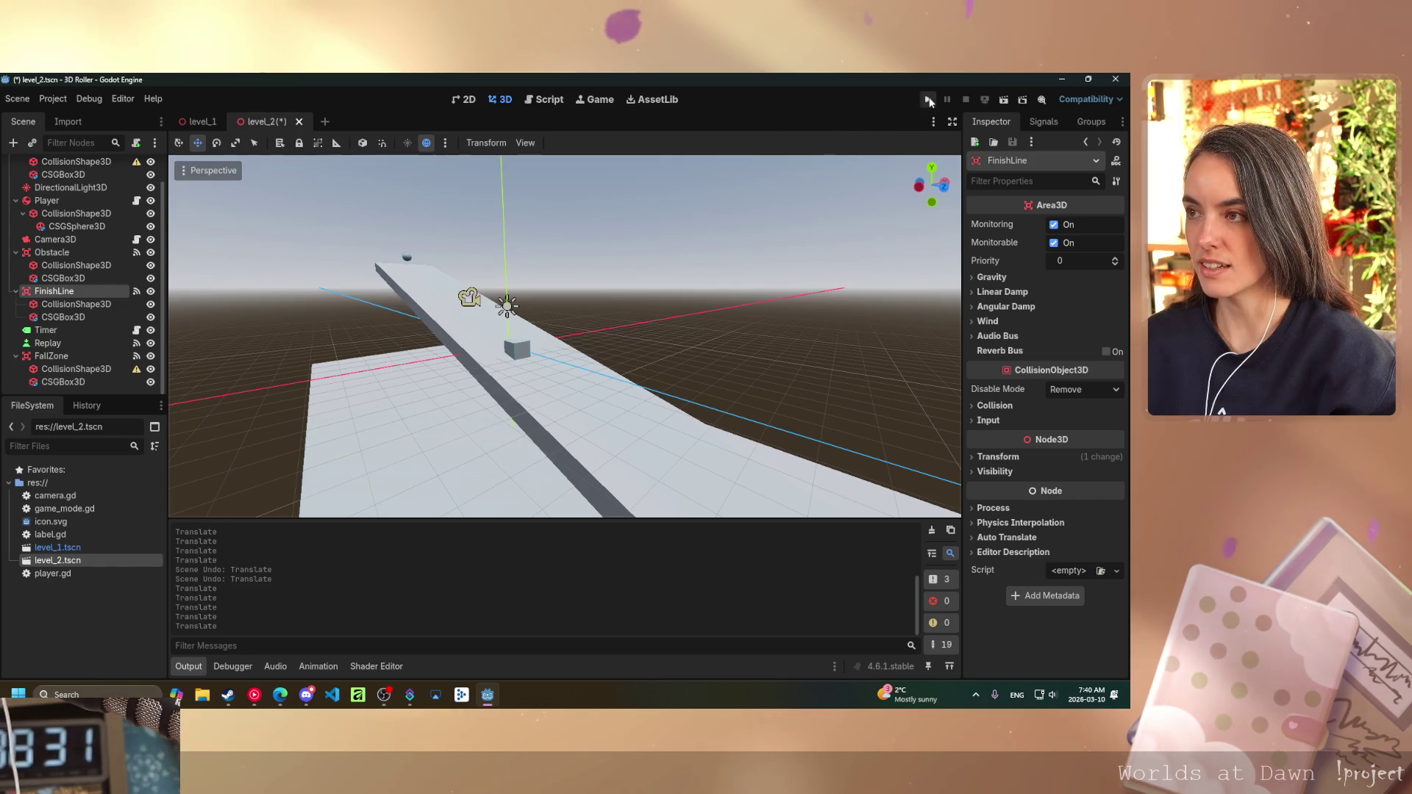
{"action": "mouse_move", "coordinate": [674, 252]}
{"action": "left_mouse_down"}
{"action": "mouse_move", "coordinate": [616, 287]}
{"action": "mouse_move", "coordinate": [844, 505]}
{"action": "mouse_move", "coordinate": [621, 252]}
{"action": "mouse_move", "coordinate": [700, 188]}
{"action": "mouse_move", "coordinate": [615, 245]}
{"action": "mouse_move", "coordinate": [634, 376]}
{"action": "left_mouse_up"}
- Slide Camera3D along the runway toward the ramp, then orbit the view over the platforms
{"action": "scroll", "coordinate": [637, 380], "scroll_direction": "up", "scroll_amount": 5}
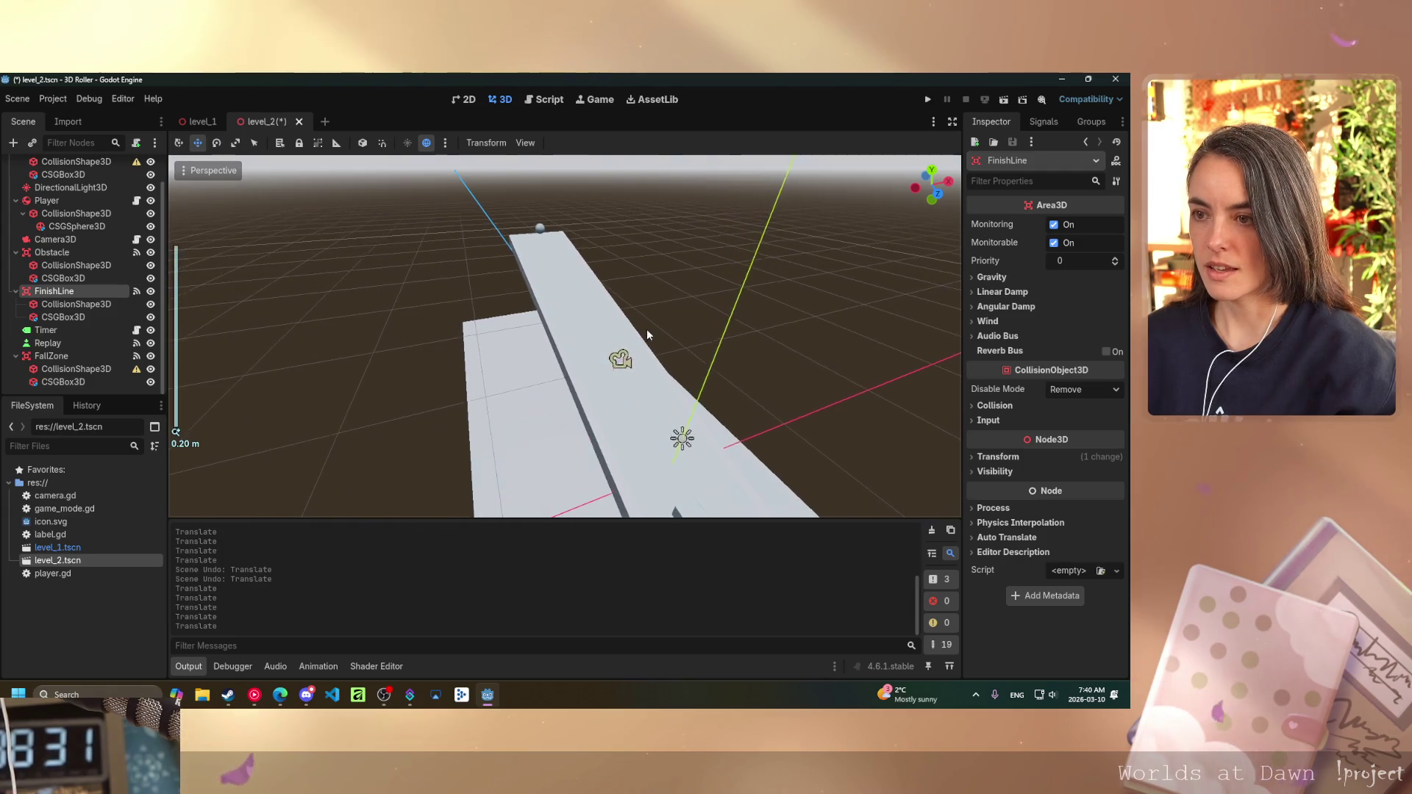
{"action": "left_click", "coordinate": [622, 361]}
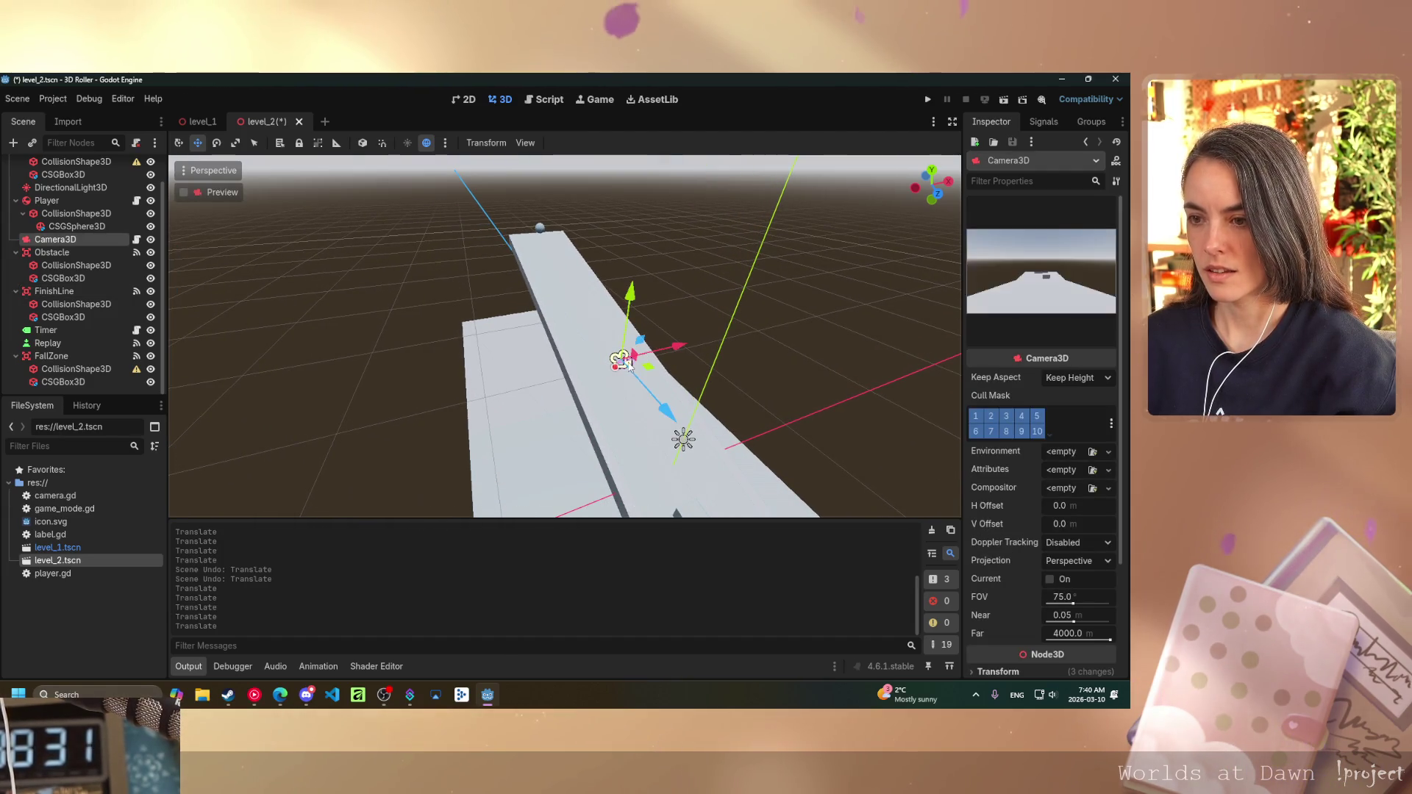
{"action": "left_click_drag", "start_coordinate": [663, 419], "coordinate": [512, 221]}
{"action": "left_click", "coordinate": [512, 167]}
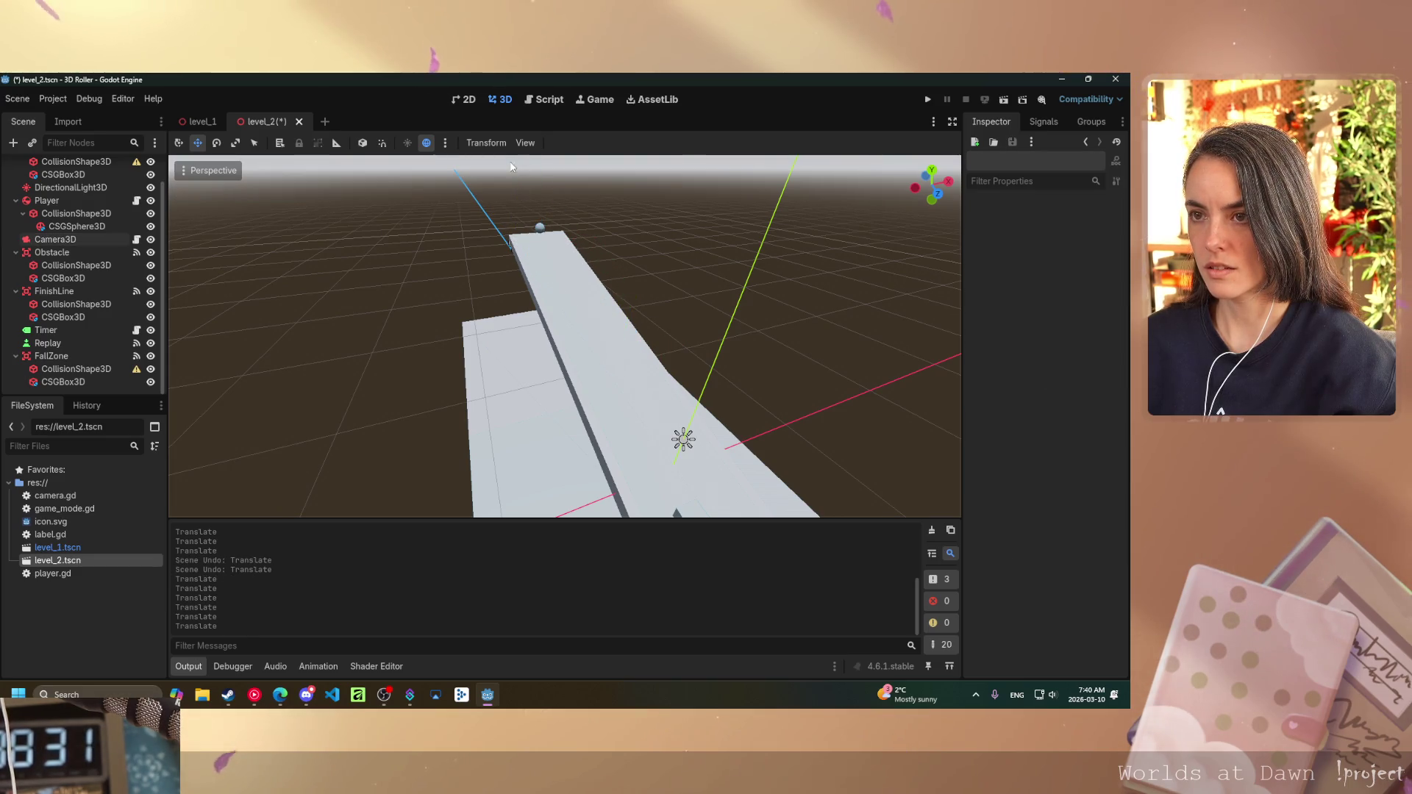
{"action": "mouse_move", "coordinate": [447, 276]}
{"action": "left_mouse_down"}
{"action": "mouse_move", "coordinate": [551, 283]}
{"action": "mouse_move", "coordinate": [482, 316]}
{"action": "mouse_move", "coordinate": [669, 325]}
{"action": "mouse_move", "coordinate": [628, 331]}
{"action": "left_mouse_up"}
{"action": "mouse_move", "coordinate": [636, 275]}
{"action": "left_mouse_down"}
{"action": "mouse_move", "coordinate": [555, 312]}
{"action": "mouse_move", "coordinate": [284, 288]}
{"action": "mouse_move", "coordinate": [404, 321]}
{"action": "left_mouse_up"}
- Raise Camera3D higher, pull it back on Z behind the start, and run the level_2 scene
{"action": "scroll", "coordinate": [405, 321], "scroll_direction": "down", "scroll_amount": 15}
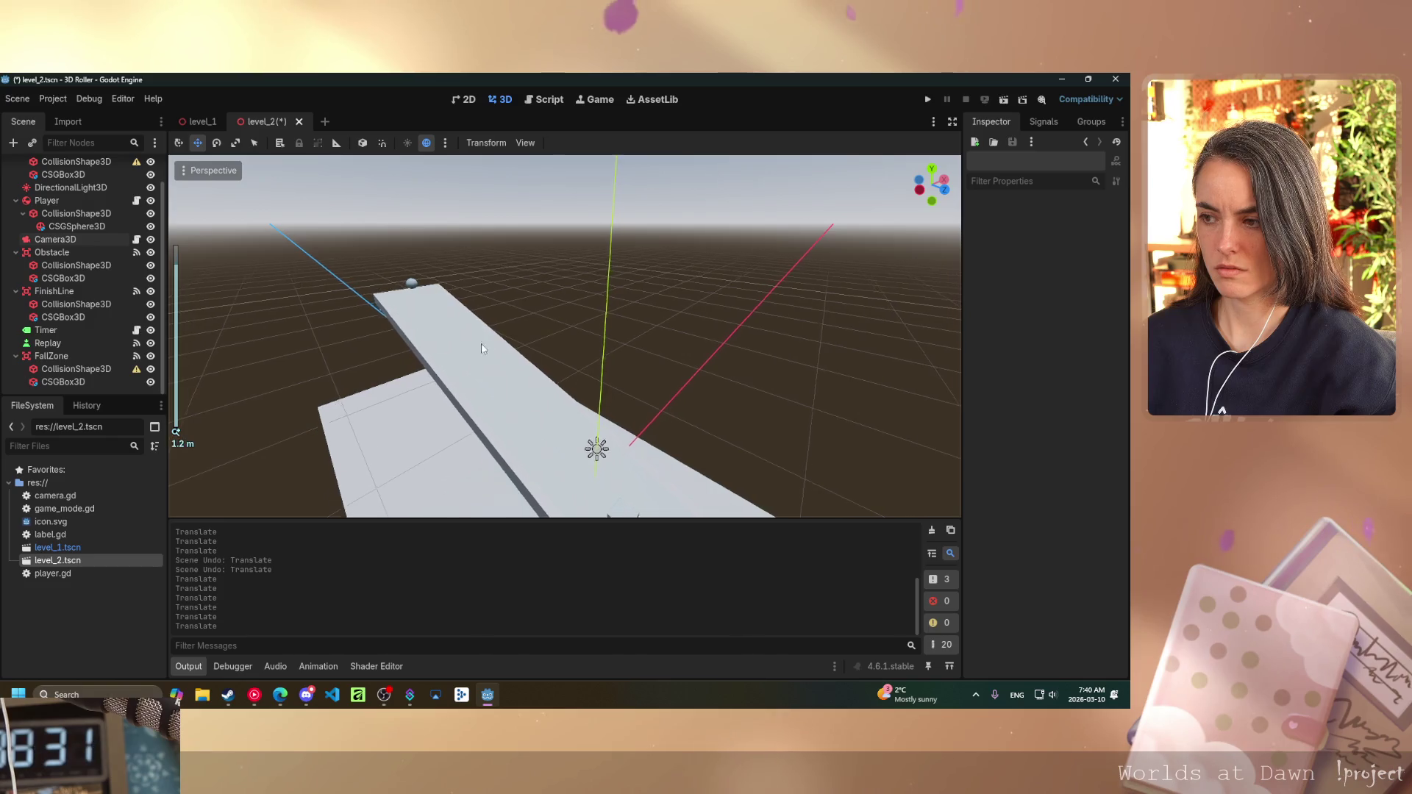
{"action": "scroll", "coordinate": [413, 350], "scroll_direction": "up", "scroll_amount": 15}
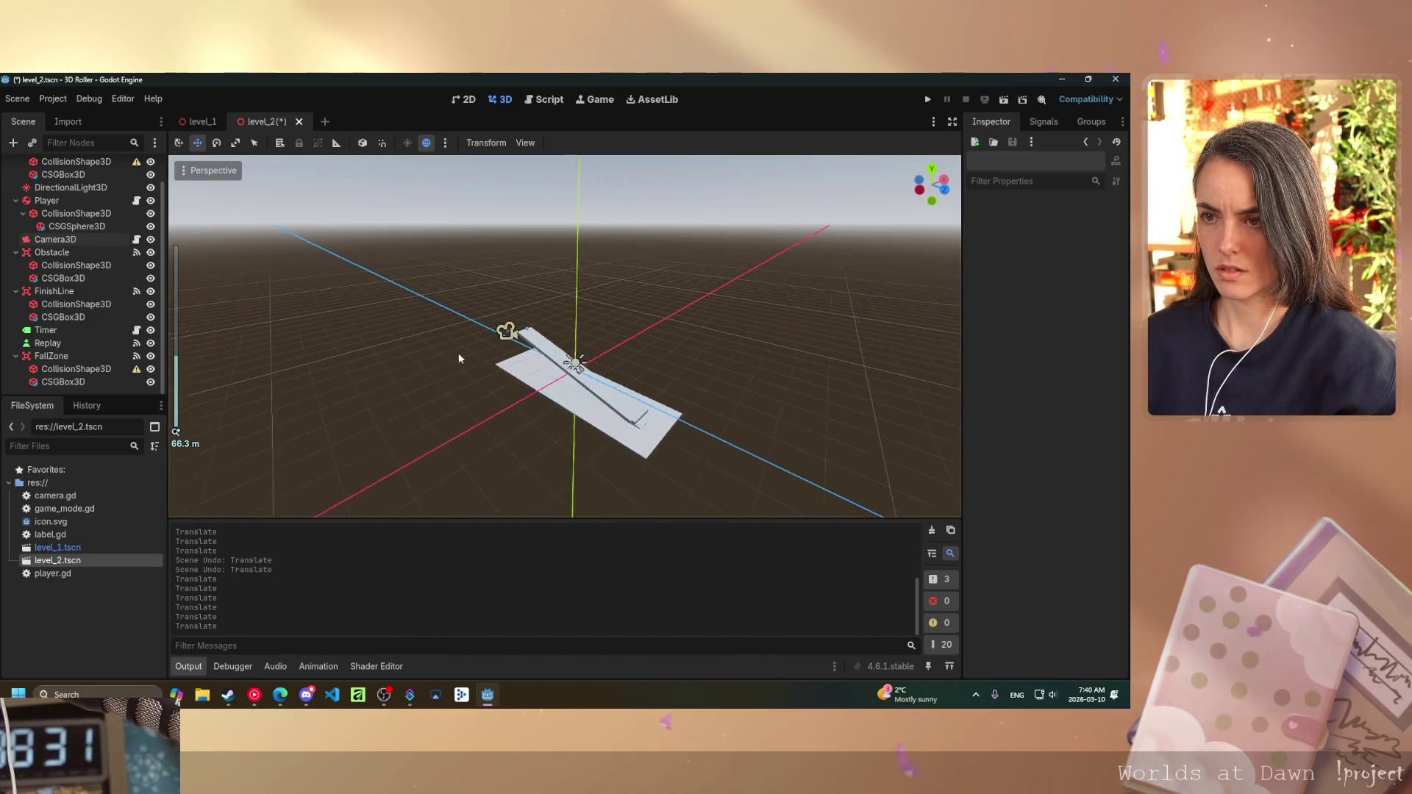
{"action": "scroll", "coordinate": [749, 392], "scroll_direction": "up", "scroll_amount": 10}
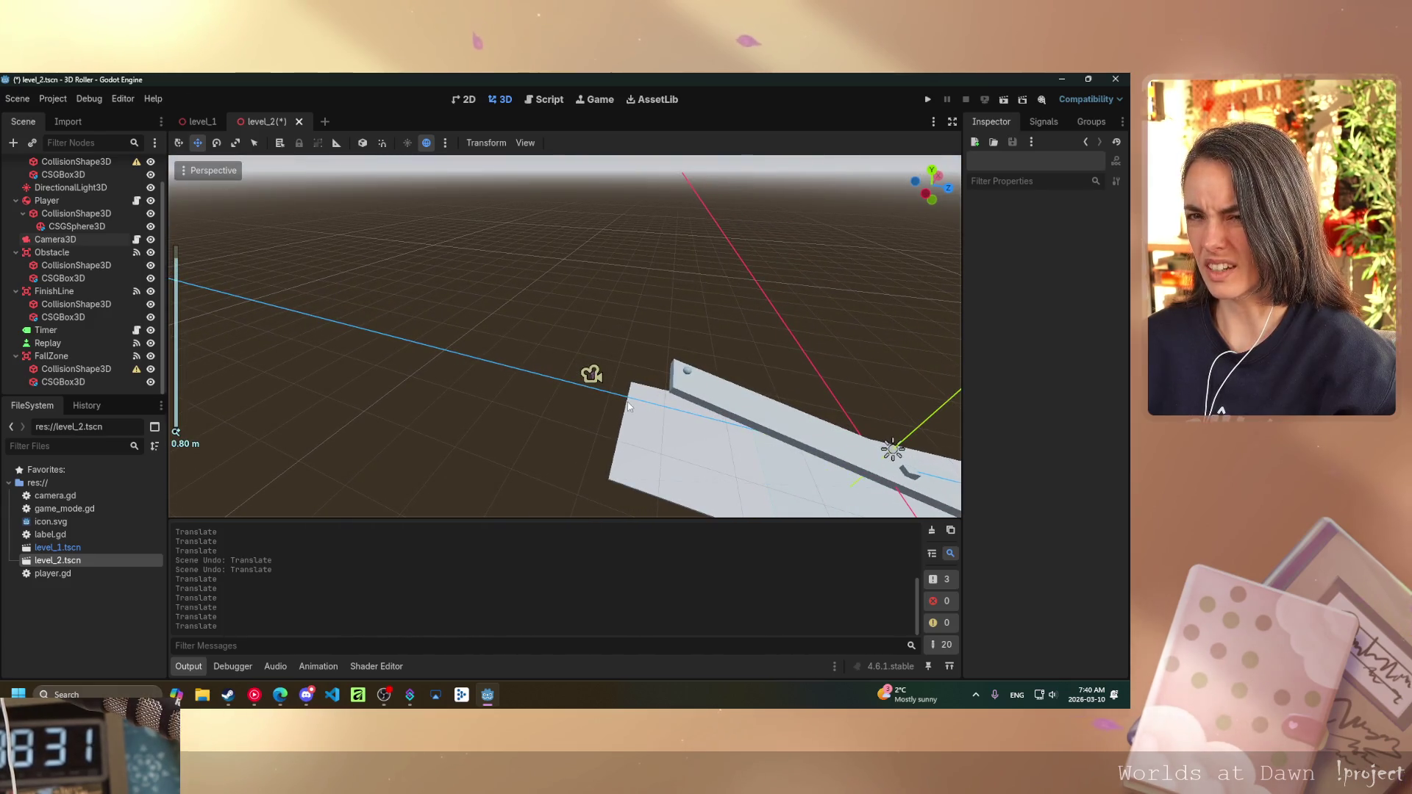
{"action": "scroll", "coordinate": [631, 407], "scroll_direction": "up", "scroll_amount": 4}
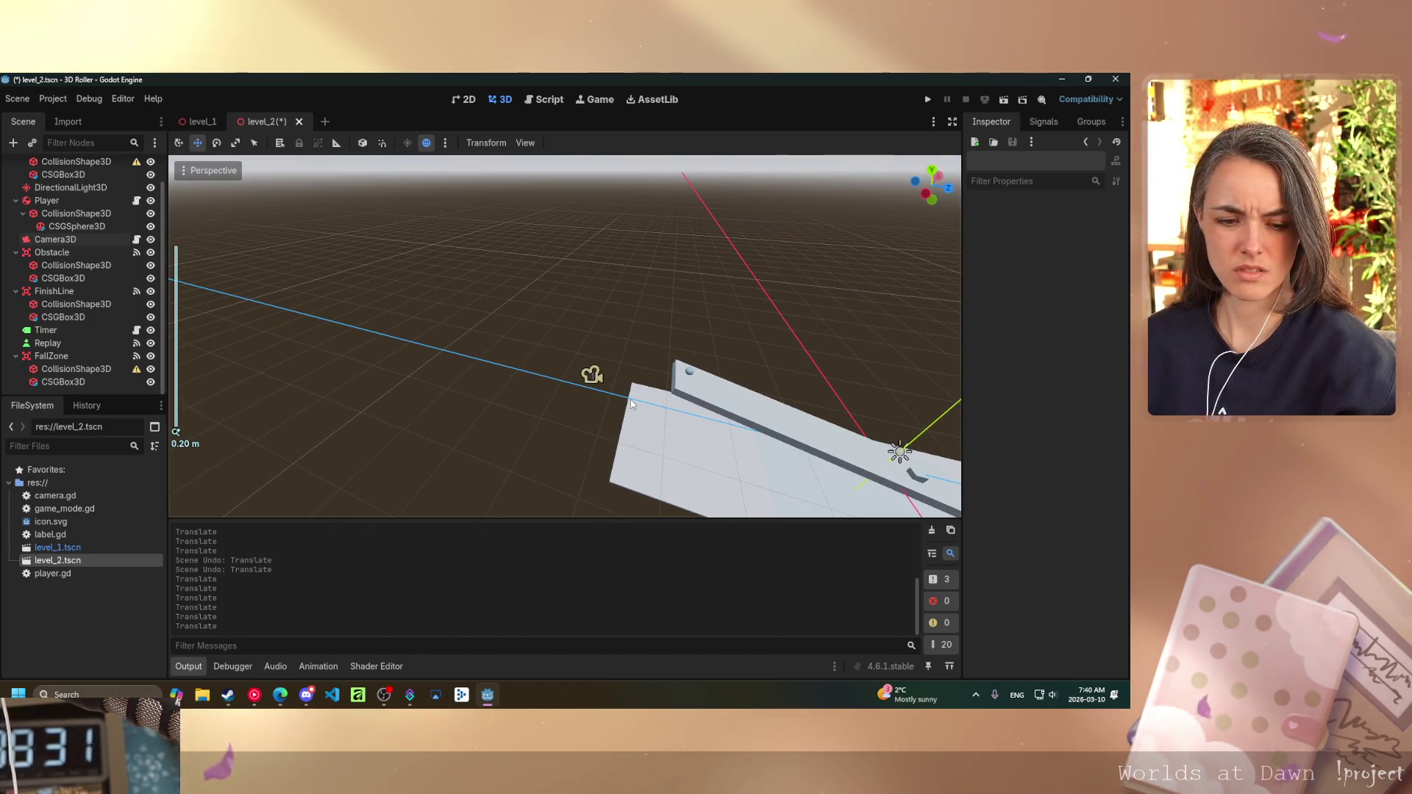
{"action": "left_click", "coordinate": [592, 375]}
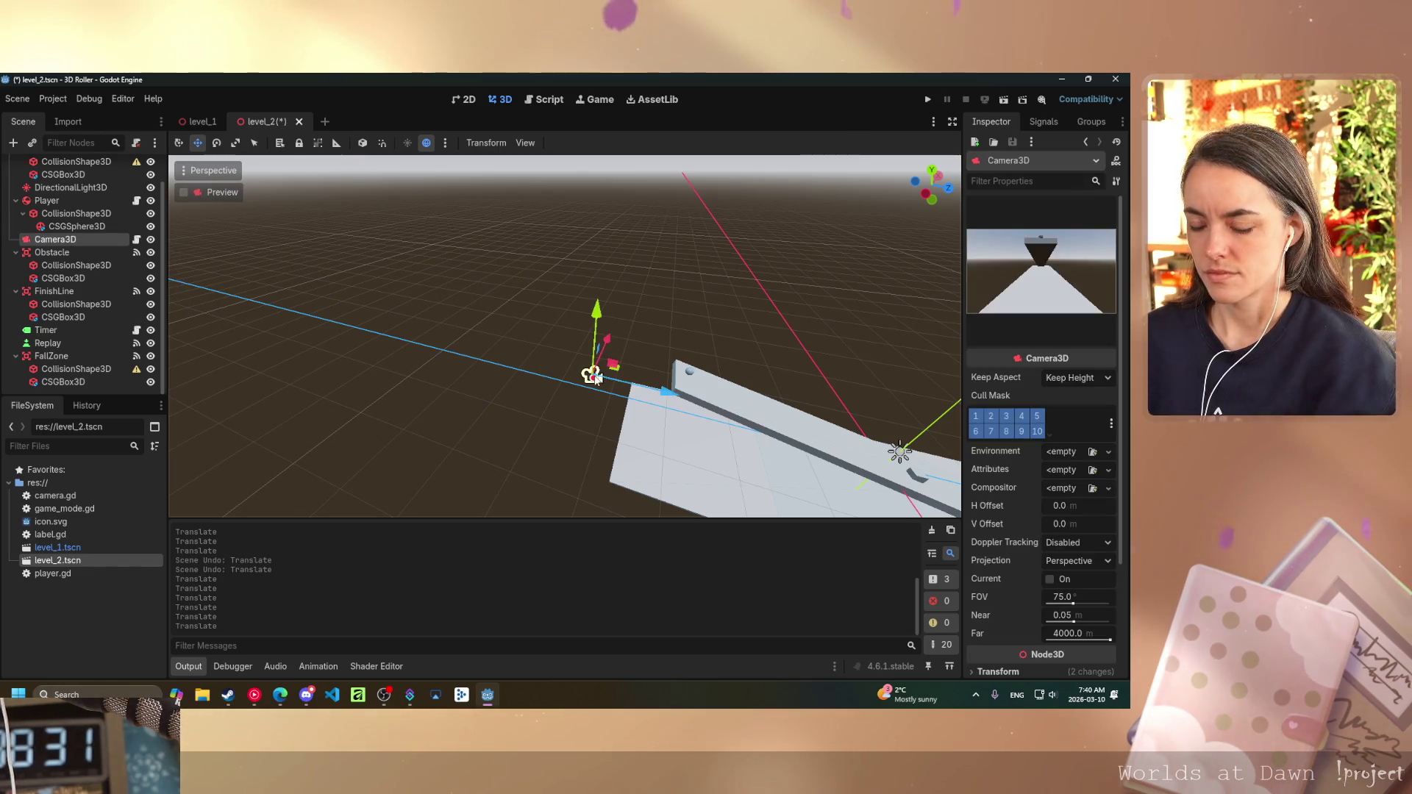
{"action": "mouse_move", "coordinate": [605, 339]}
{"action": "left_mouse_down"}
{"action": "mouse_move", "coordinate": [616, 266]}
{"action": "mouse_move", "coordinate": [612, 279]}
{"action": "left_mouse_up"}
{"action": "left_click_drag", "start_coordinate": [670, 342], "coordinate": [725, 358]}
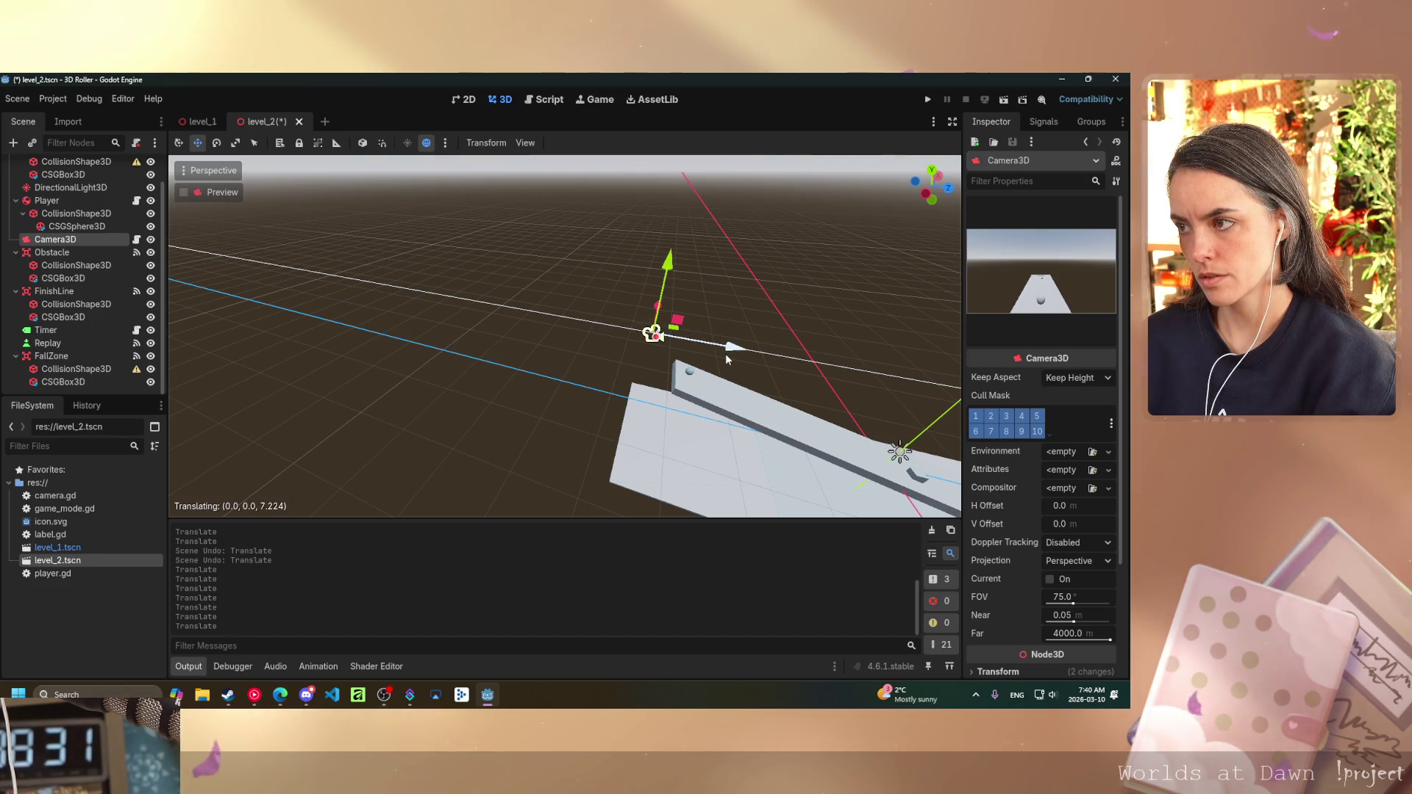
{"action": "left_click", "coordinate": [928, 99]}
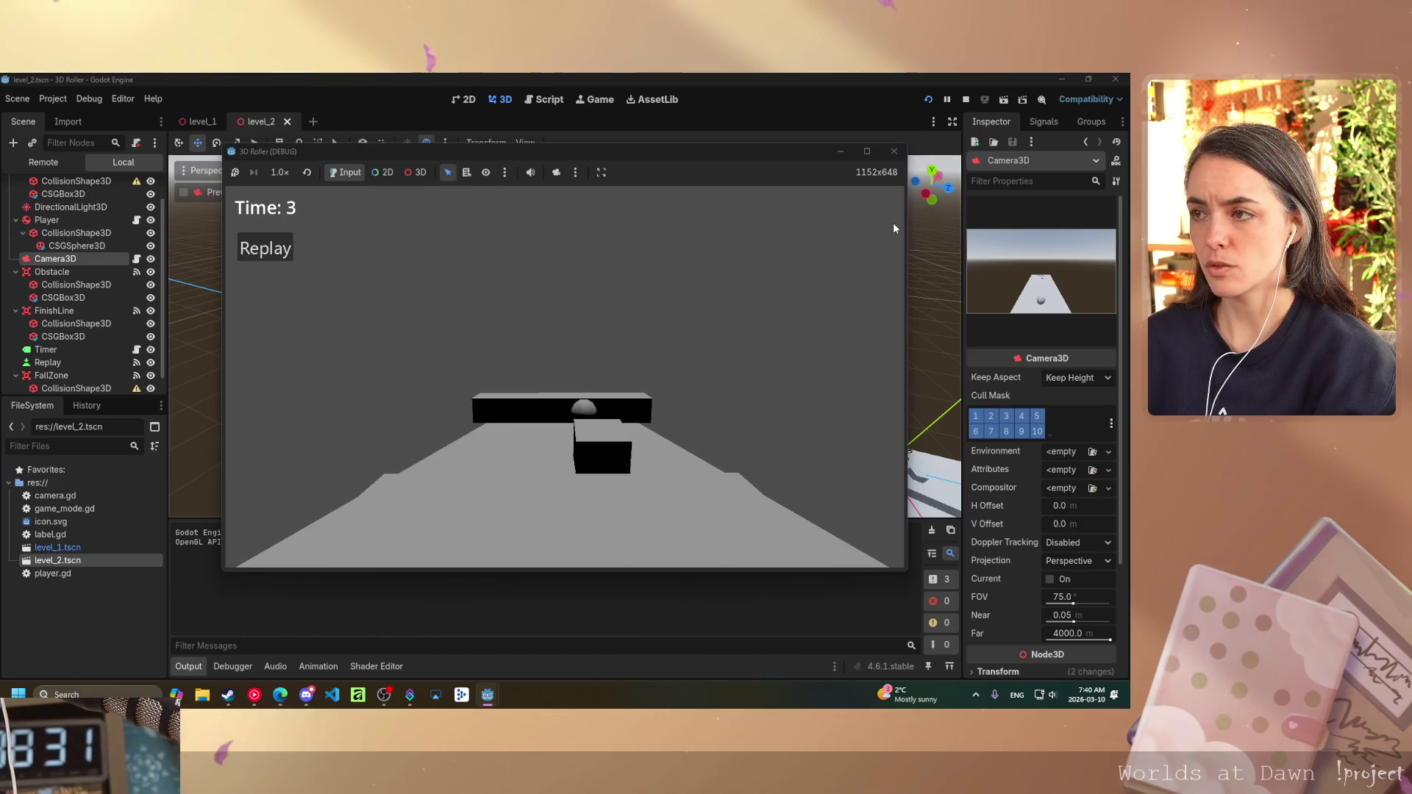
- Close the running level_2 game, relaunch it for a second playtest, then close it again
{"action": "left_click", "coordinate": [894, 151]}
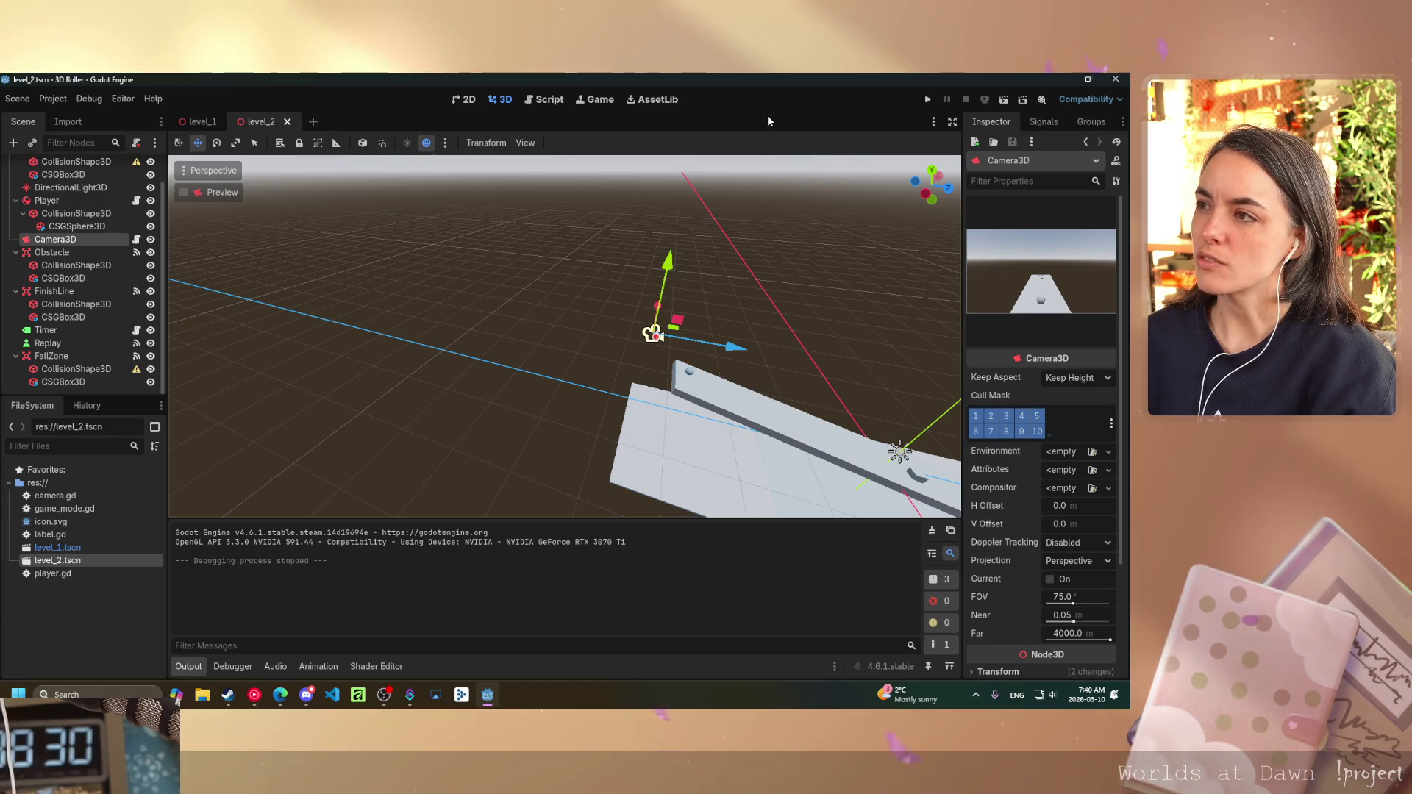
{"action": "left_click", "coordinate": [1003, 103]}
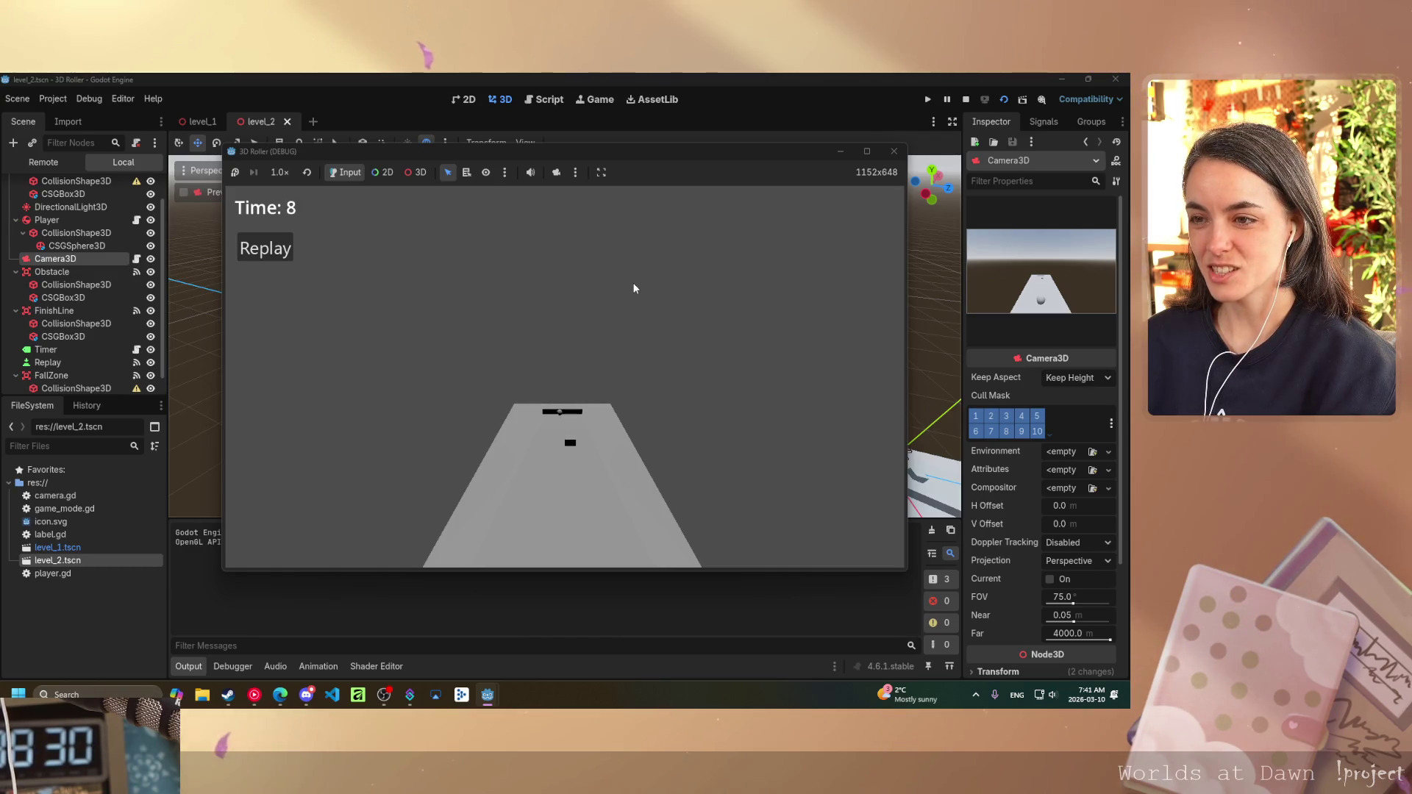
{"action": "left_click", "coordinate": [893, 151]}
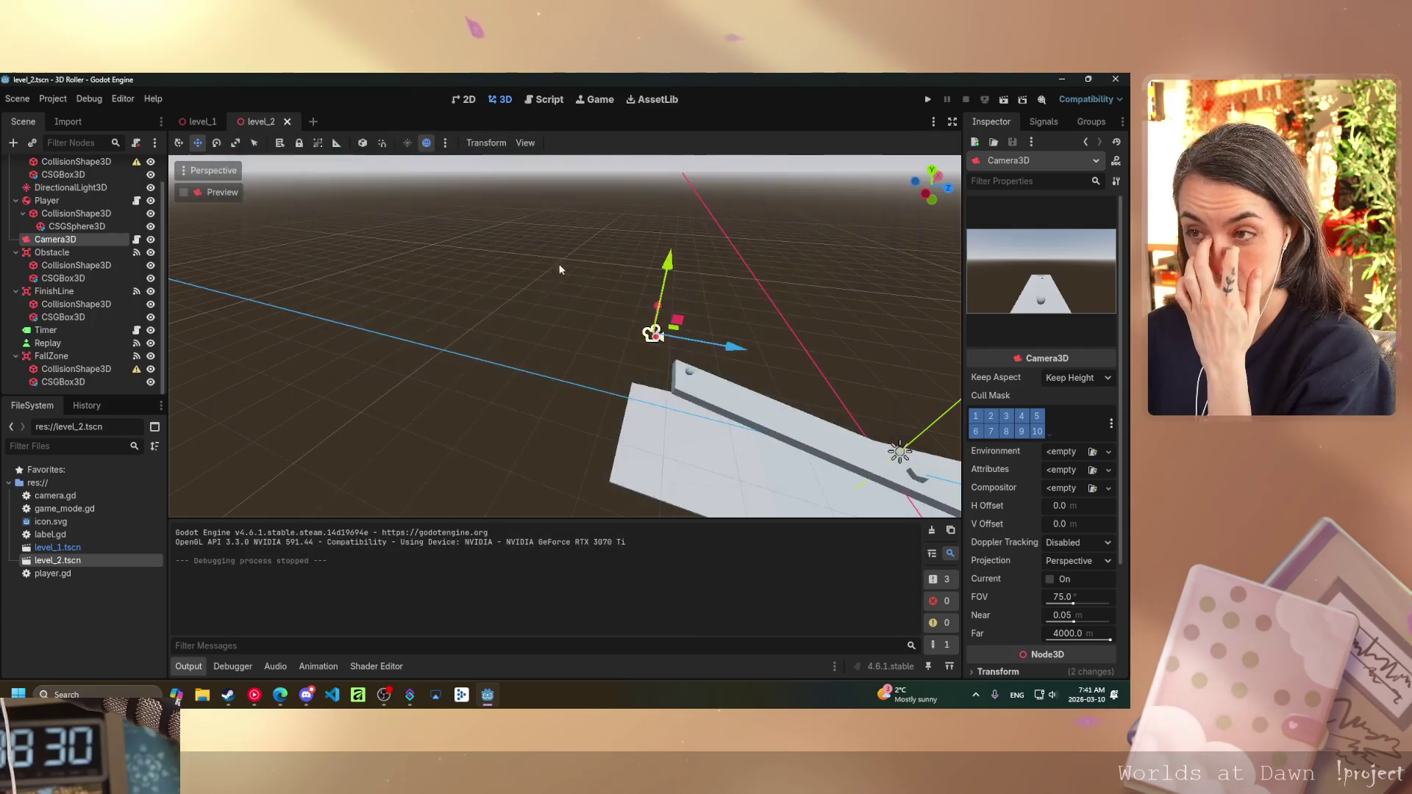
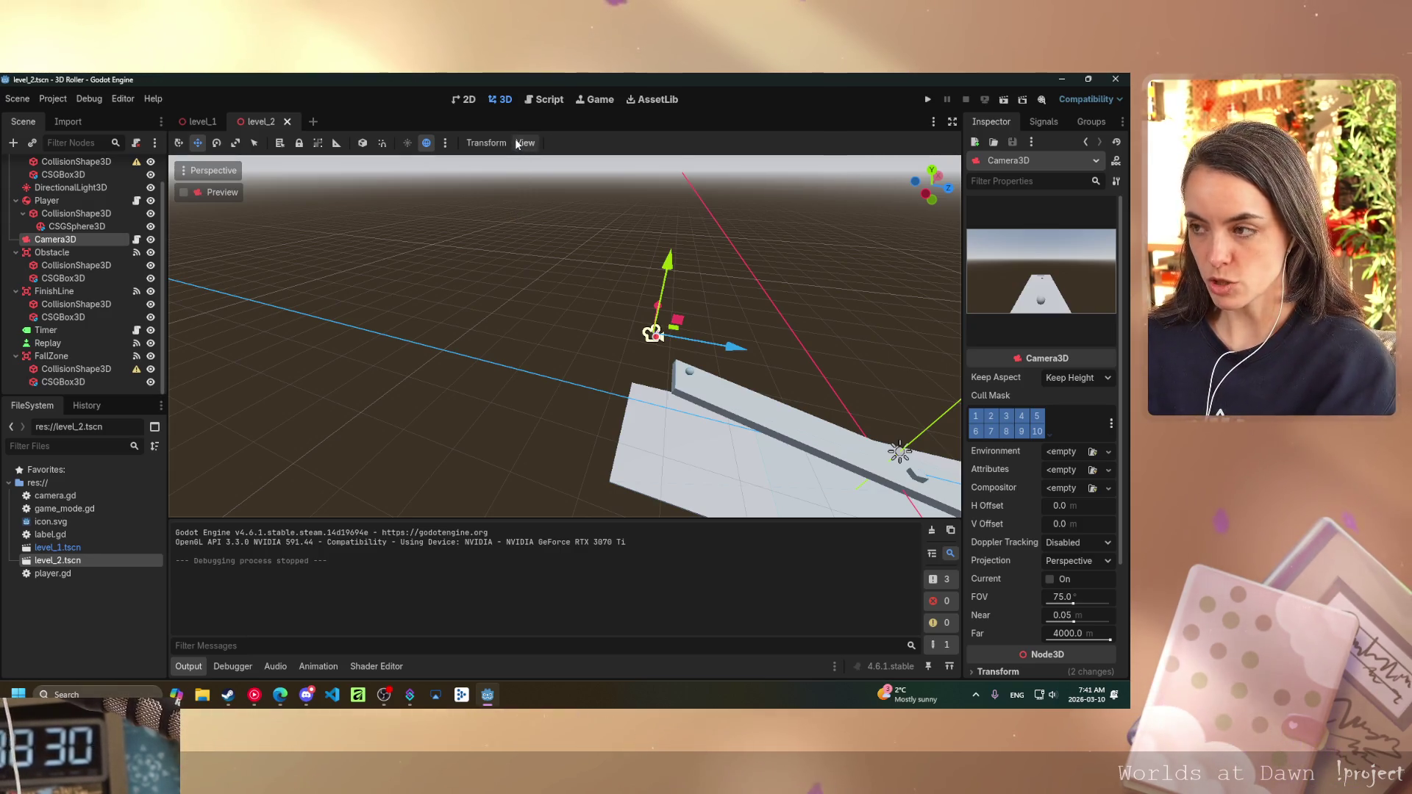
- Orbit and zoom out the 3D viewport to a front-on view of the whole level_2 layout
{"action": "mouse_move", "coordinate": [622, 330]}
{"action": "left_mouse_down"}
{"action": "mouse_move", "coordinate": [811, 300]}
{"action": "mouse_move", "coordinate": [618, 345]}
{"action": "left_mouse_up"}
{"action": "scroll", "coordinate": [678, 332], "scroll_direction": "down", "scroll_amount": 5}
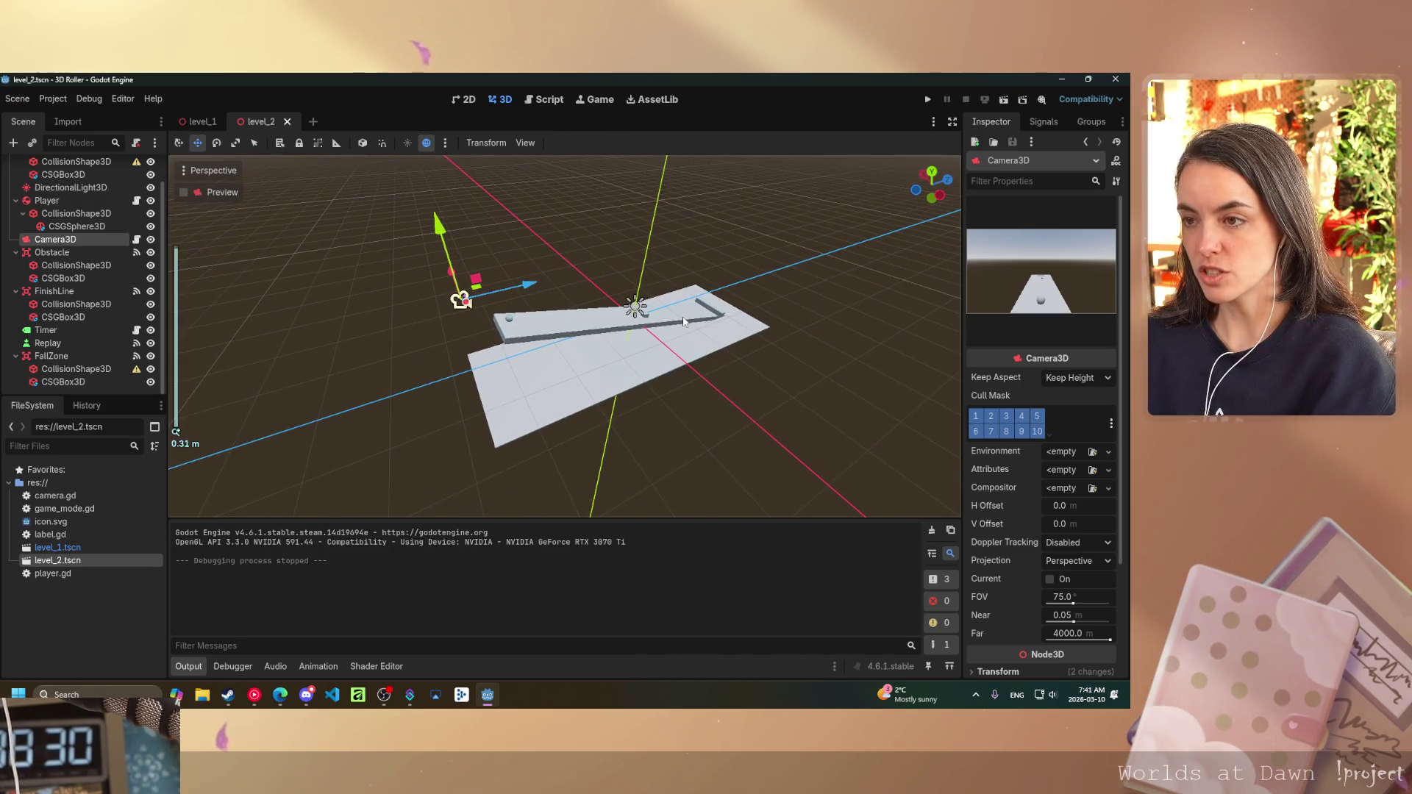
{"action": "scroll", "coordinate": [678, 332], "scroll_direction": "down", "scroll_amount": 8}
{"action": "mouse_move", "coordinate": [662, 314]}
{"action": "left_mouse_down"}
{"action": "mouse_move", "coordinate": [661, 440]}
{"action": "mouse_move", "coordinate": [625, 435]}
{"action": "mouse_move", "coordinate": [670, 443]}
{"action": "mouse_move", "coordinate": [410, 435]}
{"action": "mouse_move", "coordinate": [362, 464]}
{"action": "left_mouse_up"}
{"action": "mouse_move", "coordinate": [723, 354]}
{"action": "left_mouse_down"}
{"action": "mouse_move", "coordinate": [584, 371]}
{"action": "mouse_move", "coordinate": [448, 336]}
{"action": "left_mouse_up"}
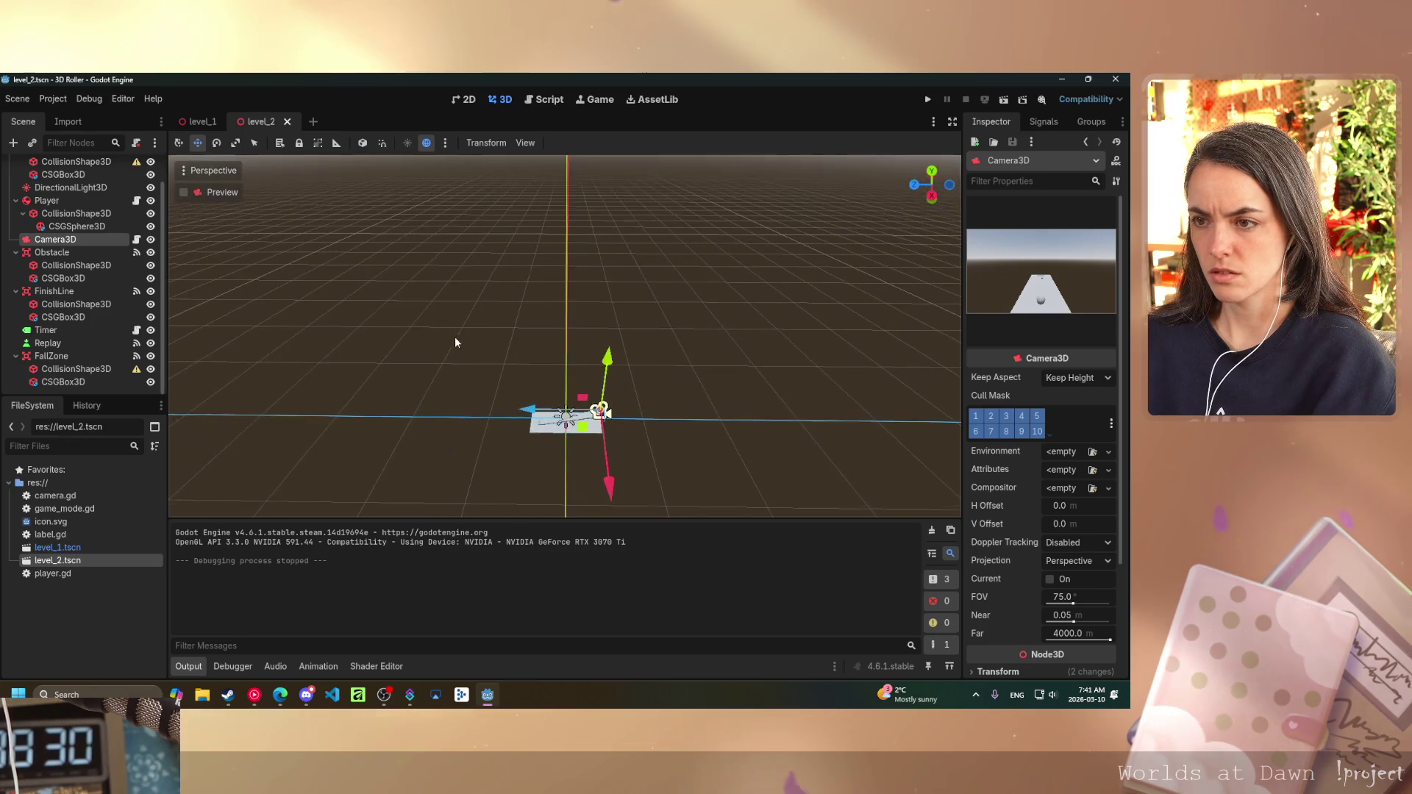
- Select the first CollisionShape3D and orbit the view until the horizon shows
{"action": "left_click", "coordinate": [76, 162]}
{"action": "scroll", "coordinate": [471, 367], "scroll_direction": "up", "scroll_amount": 5}
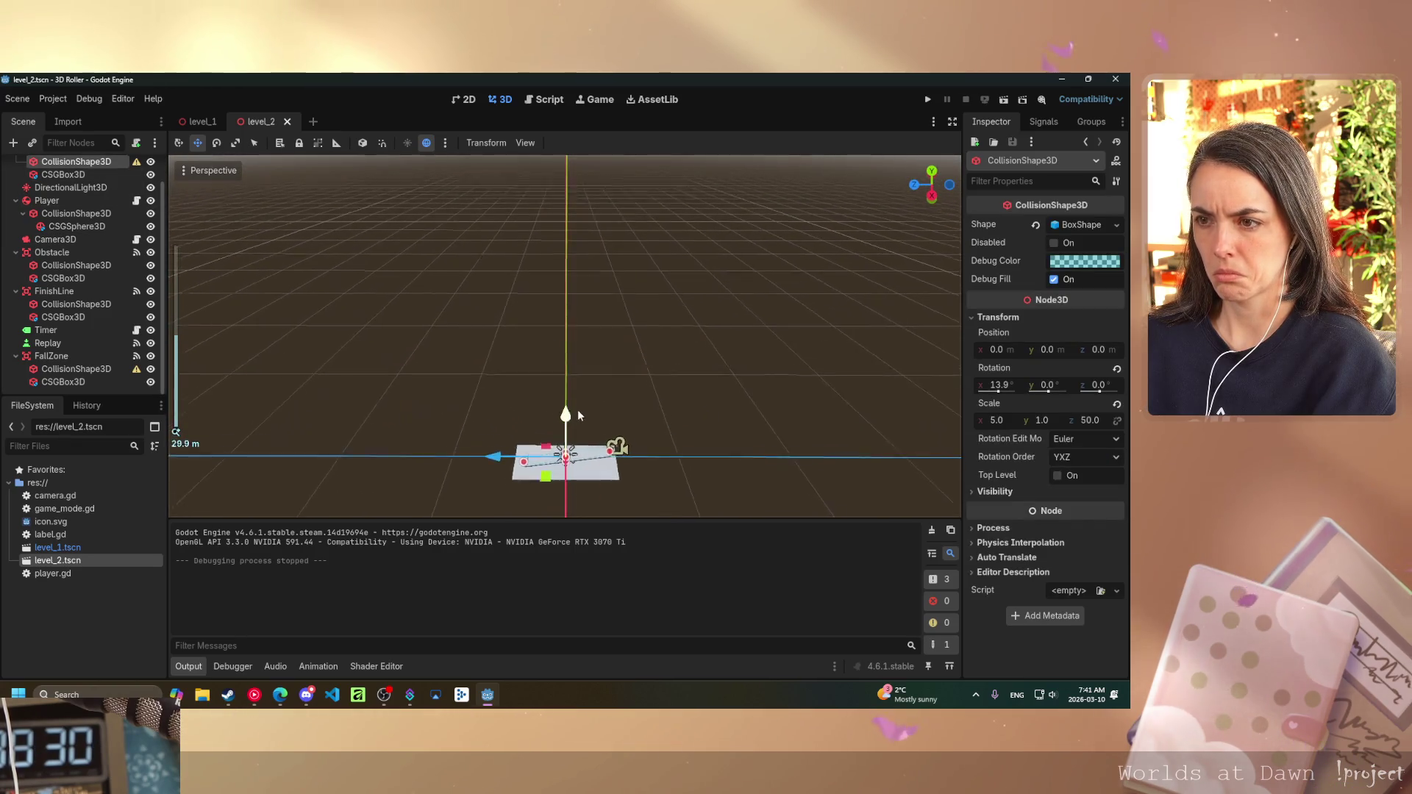
{"action": "scroll", "coordinate": [632, 397], "scroll_direction": "down", "scroll_amount": 10}
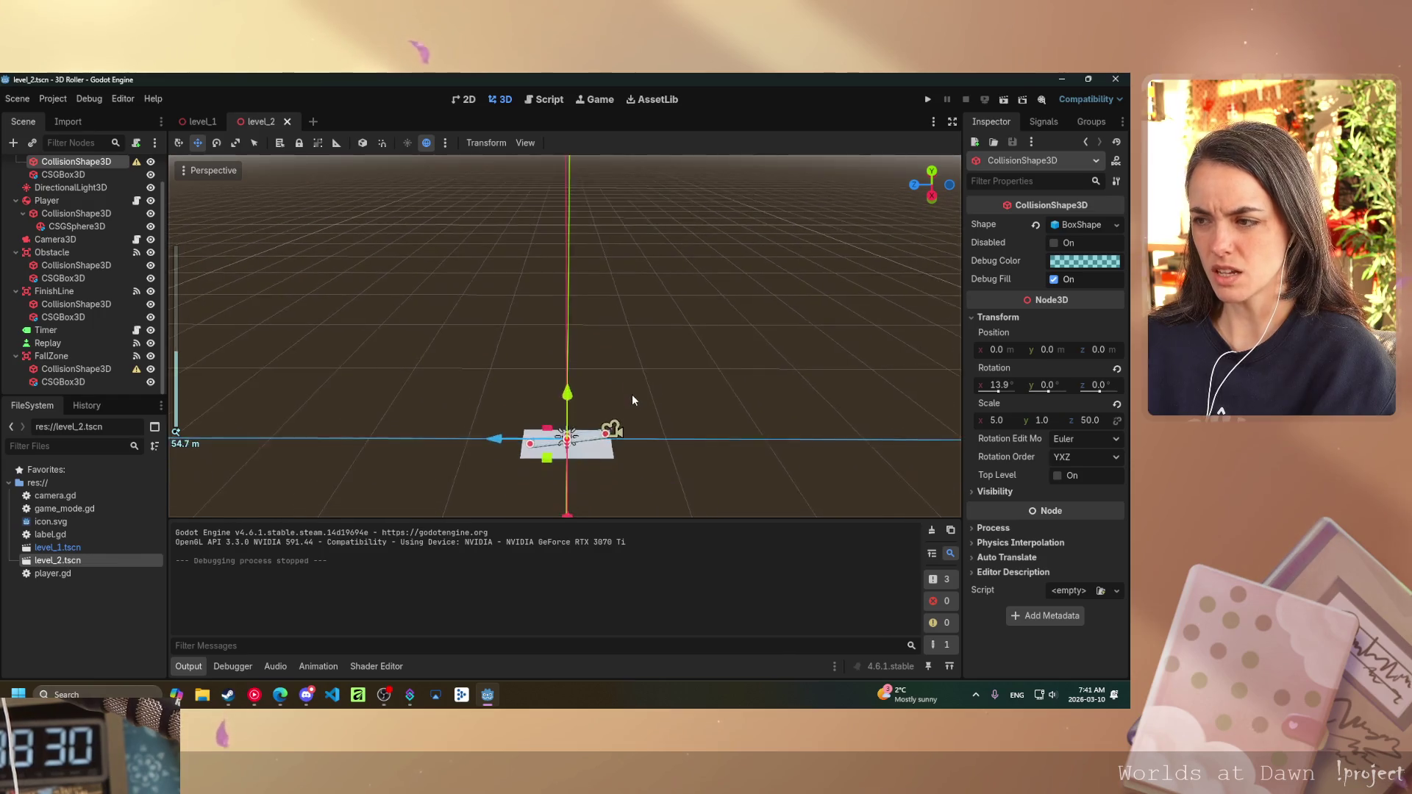
{"action": "scroll", "coordinate": [633, 397], "scroll_direction": "up", "scroll_amount": 6}
{"action": "scroll", "coordinate": [628, 403], "scroll_direction": "down", "scroll_amount": 6}
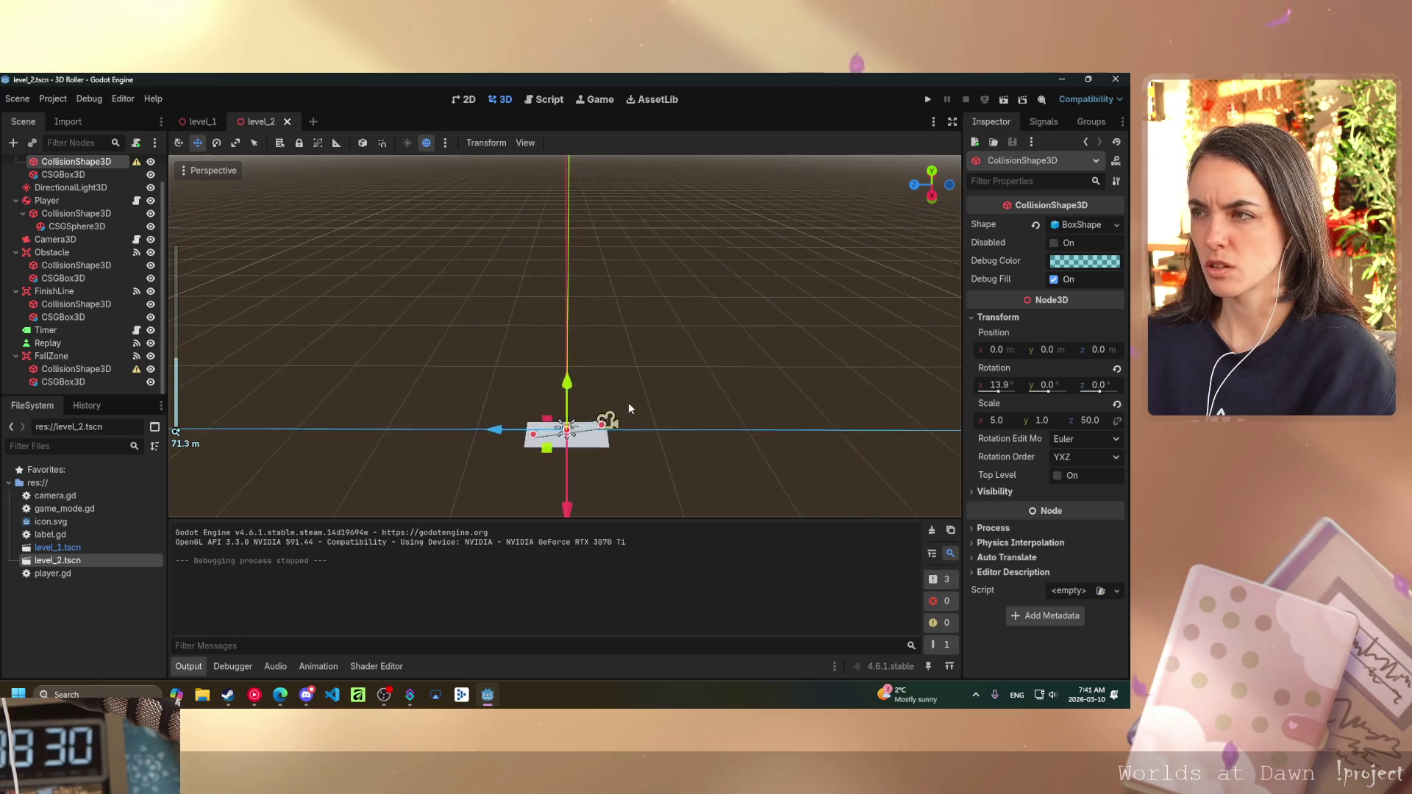
{"action": "mouse_move", "coordinate": [625, 412]}
{"action": "left_mouse_down"}
{"action": "mouse_move", "coordinate": [654, 343]}
{"action": "mouse_move", "coordinate": [622, 342]}
{"action": "left_mouse_up"}
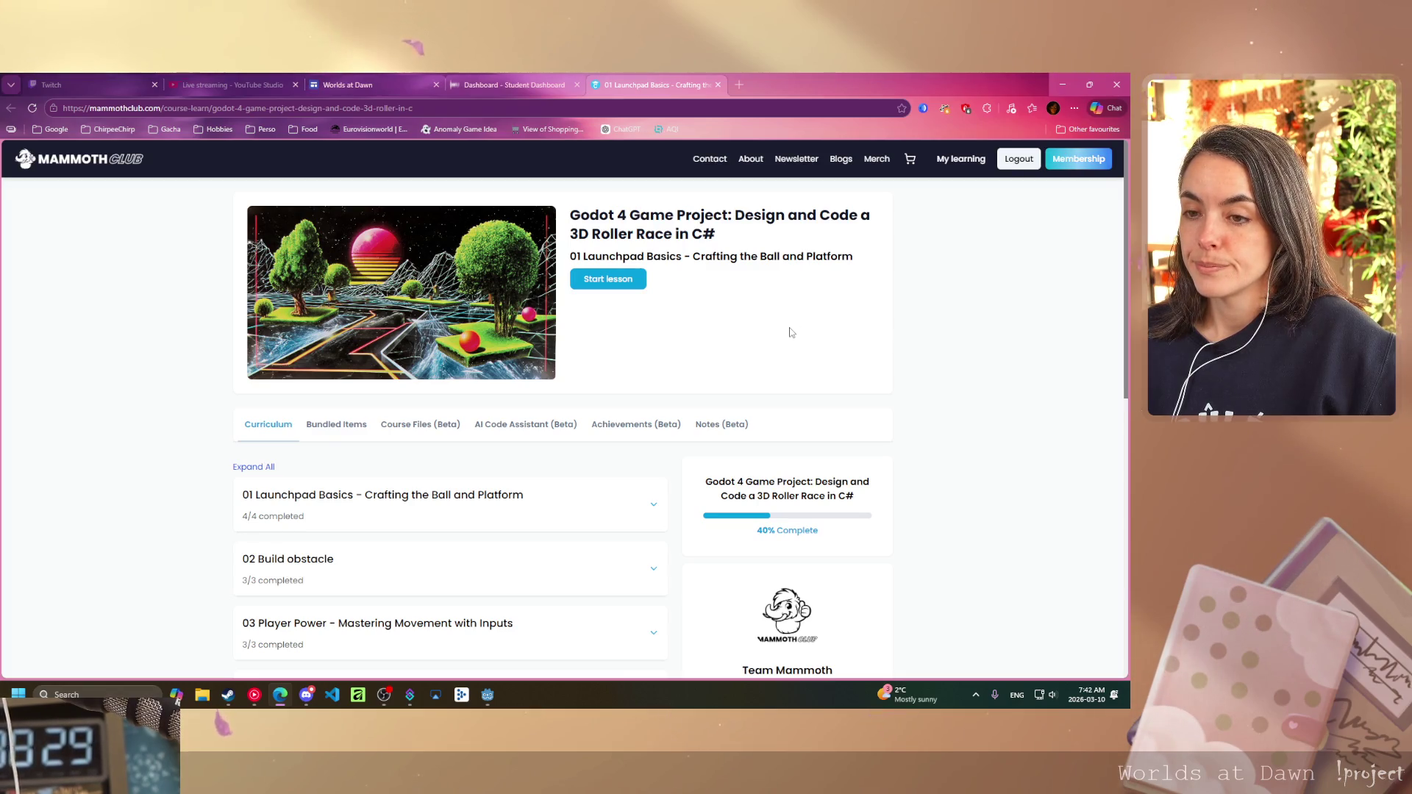
- Scroll through the Roller Race curriculum, then return to the Godot editor
{"action": "scroll", "coordinate": [791, 333], "scroll_direction": "down", "scroll_amount": 7}
{"action": "scroll", "coordinate": [791, 334], "scroll_direction": "up", "scroll_amount": 7}
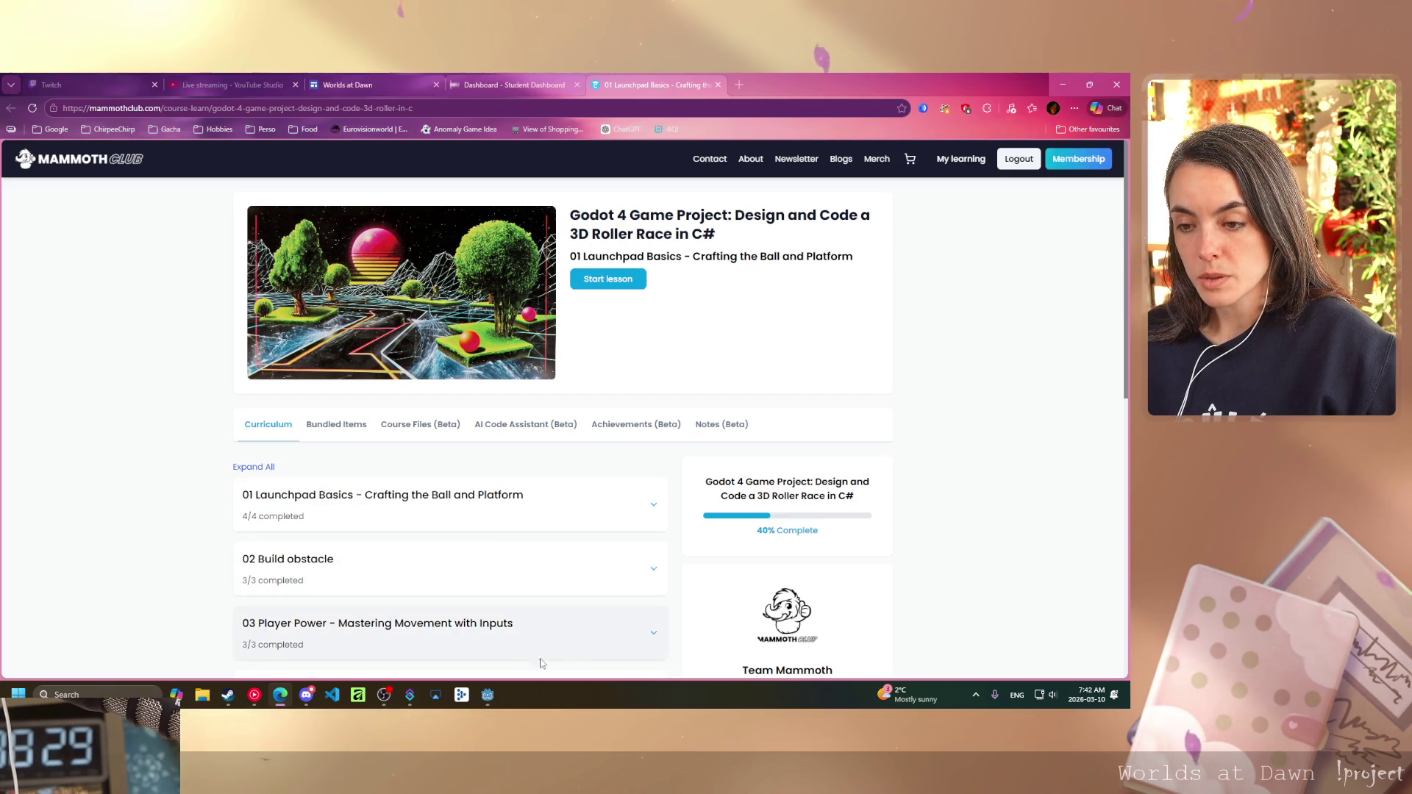
{"action": "mouse_move", "coordinate": [497, 691]}
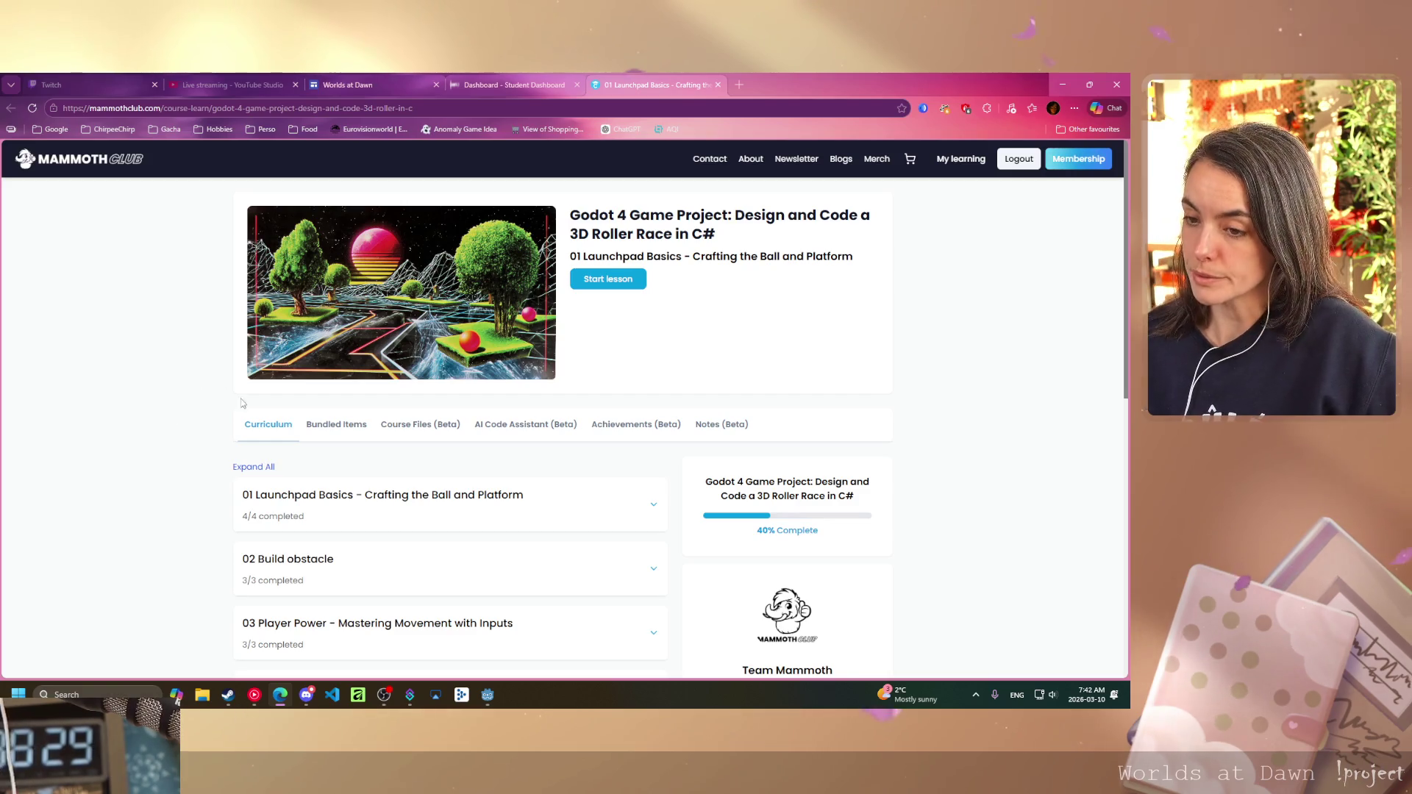
{"action": "key", "text": "alt+Tab"}
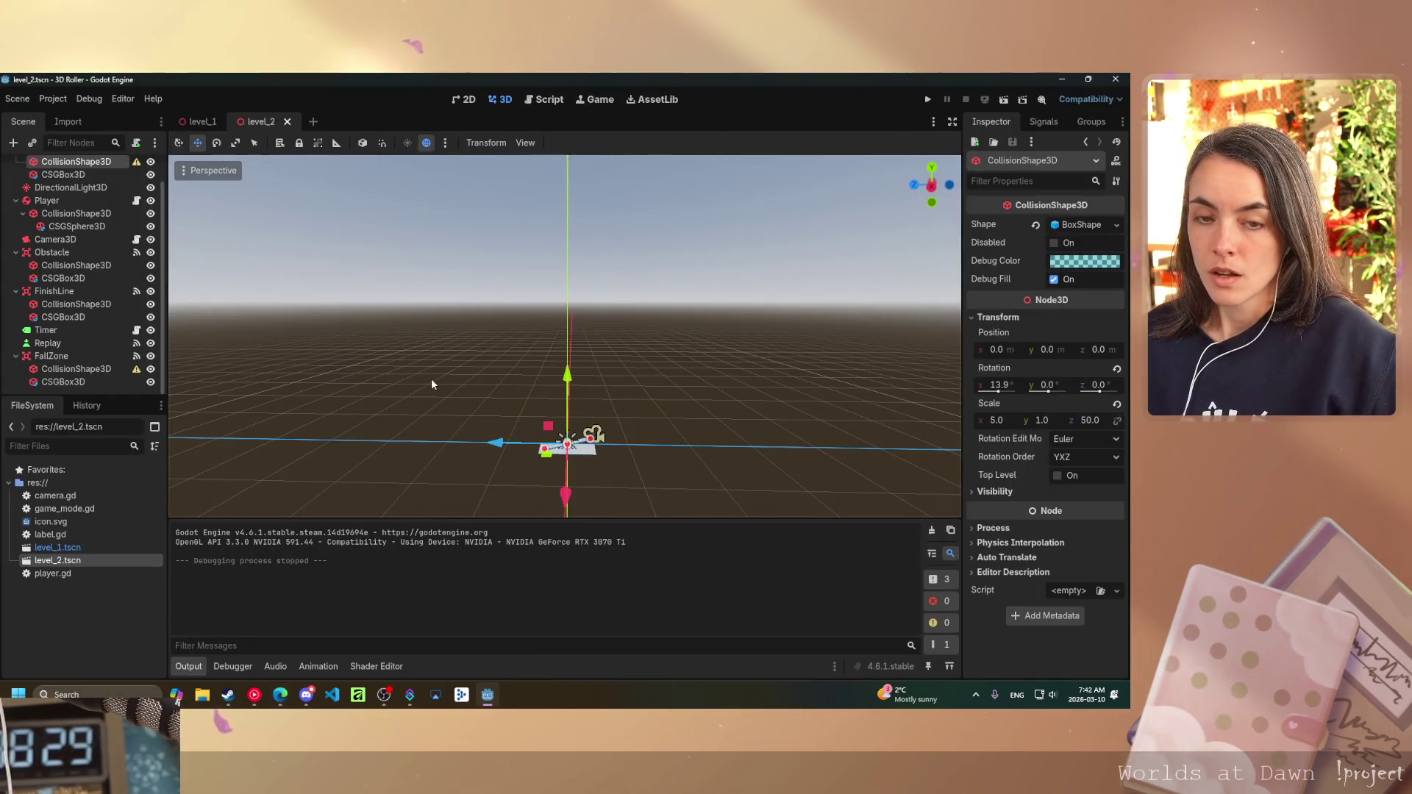
{"action": "scroll", "coordinate": [588, 399], "scroll_direction": "up", "scroll_amount": 3}
{"action": "mouse_move", "coordinate": [599, 439]}
{"action": "left_mouse_down"}
{"action": "mouse_move", "coordinate": [566, 179]}
{"action": "mouse_move", "coordinate": [631, 509]}
{"action": "mouse_move", "coordinate": [613, 460]}
{"action": "left_mouse_up"}
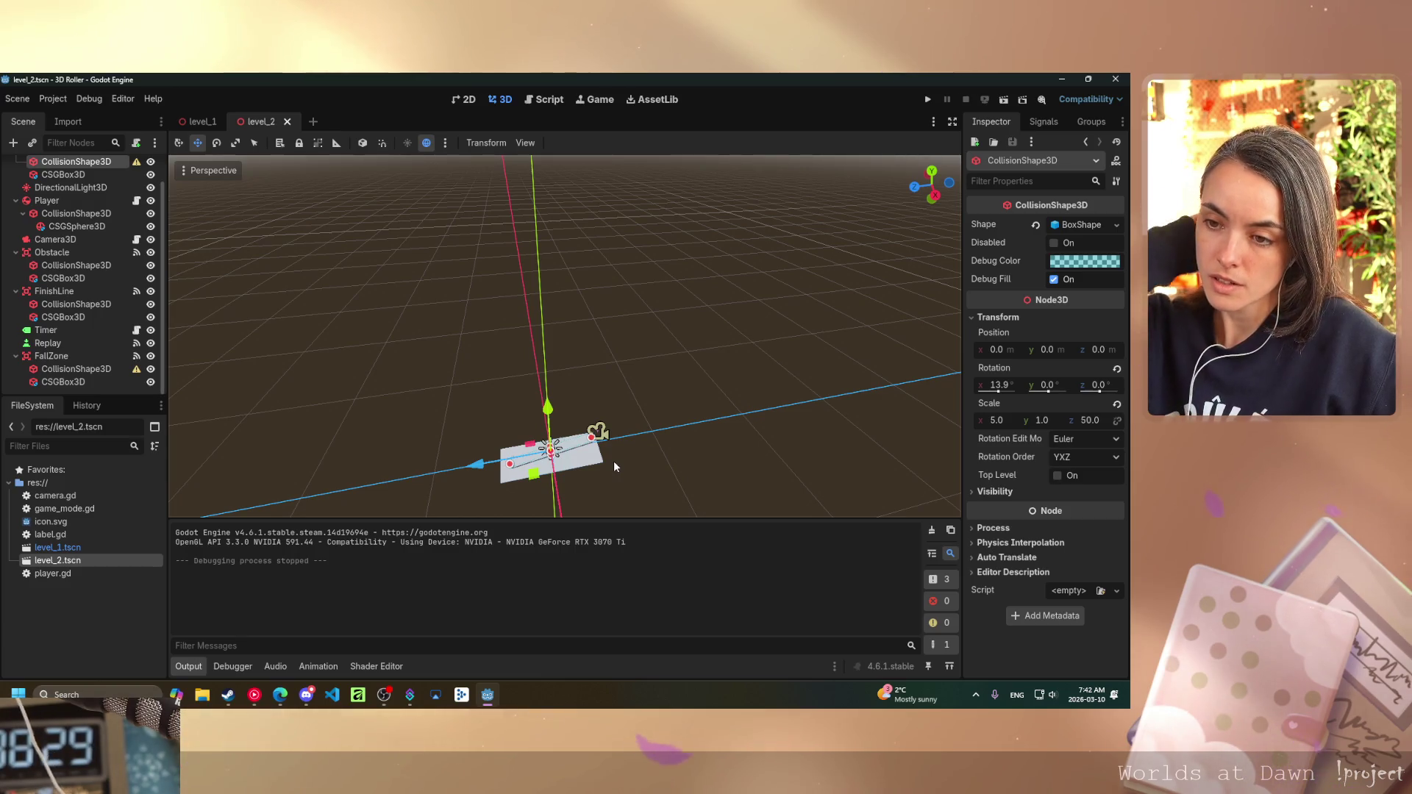
{"action": "mouse_move", "coordinate": [585, 393]}
{"action": "left_mouse_down"}
{"action": "mouse_move", "coordinate": [519, 404]}
{"action": "mouse_move", "coordinate": [525, 434]}
{"action": "left_mouse_up"}
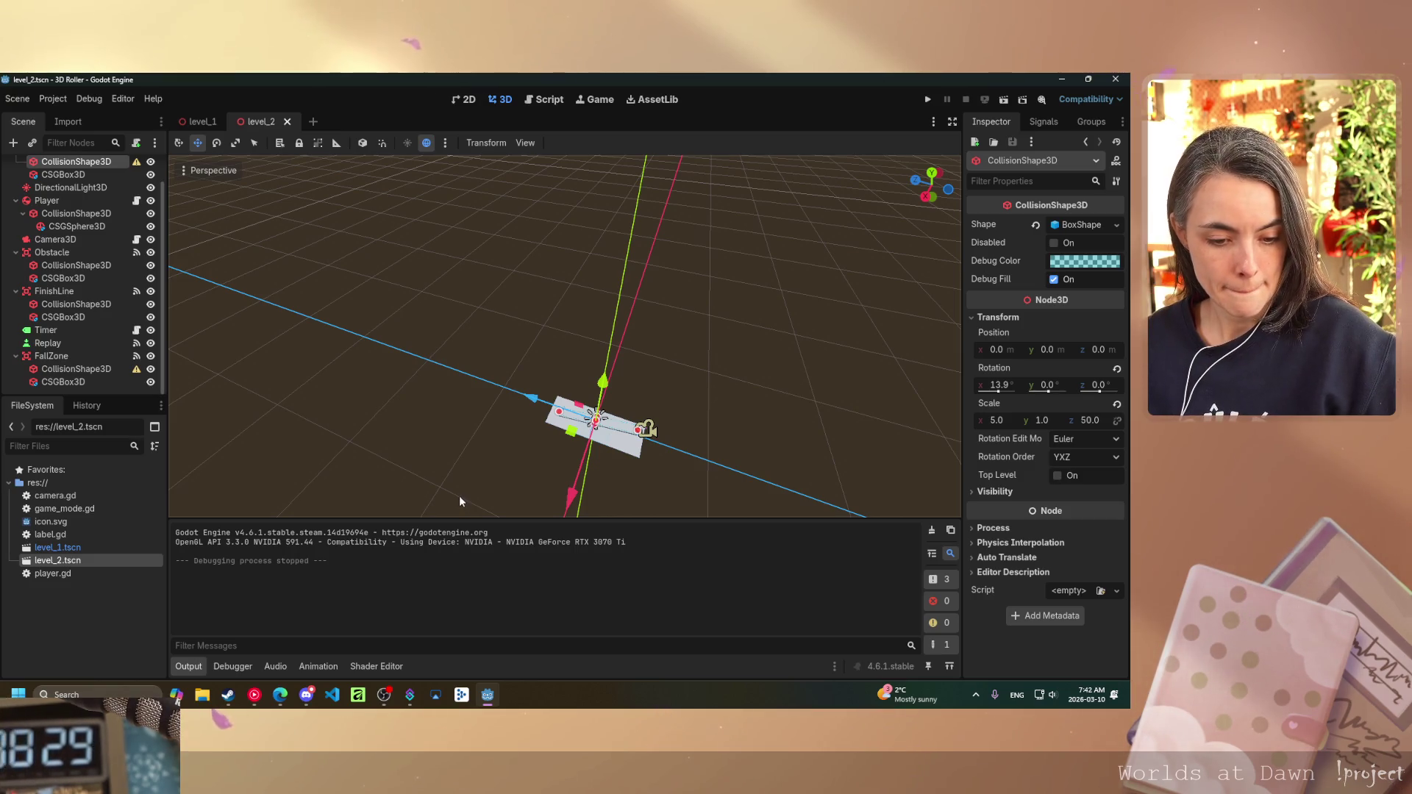
{"action": "scroll", "coordinate": [570, 432], "scroll_direction": "up", "scroll_amount": 4}
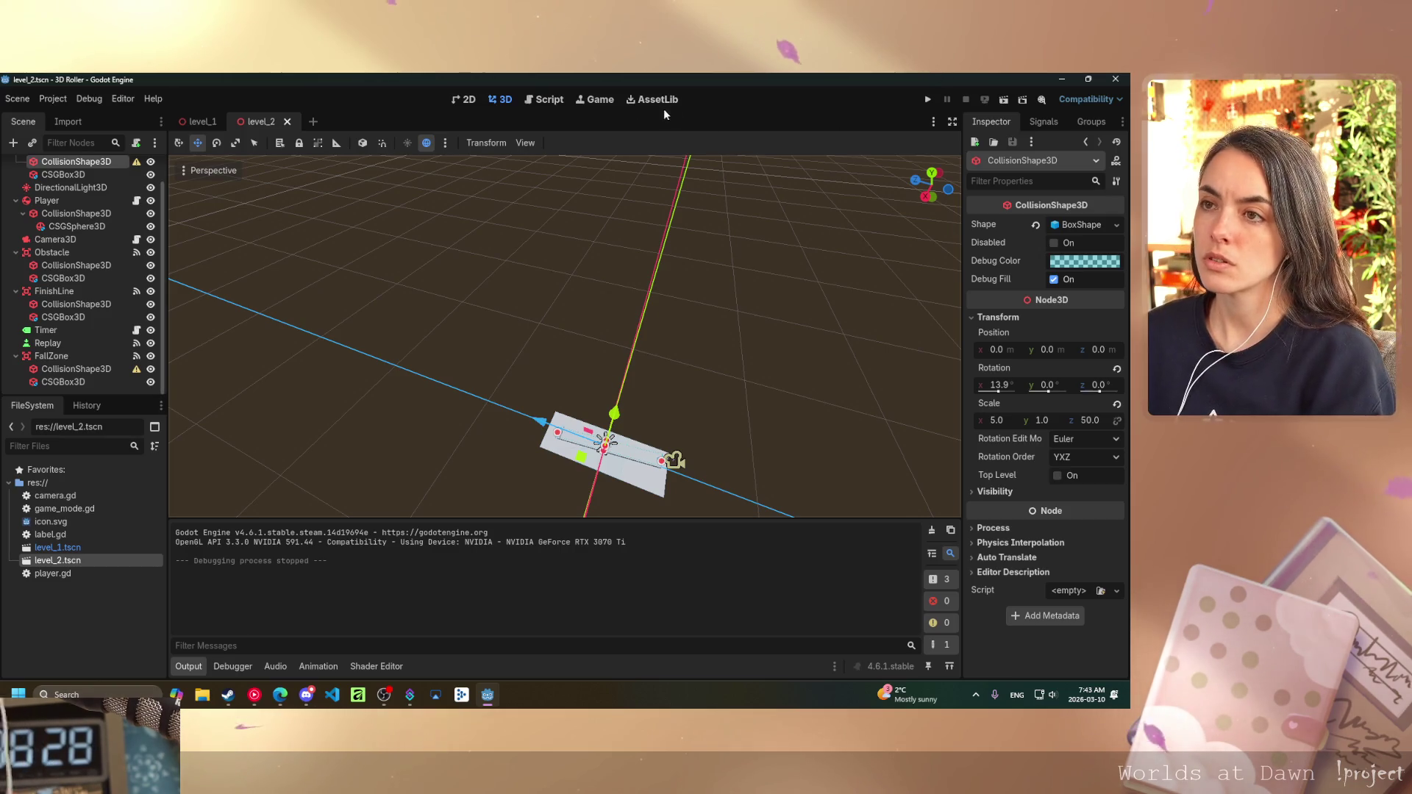
{"action": "left_click", "coordinate": [548, 99]}
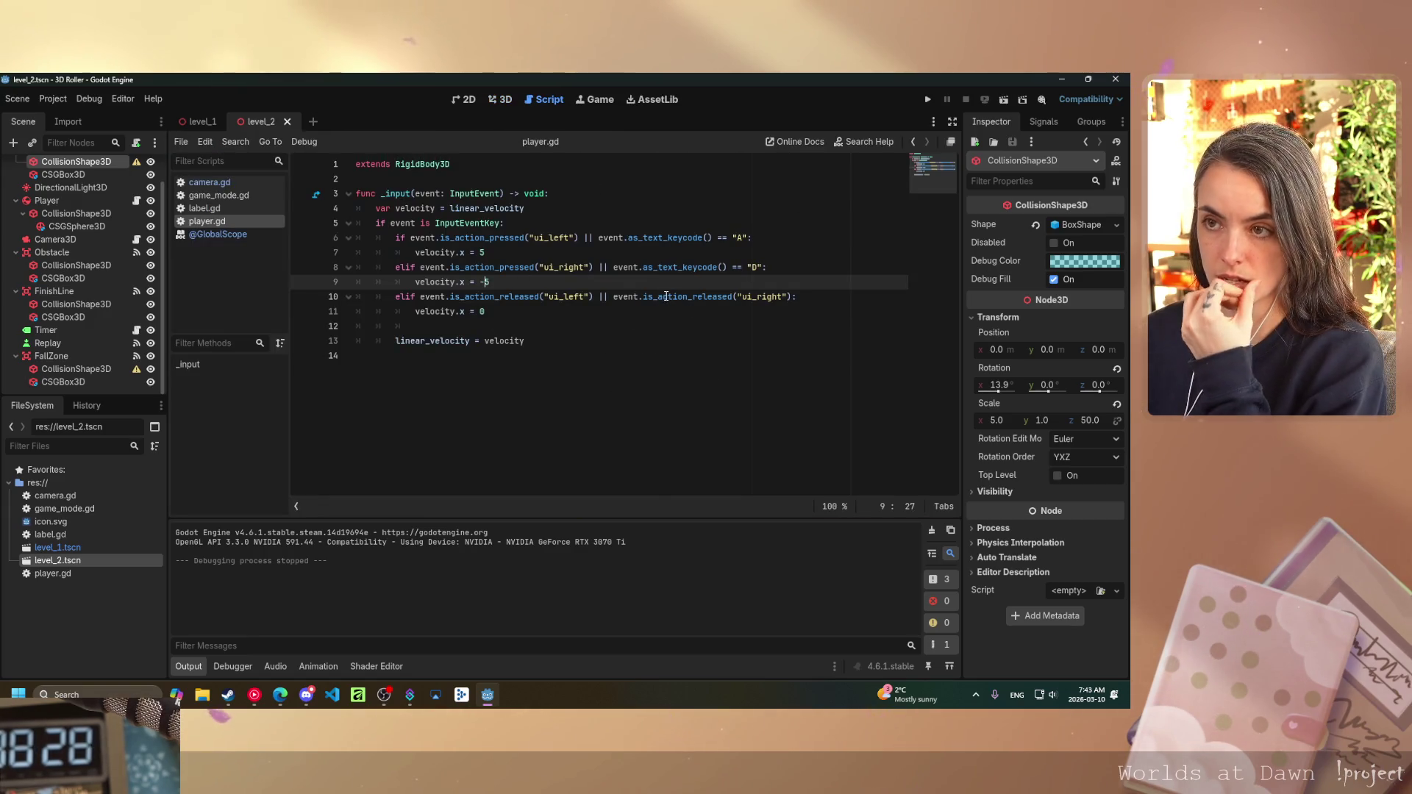
- Check the documentation tooltip for is_action_released in player.gd
{"action": "mouse_move", "coordinate": [663, 294]}
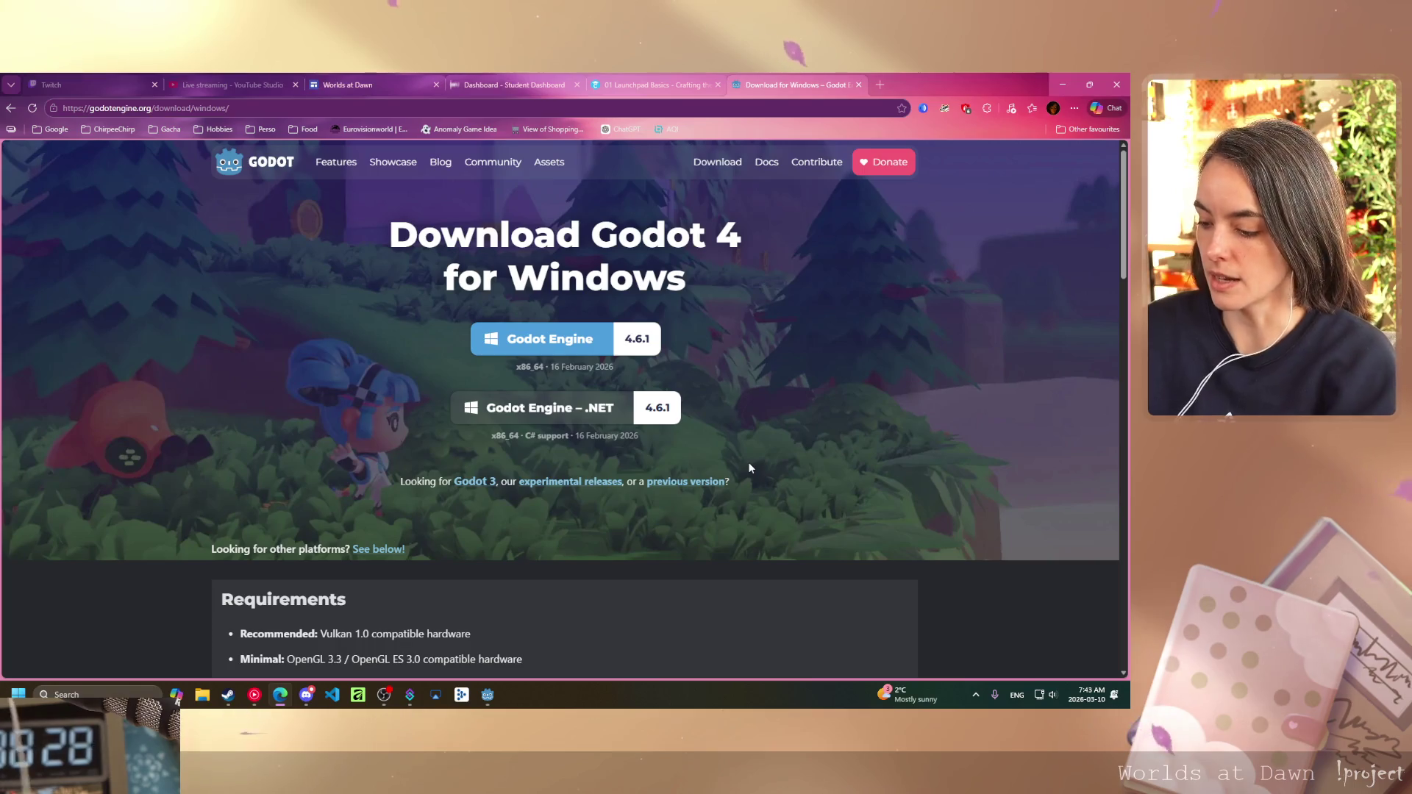
- Bring the Godot editor back in front of the download page
{"action": "left_click", "coordinate": [488, 694]}
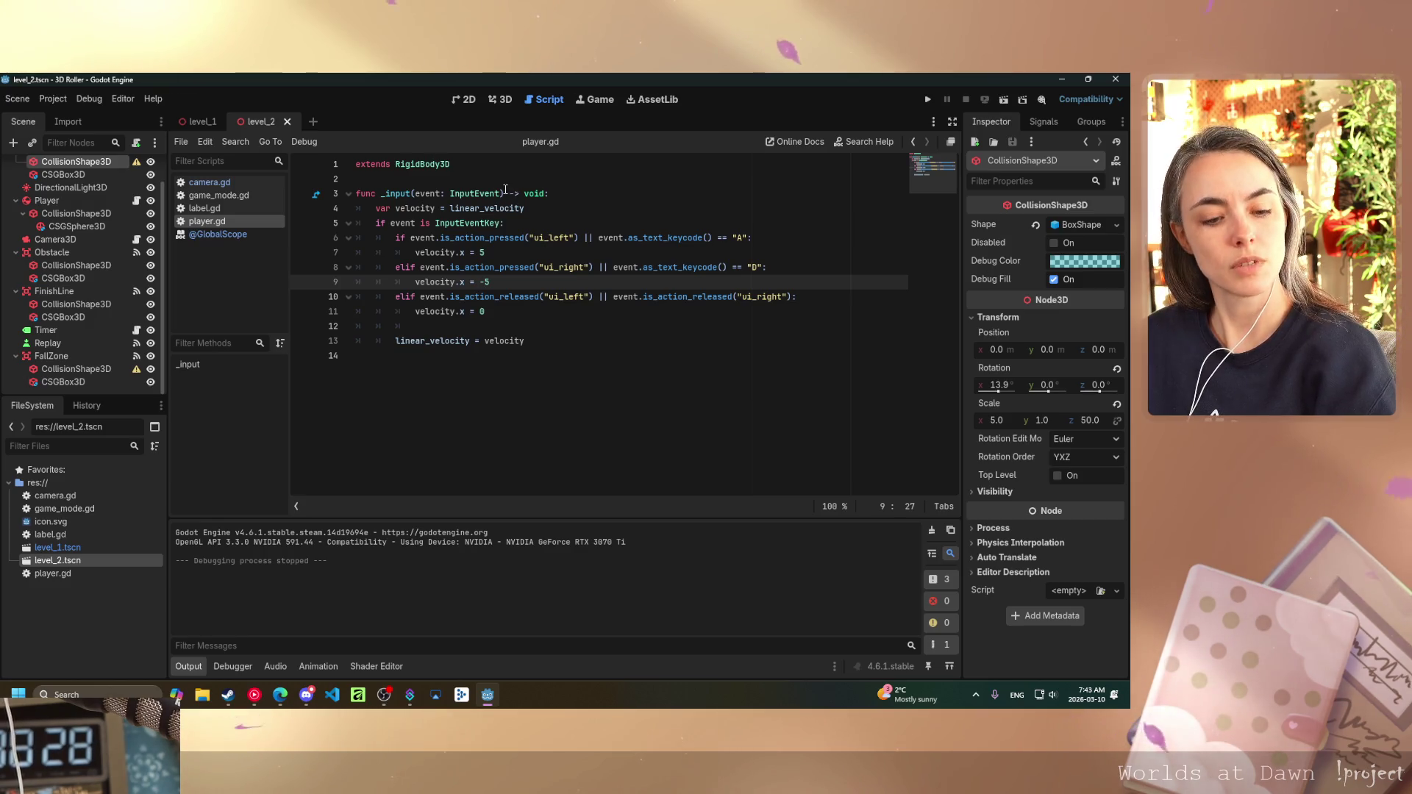
- Return to the level_2 3D view and orbit around the selected collision box
{"action": "left_click", "coordinate": [500, 99]}
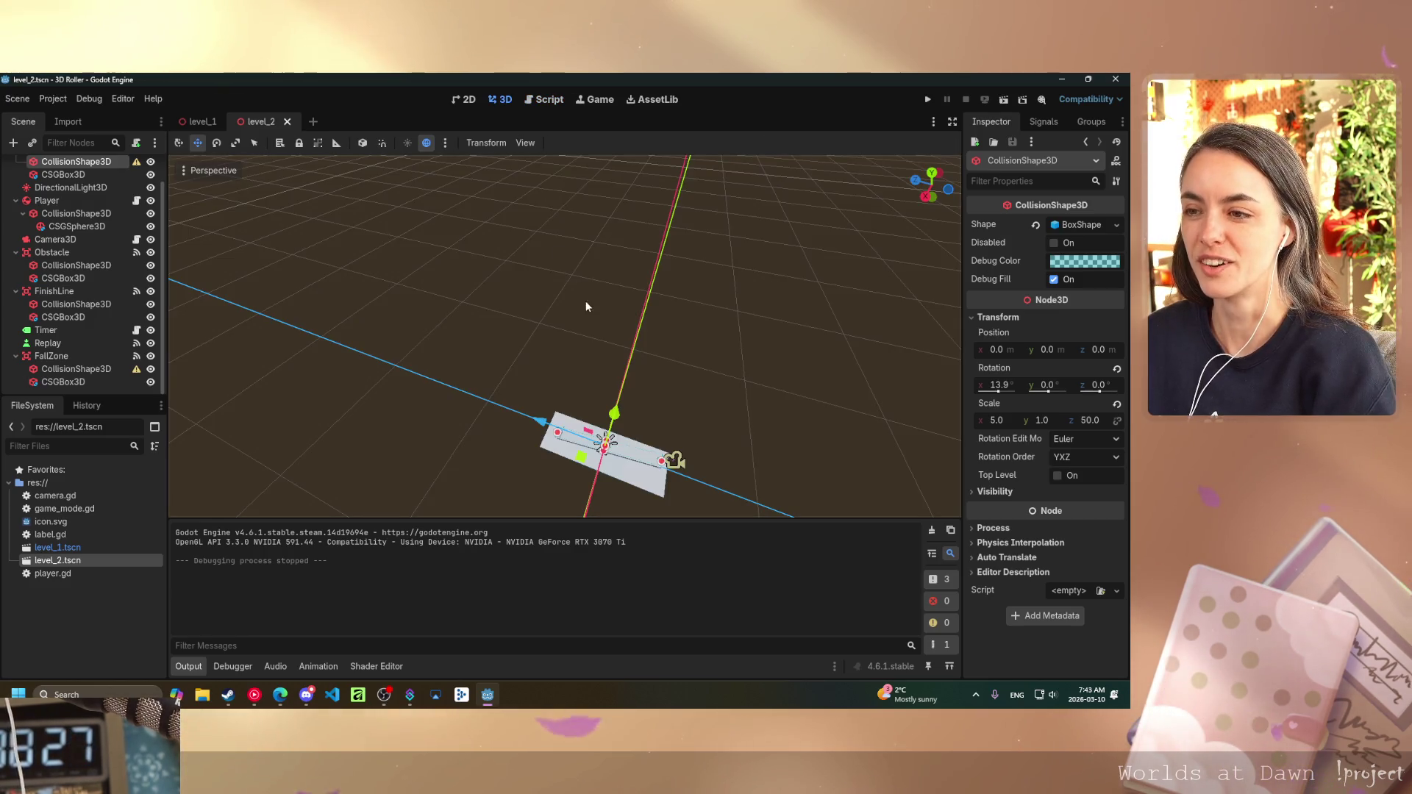
{"action": "scroll", "coordinate": [621, 419], "scroll_direction": "up", "scroll_amount": 3}
{"action": "scroll", "coordinate": [620, 419], "scroll_direction": "down", "scroll_amount": 5}
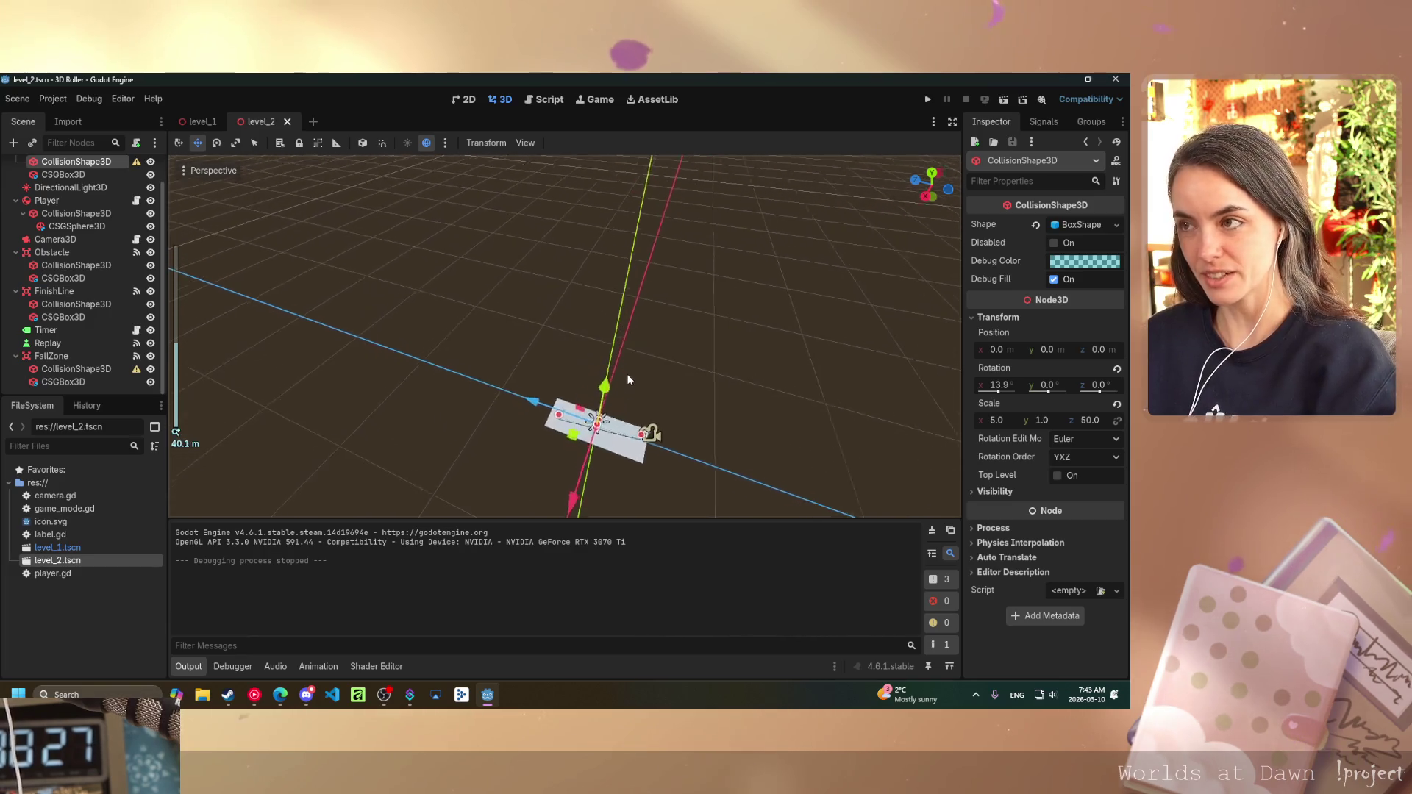
{"action": "mouse_move", "coordinate": [584, 338]}
{"action": "left_mouse_down"}
{"action": "mouse_move", "coordinate": [738, 365]}
{"action": "mouse_move", "coordinate": [599, 231]}
{"action": "left_mouse_up"}
- Toggle the viewport's preview sky and lighting off and back on
{"action": "left_click", "coordinate": [525, 143]}
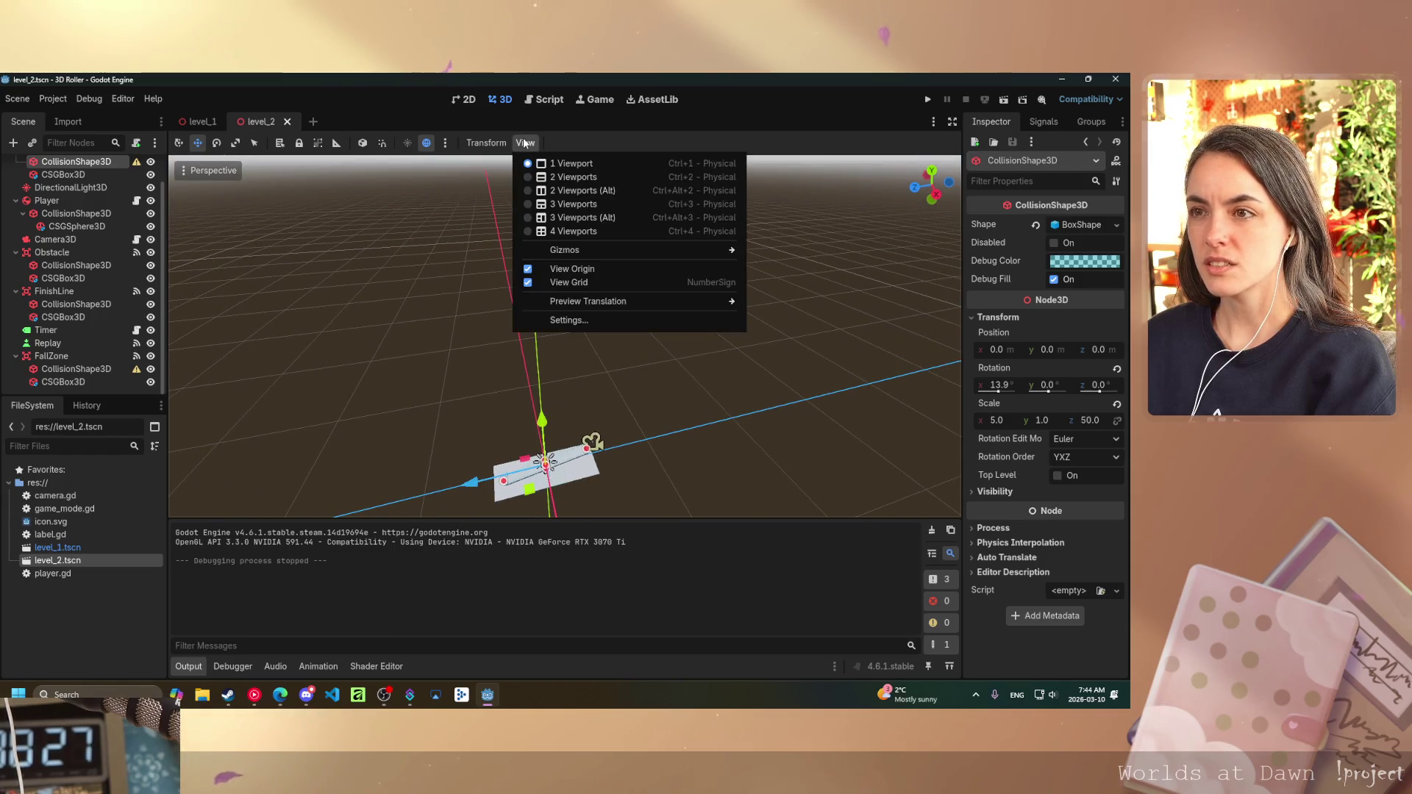
{"action": "mouse_move", "coordinate": [482, 143]}
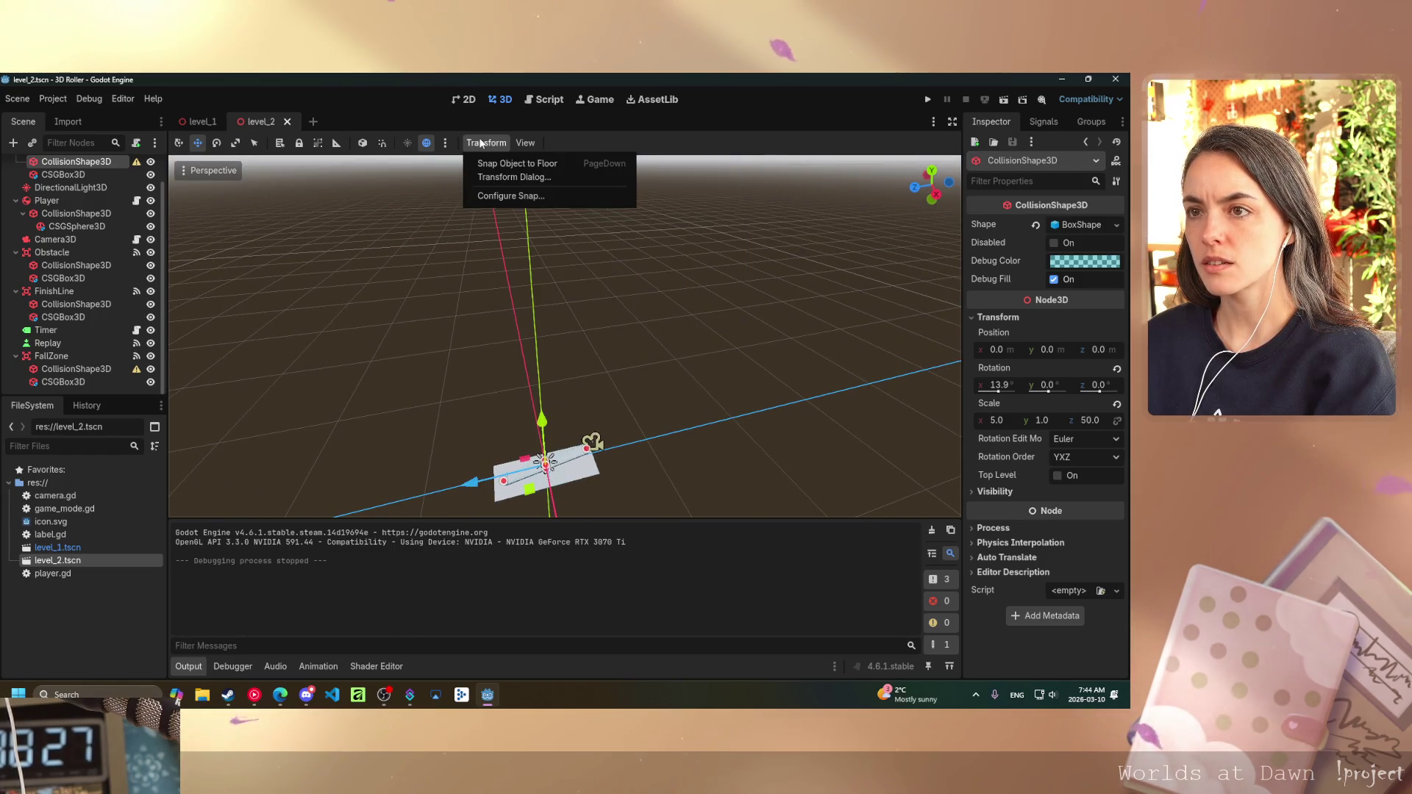
{"action": "left_click", "coordinate": [432, 142]}
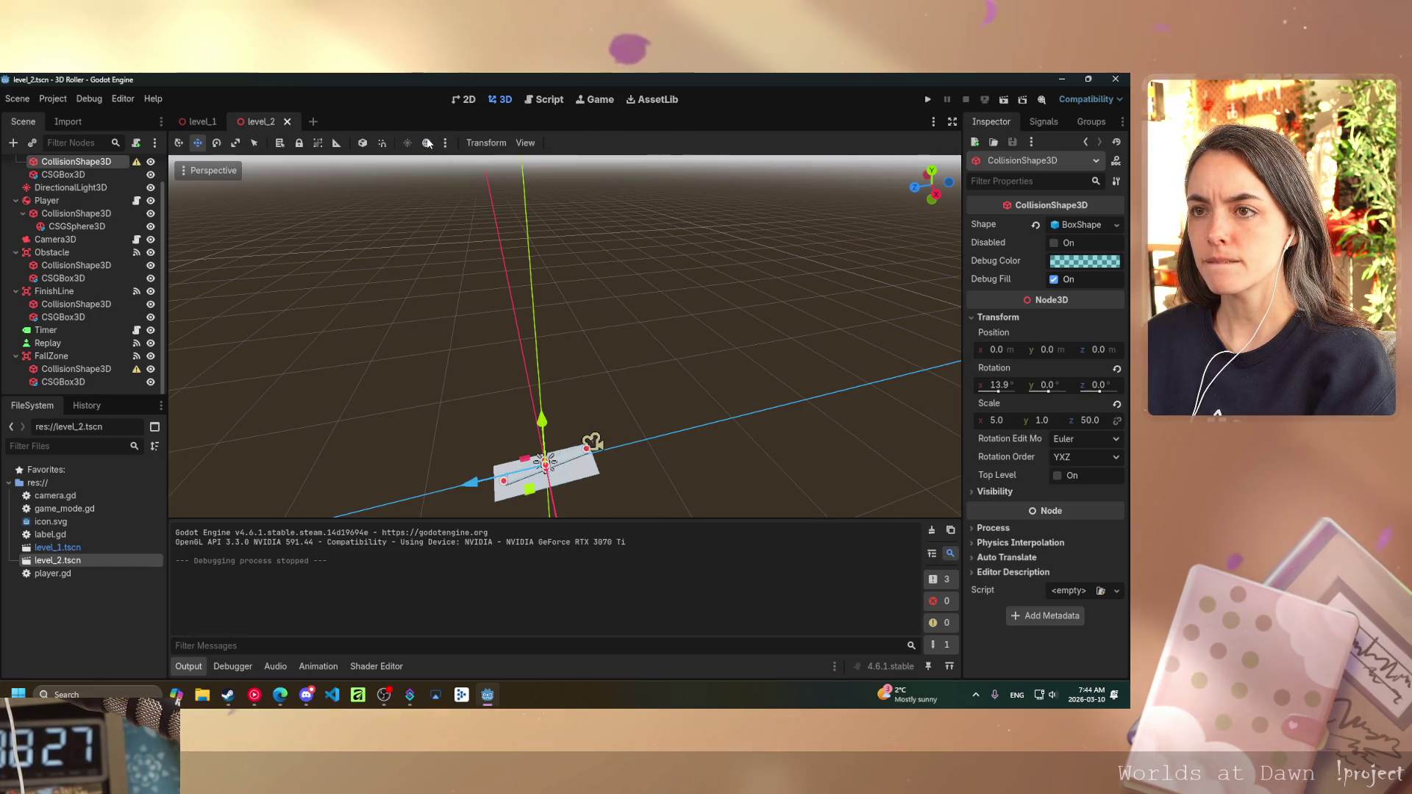
{"action": "left_click", "coordinate": [427, 143]}
{"action": "left_click", "coordinate": [427, 143]}
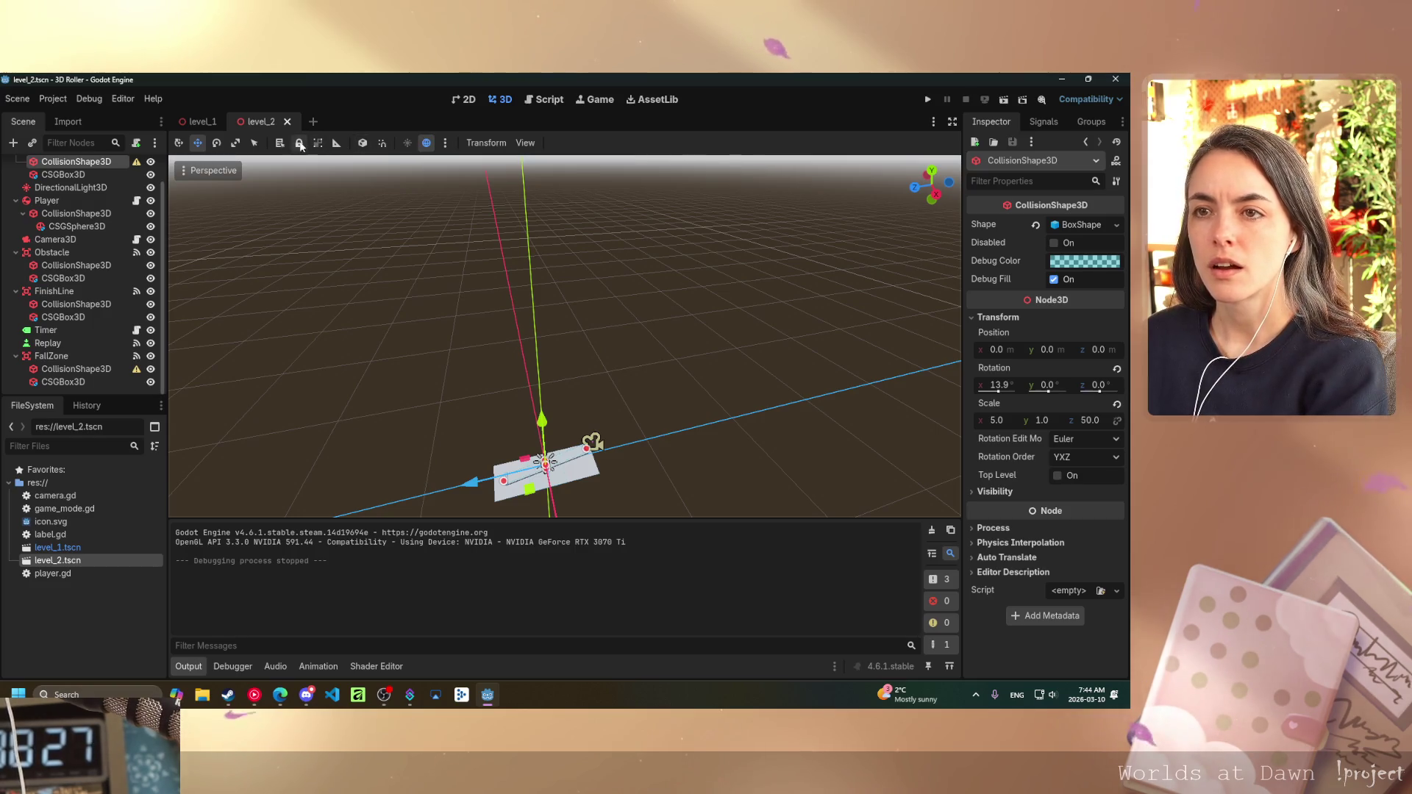
- Switch to the Select tool and frame the selected box in the view
{"action": "left_click", "coordinate": [178, 143]}
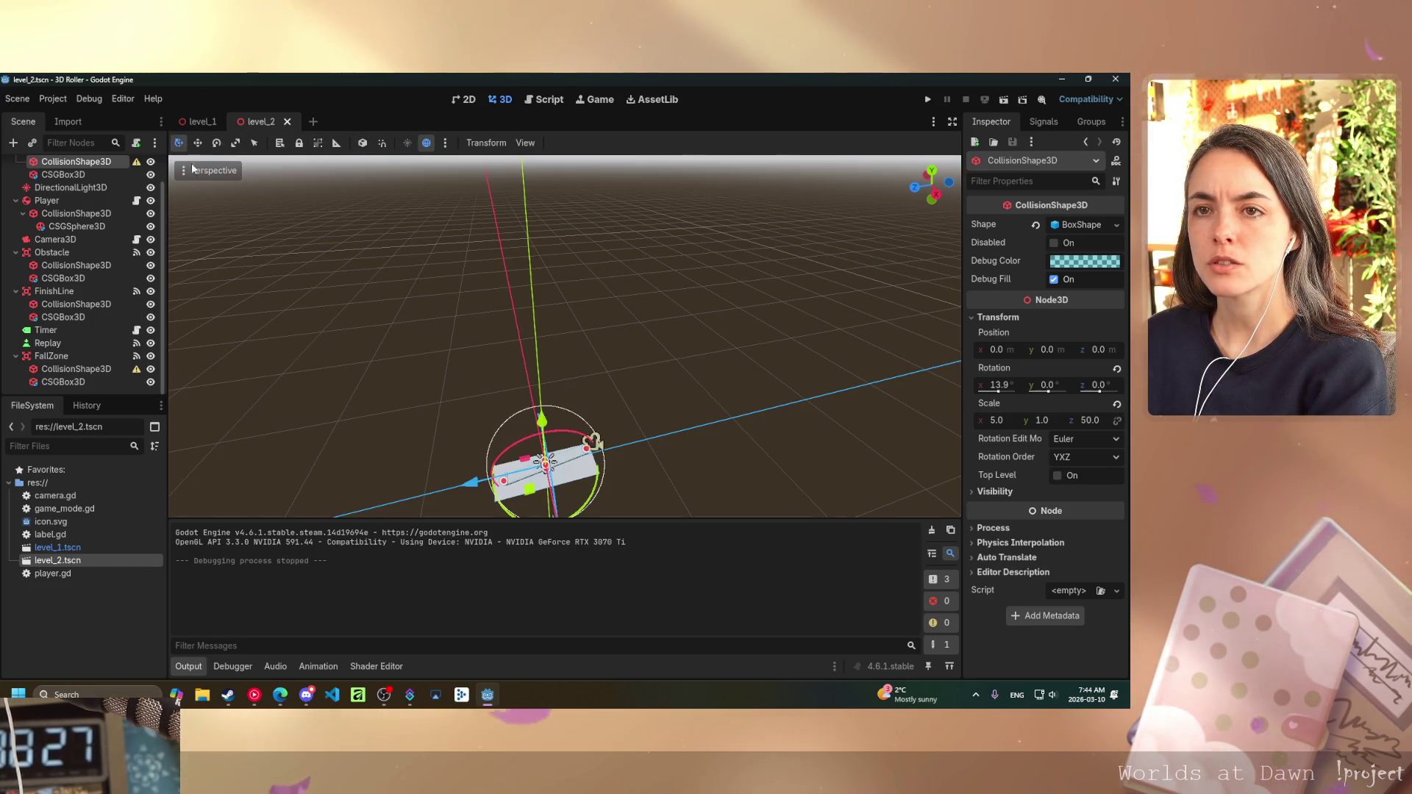
{"action": "scroll", "coordinate": [567, 448], "scroll_direction": "up", "scroll_amount": 3}
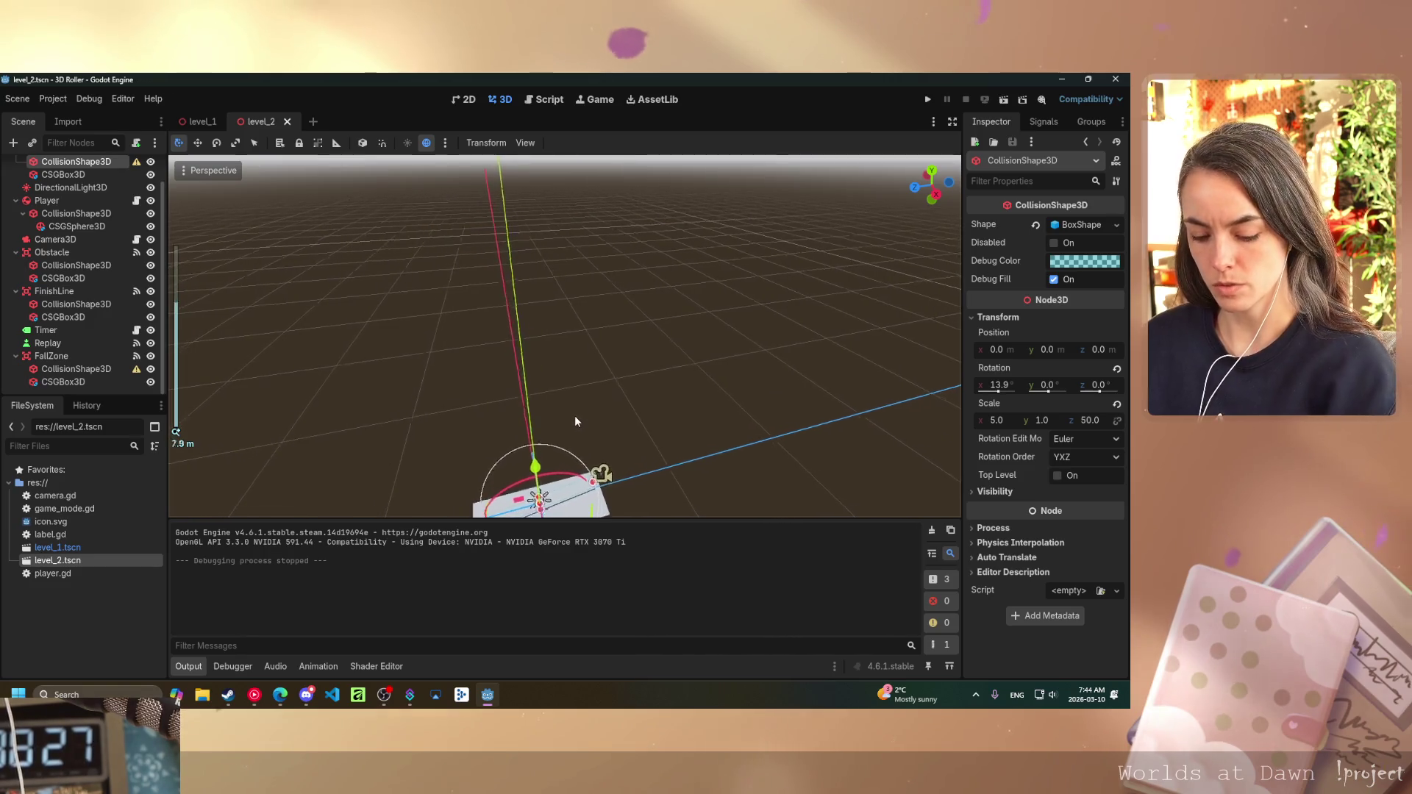
{"action": "key", "text": "f"}
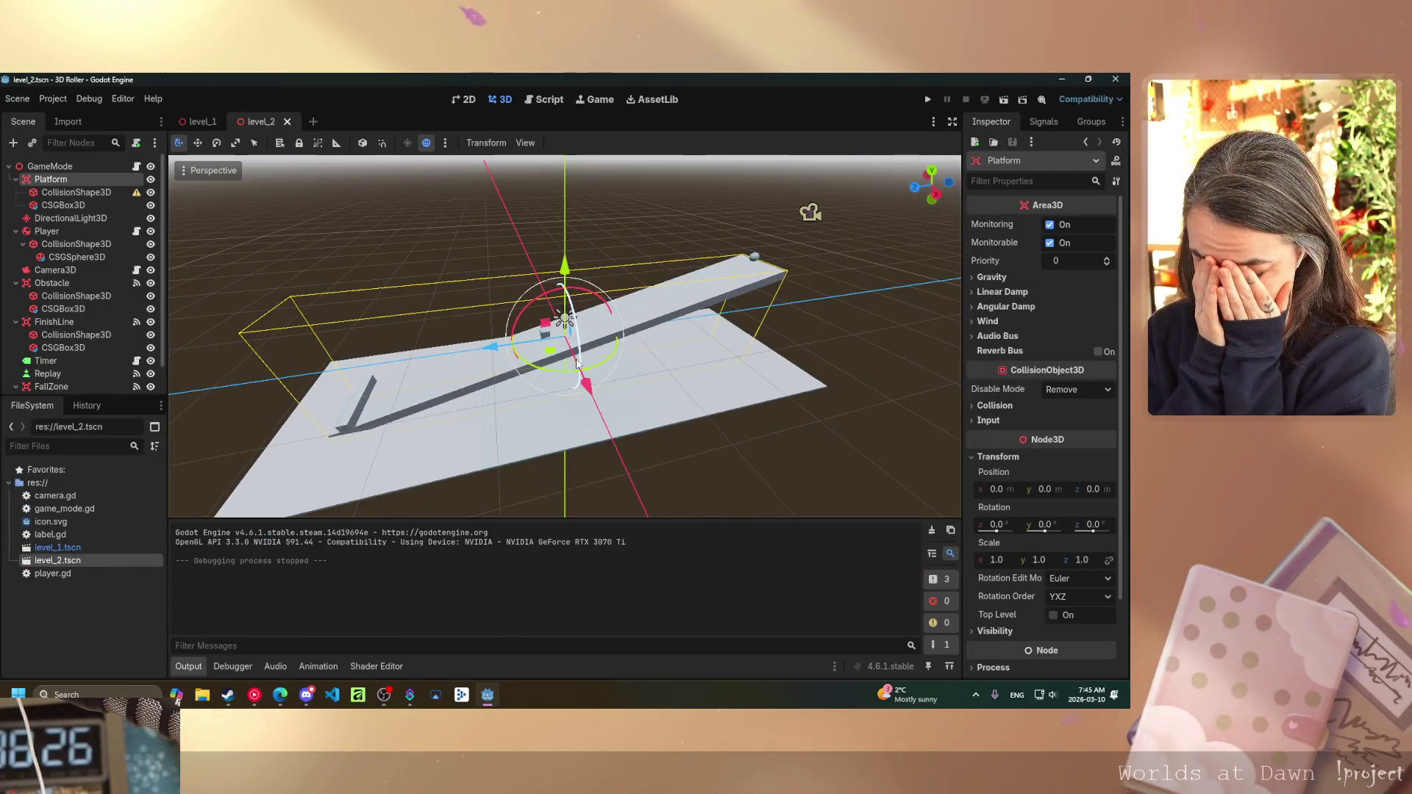
- Orbit around the level_2 platform, then bring up player.gd in the script editor
{"action": "scroll", "coordinate": [577, 362], "scroll_direction": "up", "scroll_amount": 5}
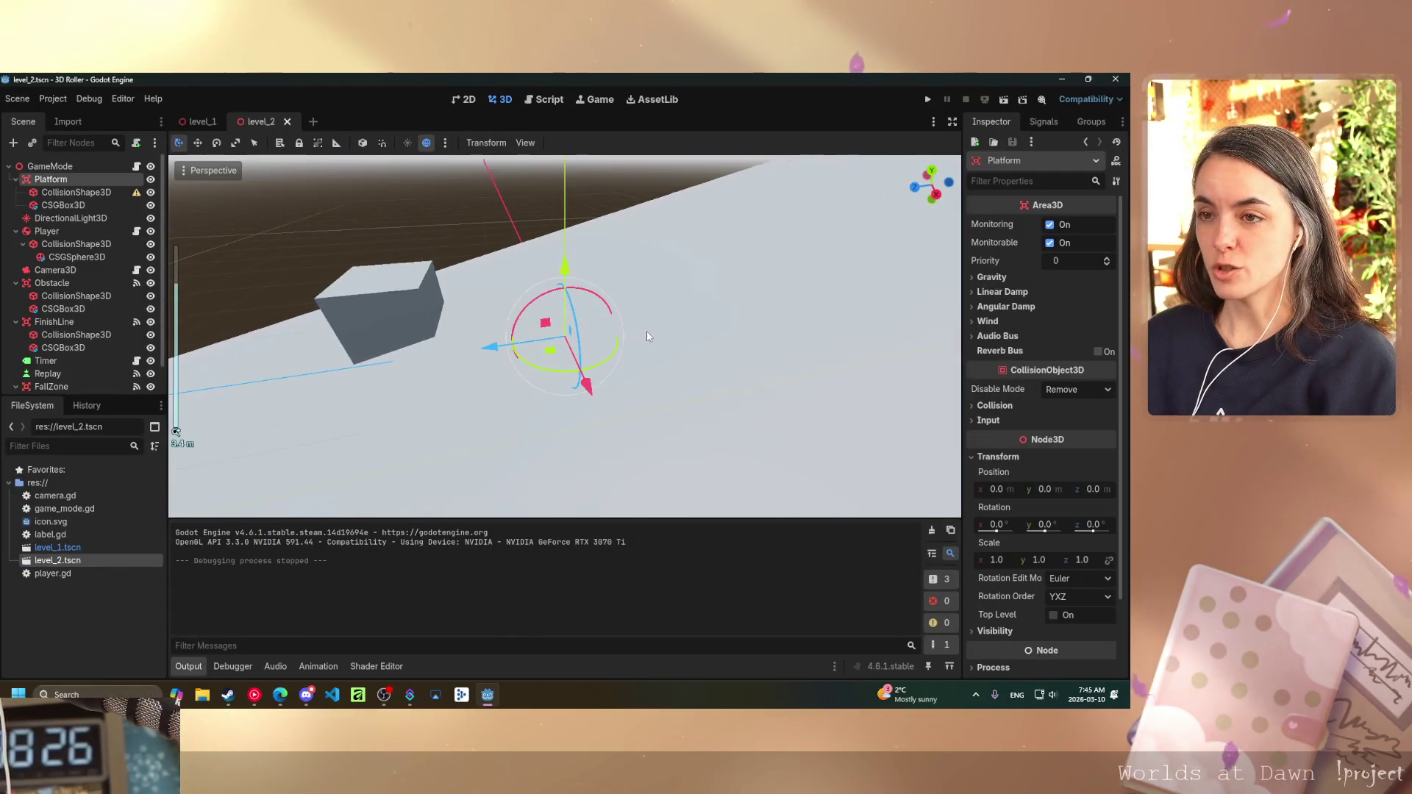
{"action": "scroll", "coordinate": [643, 323], "scroll_direction": "down", "scroll_amount": 3}
{"action": "left_click_drag", "start_coordinate": [644, 323], "coordinate": [598, 322]}
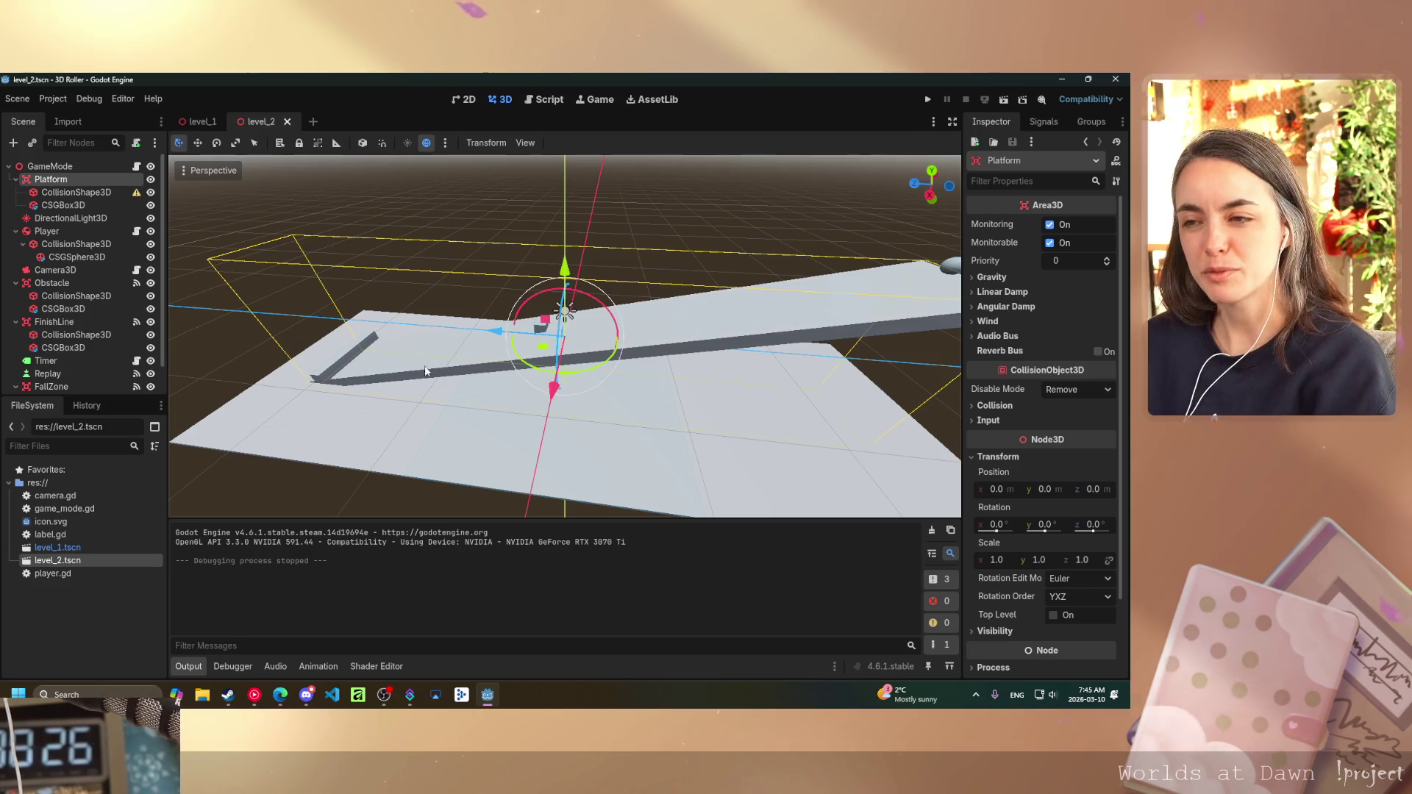
{"action": "mouse_move", "coordinate": [596, 368]}
{"action": "left_mouse_down"}
{"action": "mouse_move", "coordinate": [647, 390]}
{"action": "mouse_move", "coordinate": [612, 397]}
{"action": "mouse_move", "coordinate": [655, 369]}
{"action": "mouse_move", "coordinate": [711, 378]}
{"action": "left_mouse_up"}
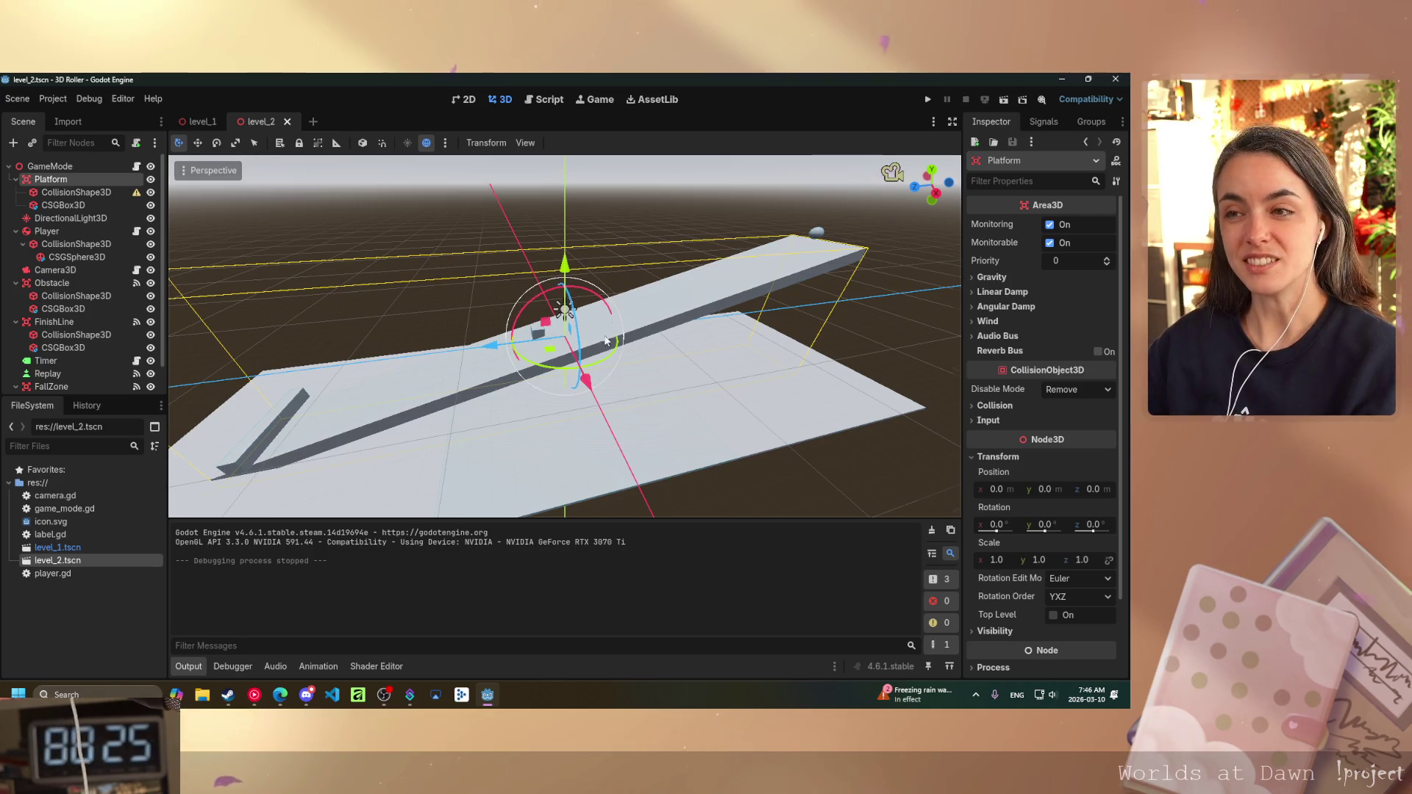
{"action": "left_click", "coordinate": [545, 100]}
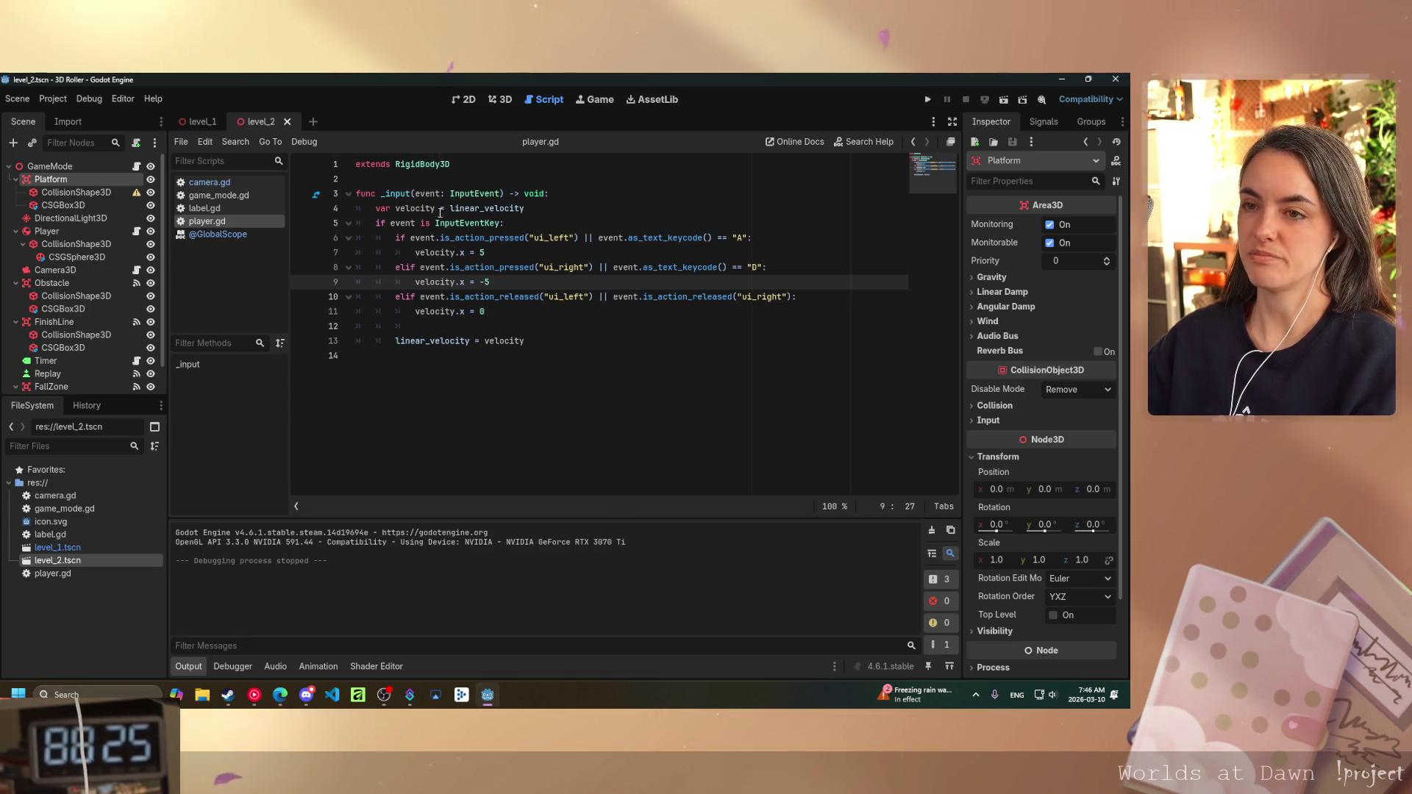
- Look through game_mode.gd, then return to the 3D view and orbit around the platform
{"action": "left_click", "coordinate": [218, 195]}
{"action": "scroll", "coordinate": [593, 378], "scroll_direction": "down", "scroll_amount": 1}
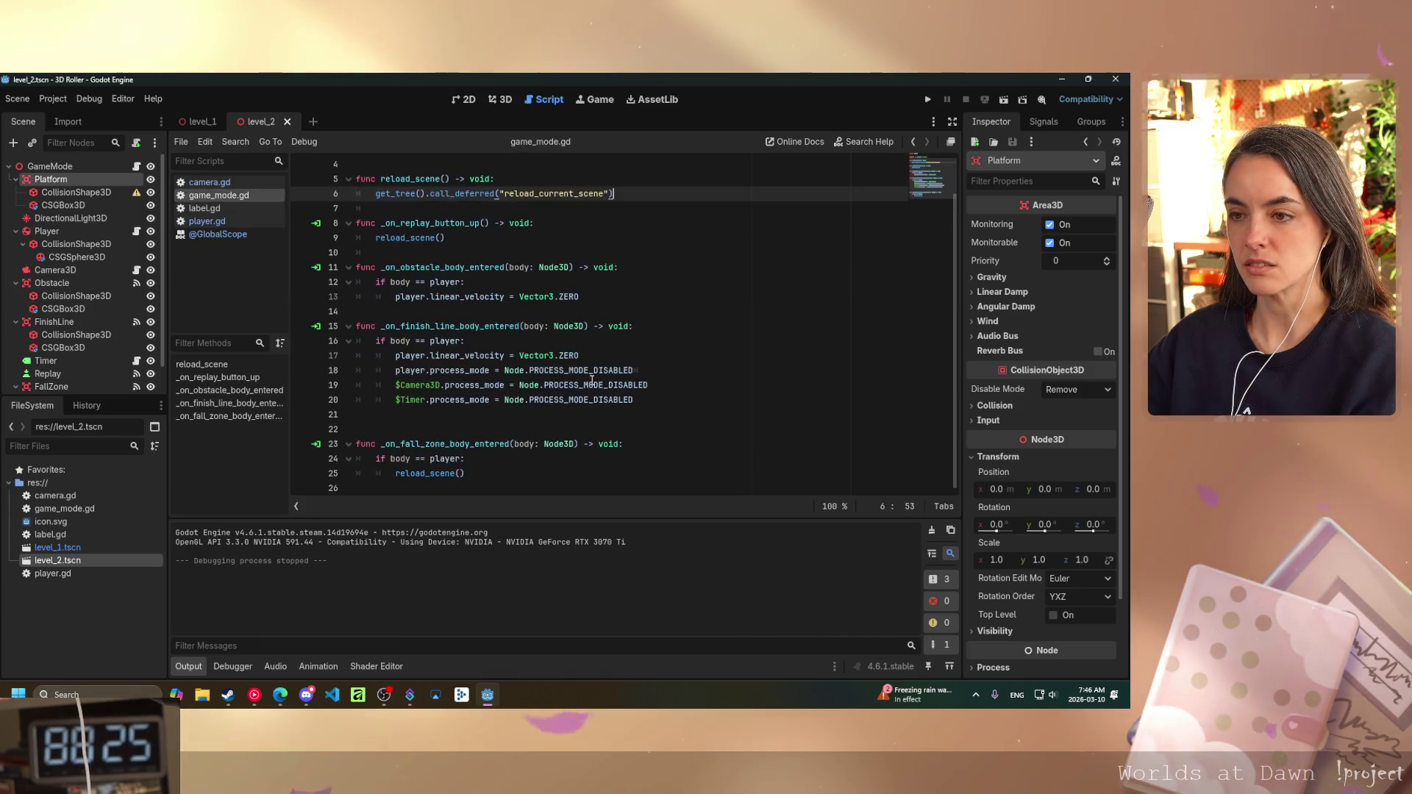
{"action": "scroll", "coordinate": [592, 379], "scroll_direction": "up", "scroll_amount": 1}
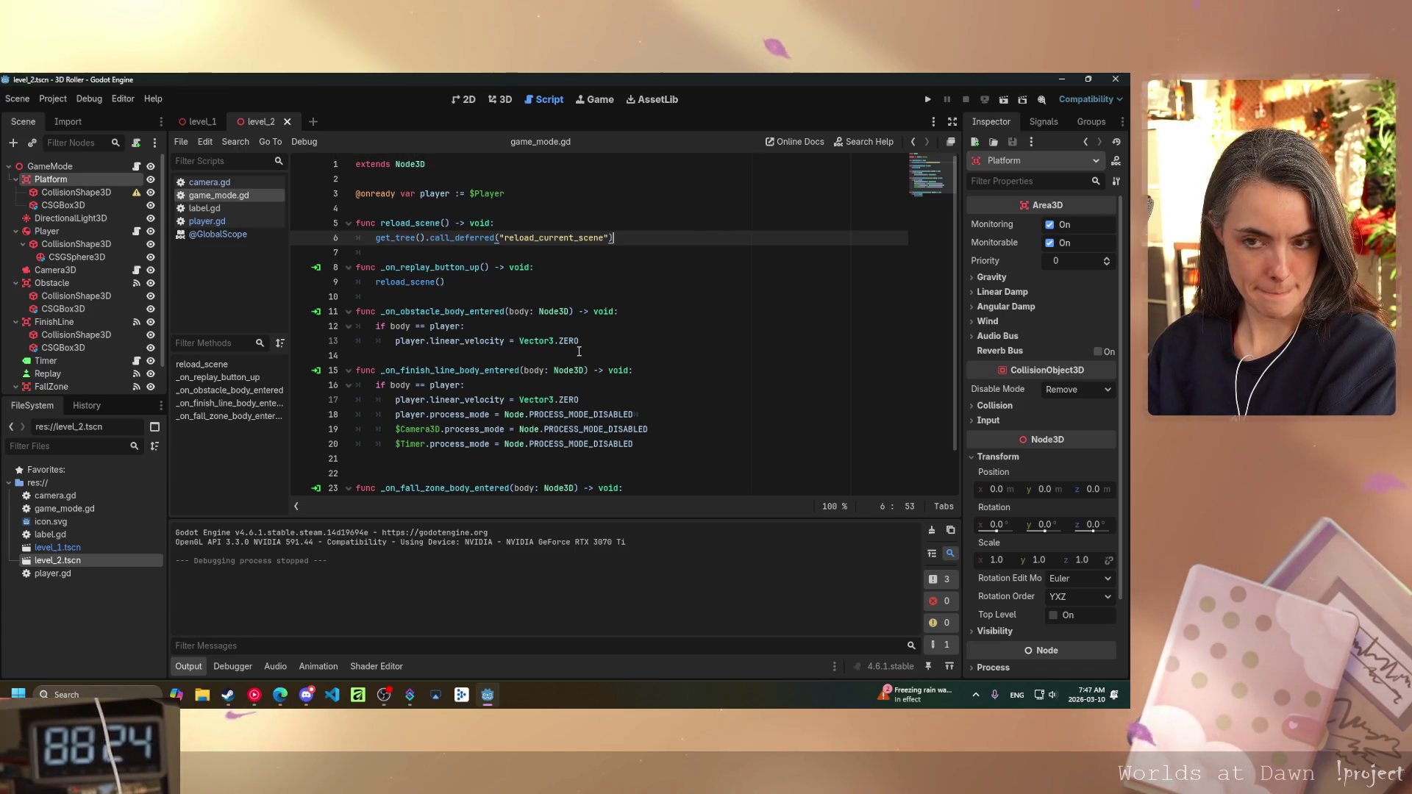
{"action": "left_click", "coordinate": [502, 99]}
{"action": "left_click_drag", "start_coordinate": [719, 297], "coordinate": [574, 324]}
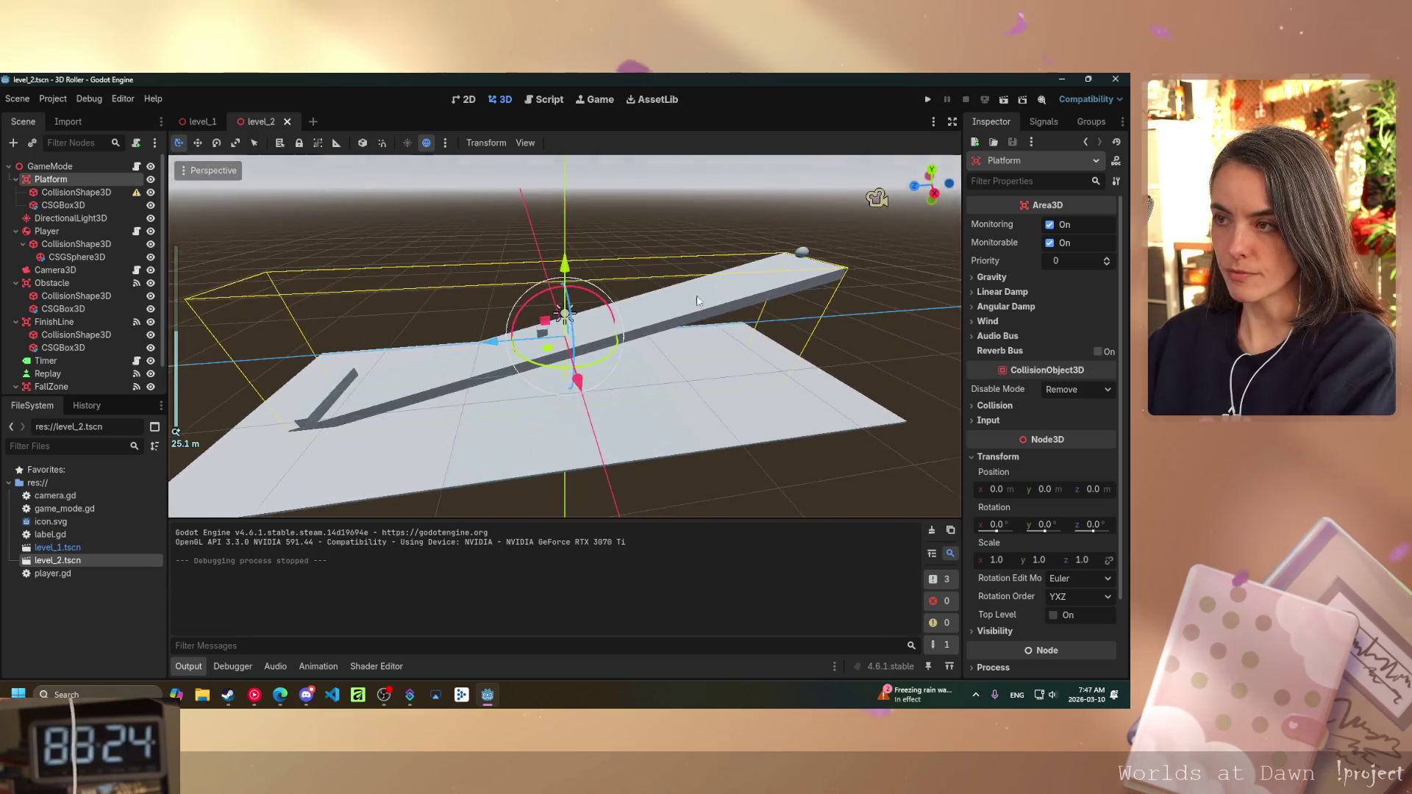
{"action": "left_click", "coordinate": [60, 269]}
{"action": "key", "text": "f"}
{"action": "scroll", "coordinate": [607, 342], "scroll_direction": "up", "scroll_amount": 3}
{"action": "mouse_move", "coordinate": [607, 342]}
{"action": "left_mouse_down"}
{"action": "mouse_move", "coordinate": [337, 374]}
{"action": "mouse_move", "coordinate": [402, 382]}
{"action": "mouse_move", "coordinate": [382, 381]}
{"action": "left_mouse_up"}
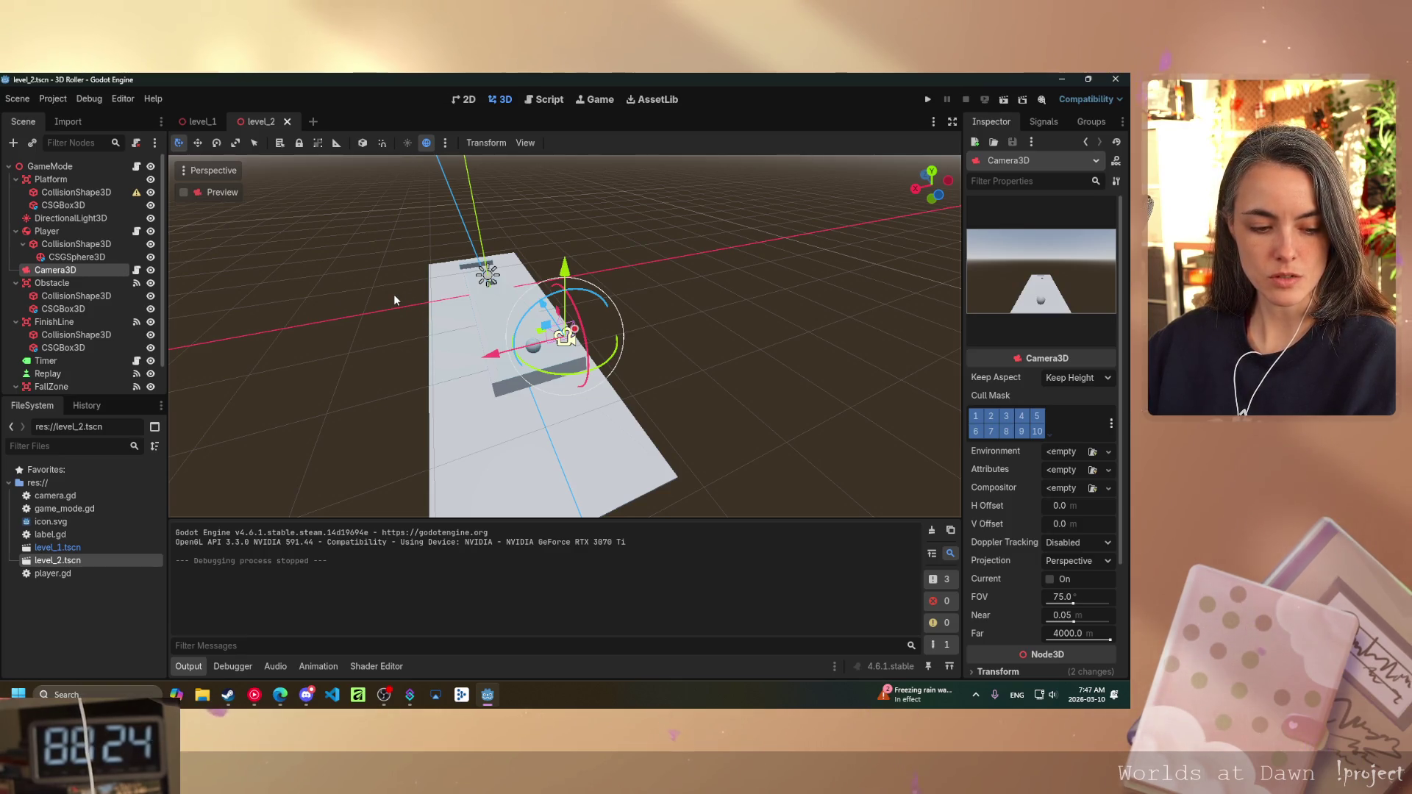
{"action": "left_click", "coordinate": [184, 193]}
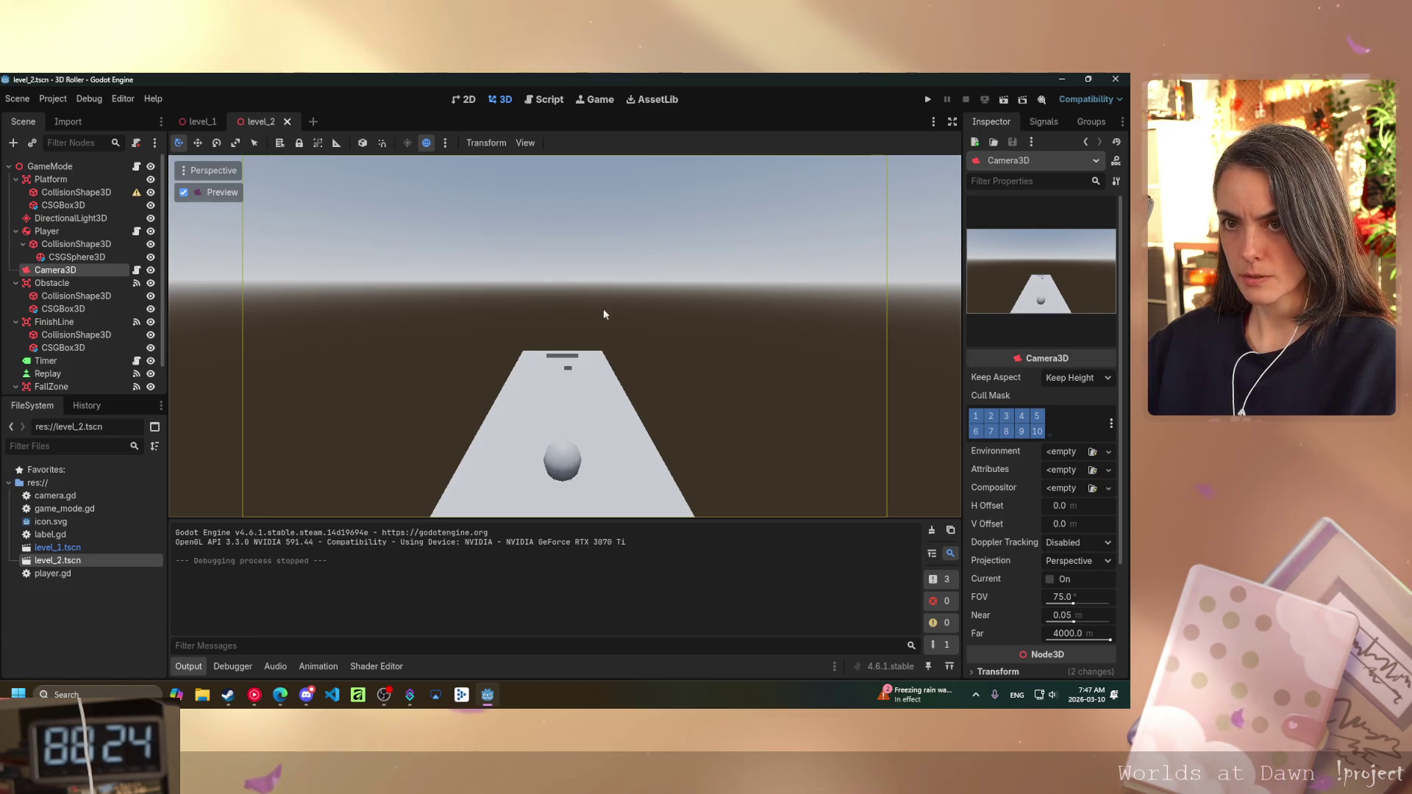
{"action": "left_click", "coordinate": [217, 145]}
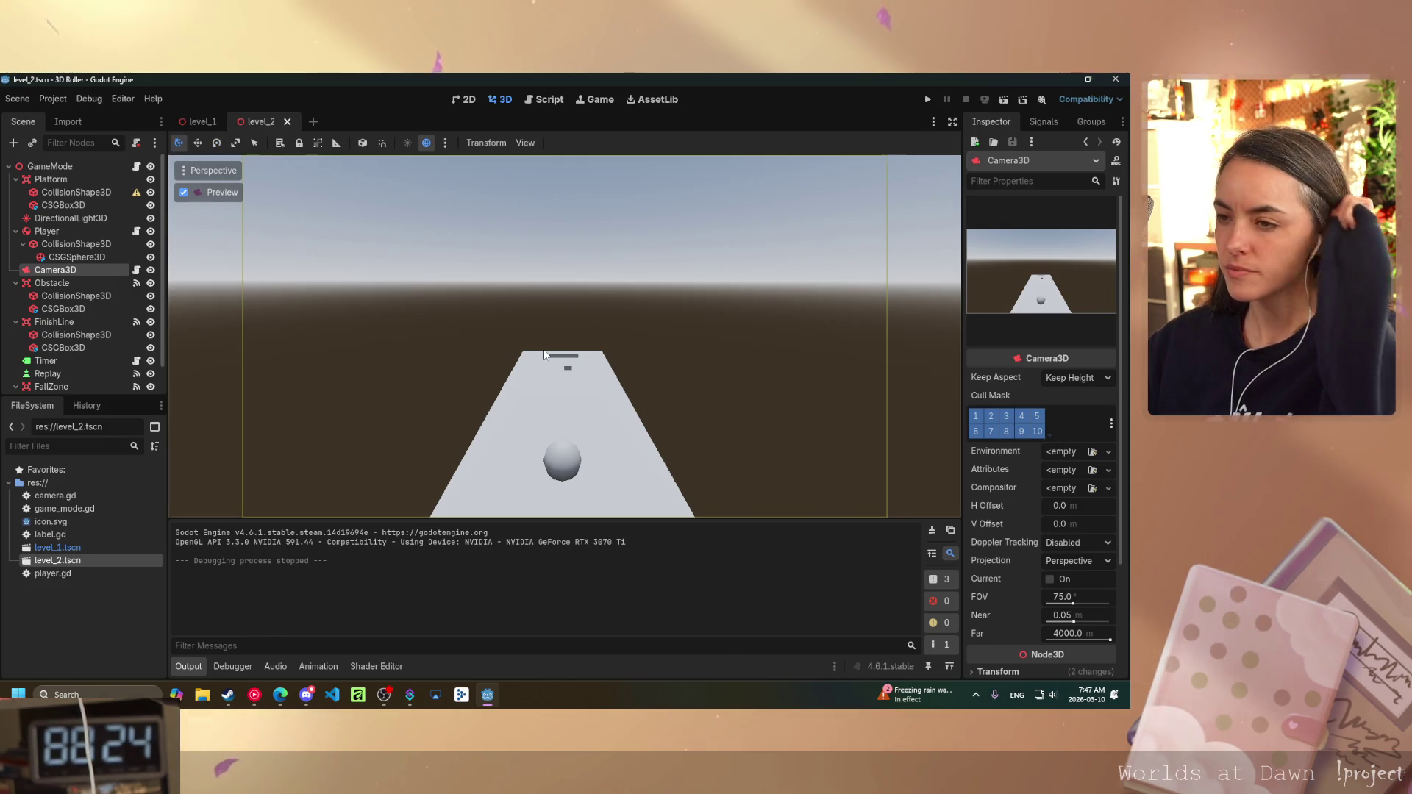
{"action": "left_click", "coordinate": [211, 192]}
- Move Camera3D lower and sideways, closer behind the ball
{"action": "mouse_move", "coordinate": [520, 313]}
{"action": "left_mouse_down"}
{"action": "mouse_move", "coordinate": [671, 312]}
{"action": "mouse_move", "coordinate": [684, 267]}
{"action": "mouse_move", "coordinate": [596, 293]}
{"action": "left_mouse_up"}
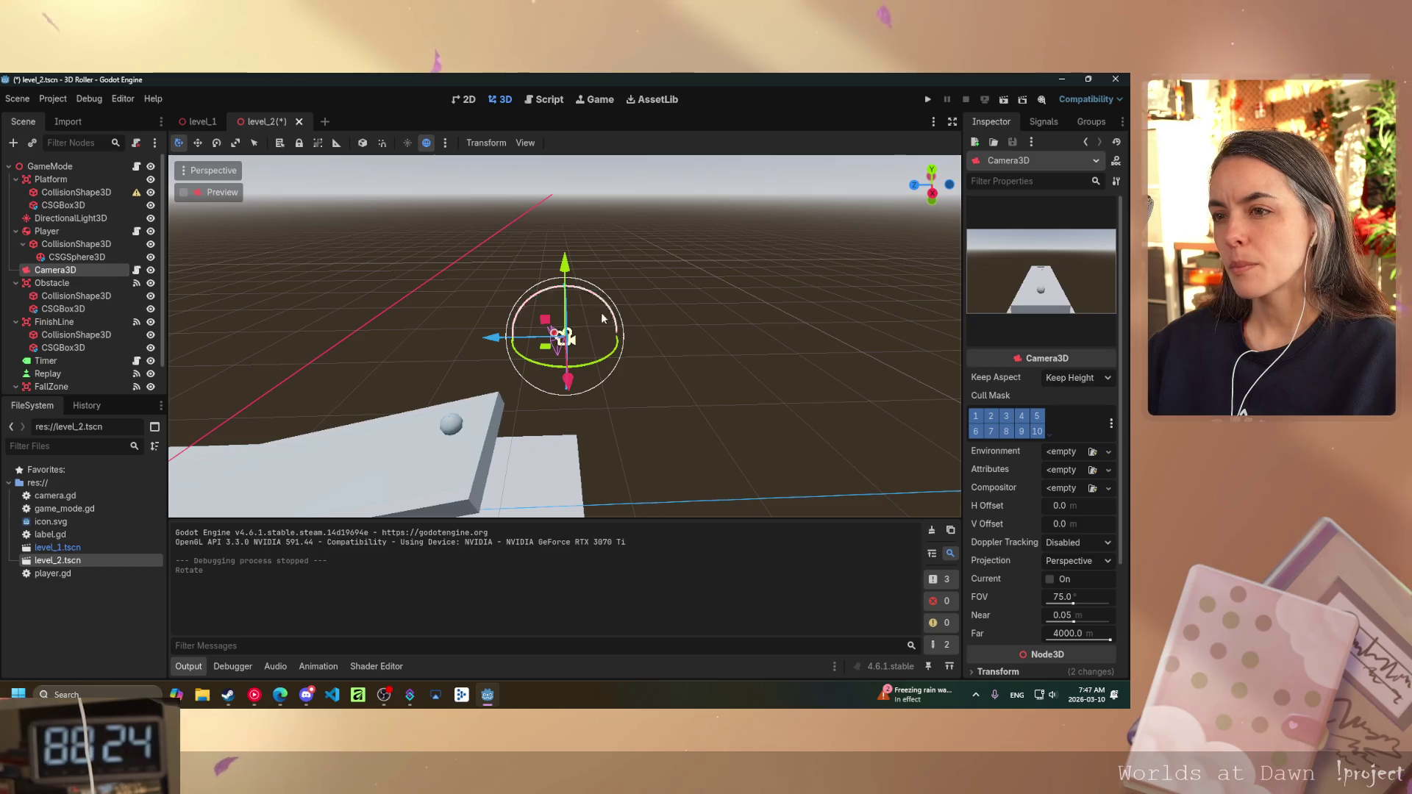
{"action": "left_click_drag", "start_coordinate": [567, 305], "coordinate": [567, 340]}
{"action": "left_click_drag", "start_coordinate": [491, 377], "coordinate": [444, 378]}
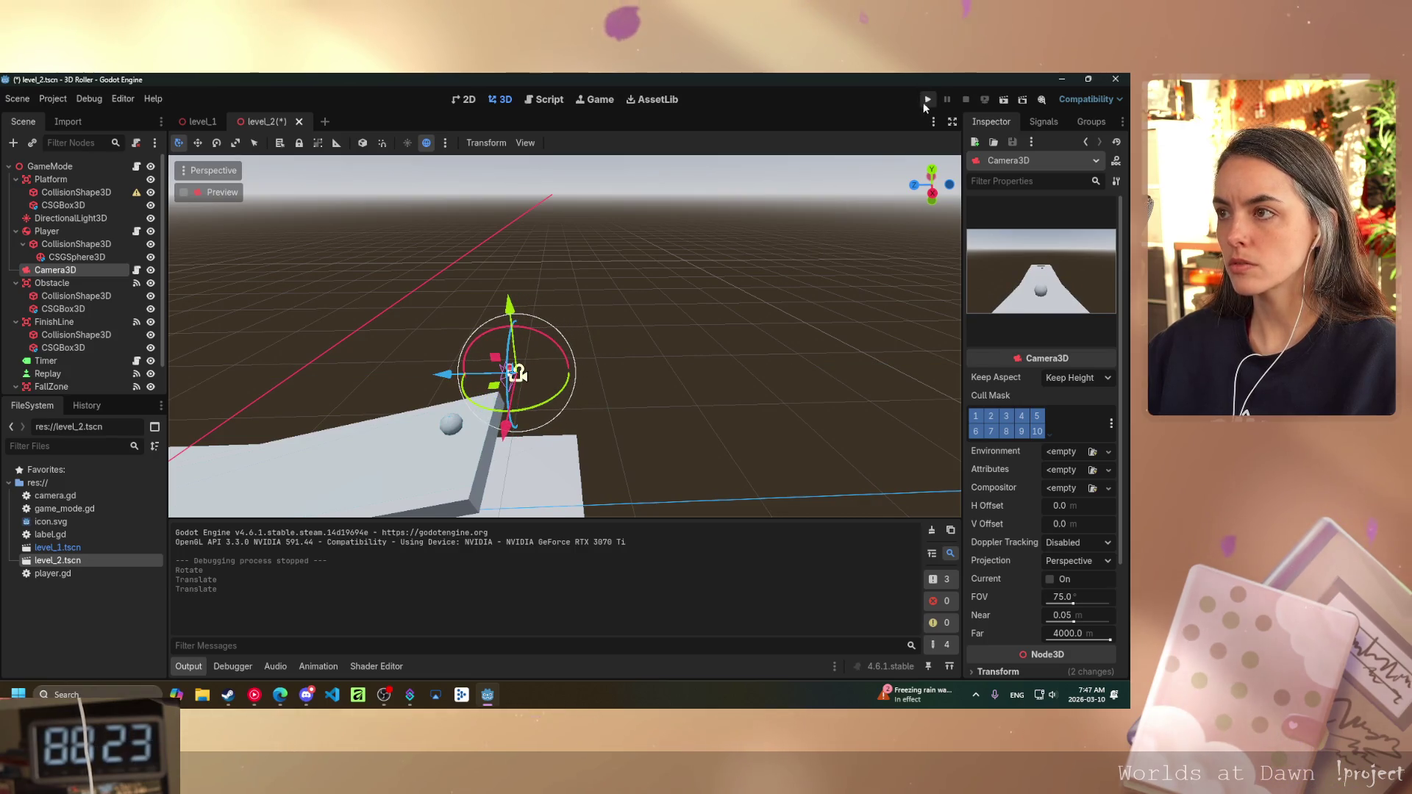
- Test-run level_2 several times, rolling the ball forward to check the new camera
{"action": "left_click", "coordinate": [926, 101]}
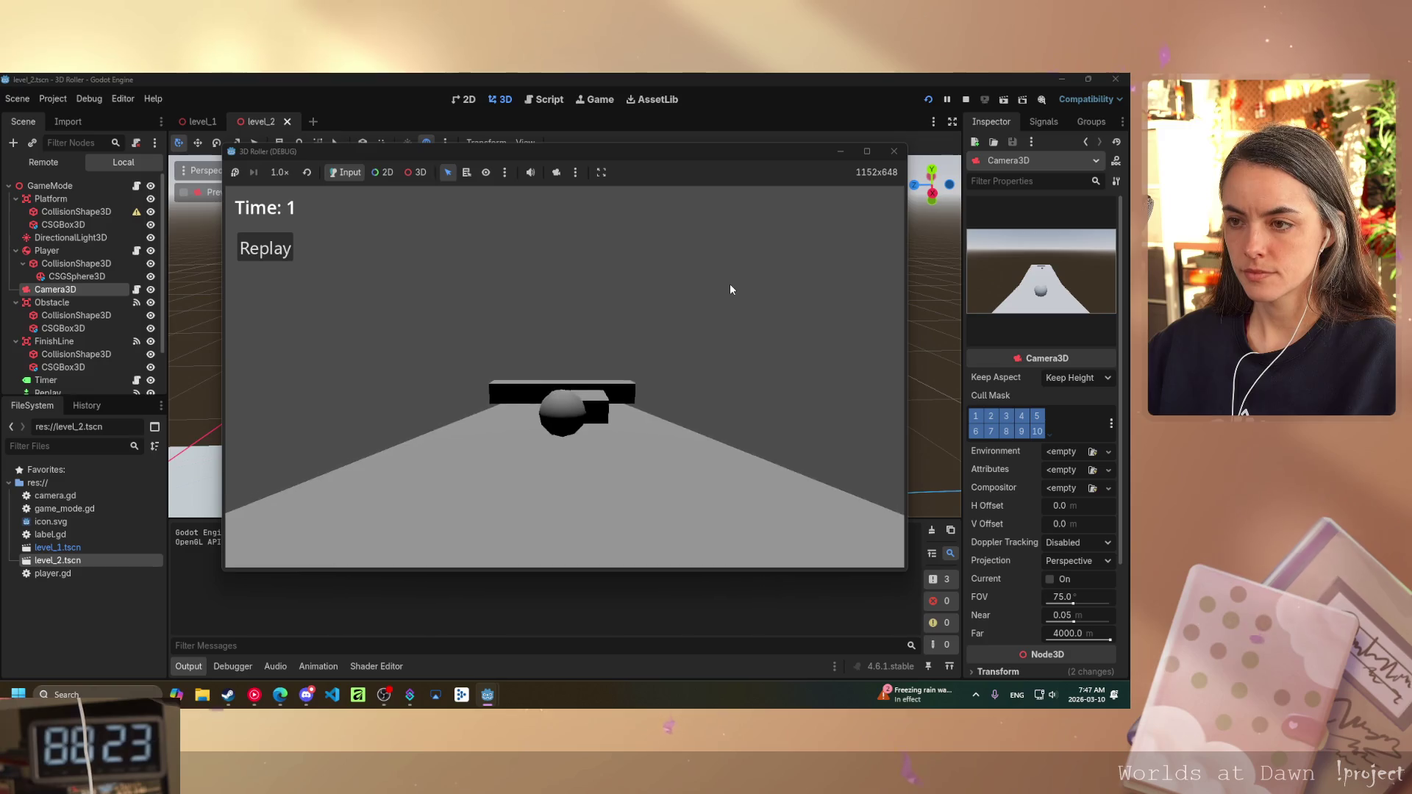
{"action": "left_click", "coordinate": [893, 151]}
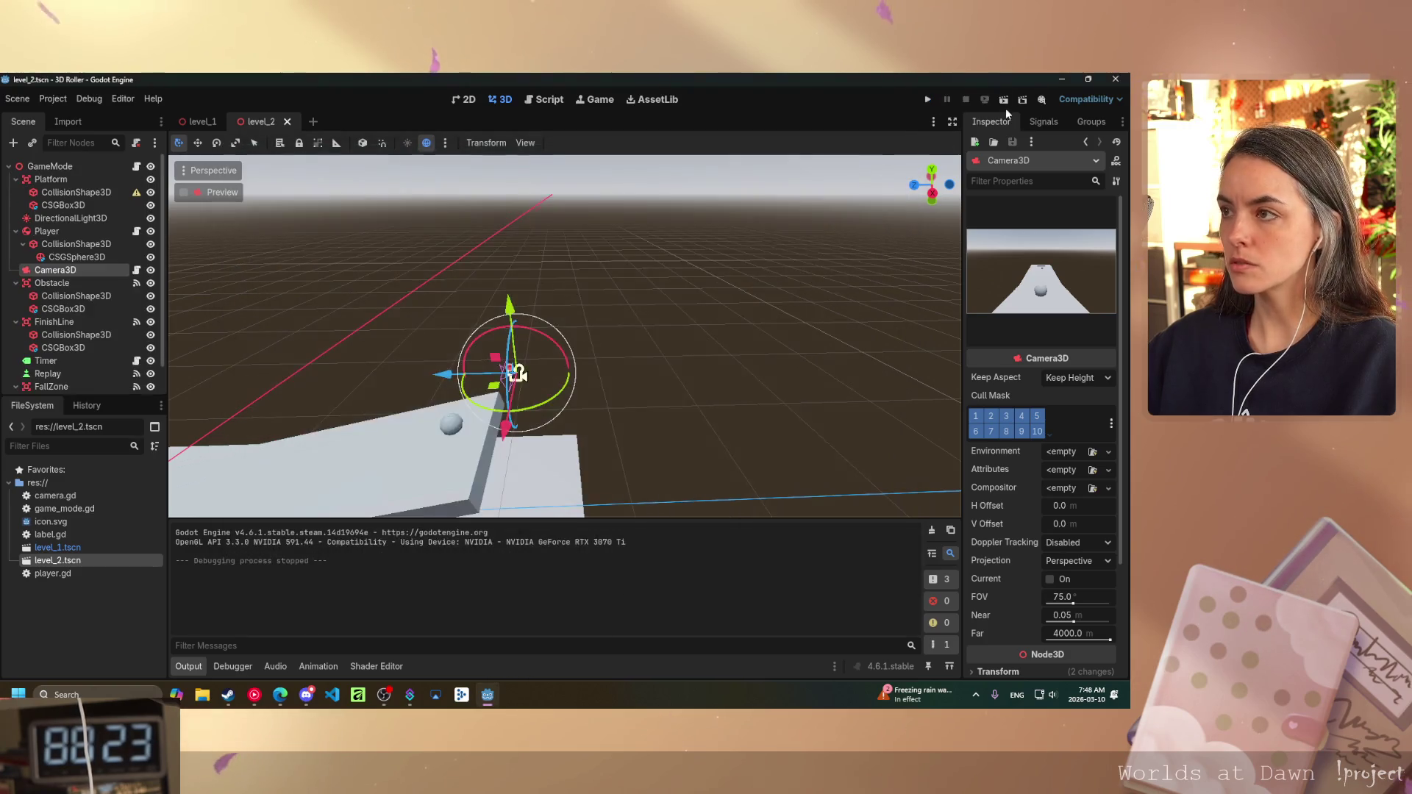
{"action": "left_click", "coordinate": [1005, 102]}
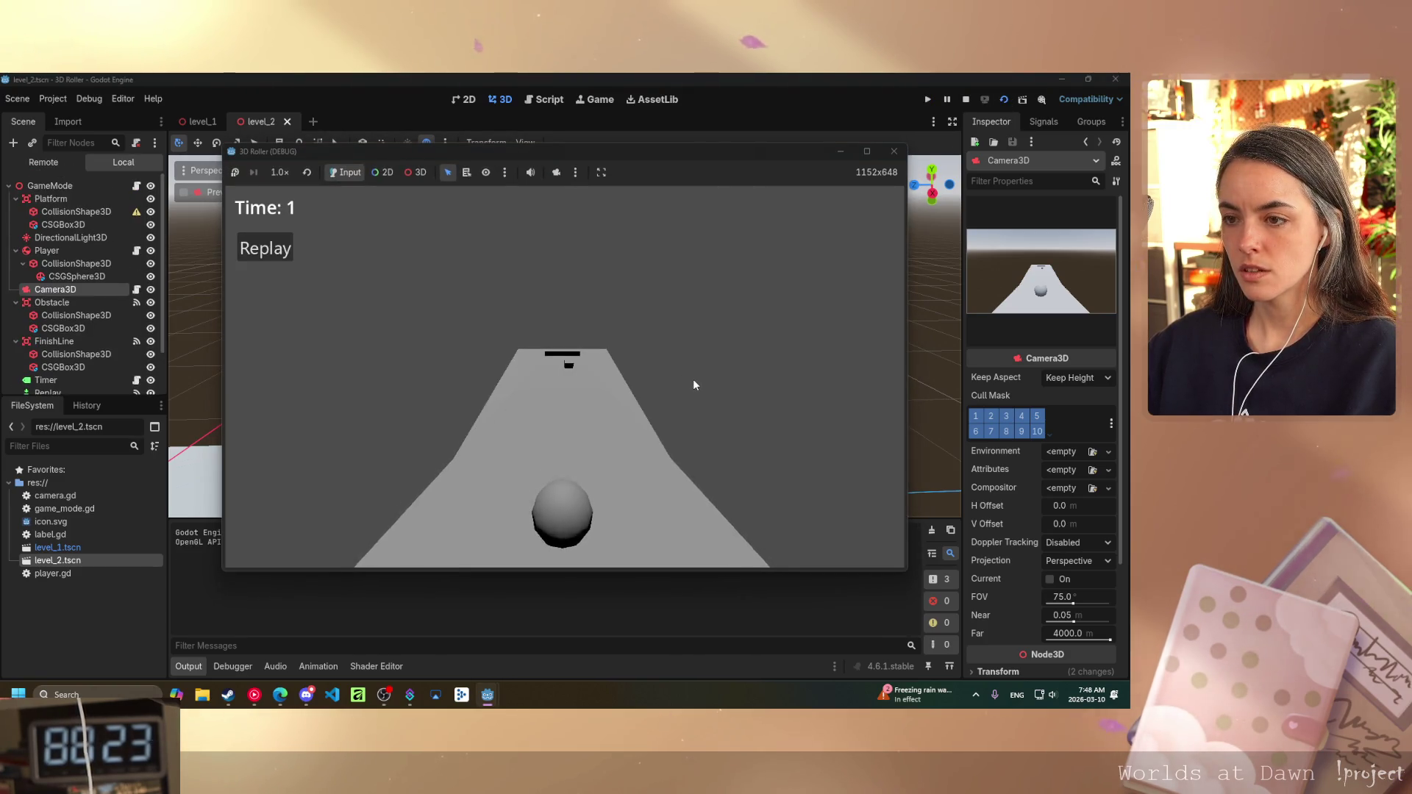
{"action": "key", "text": "Up"}
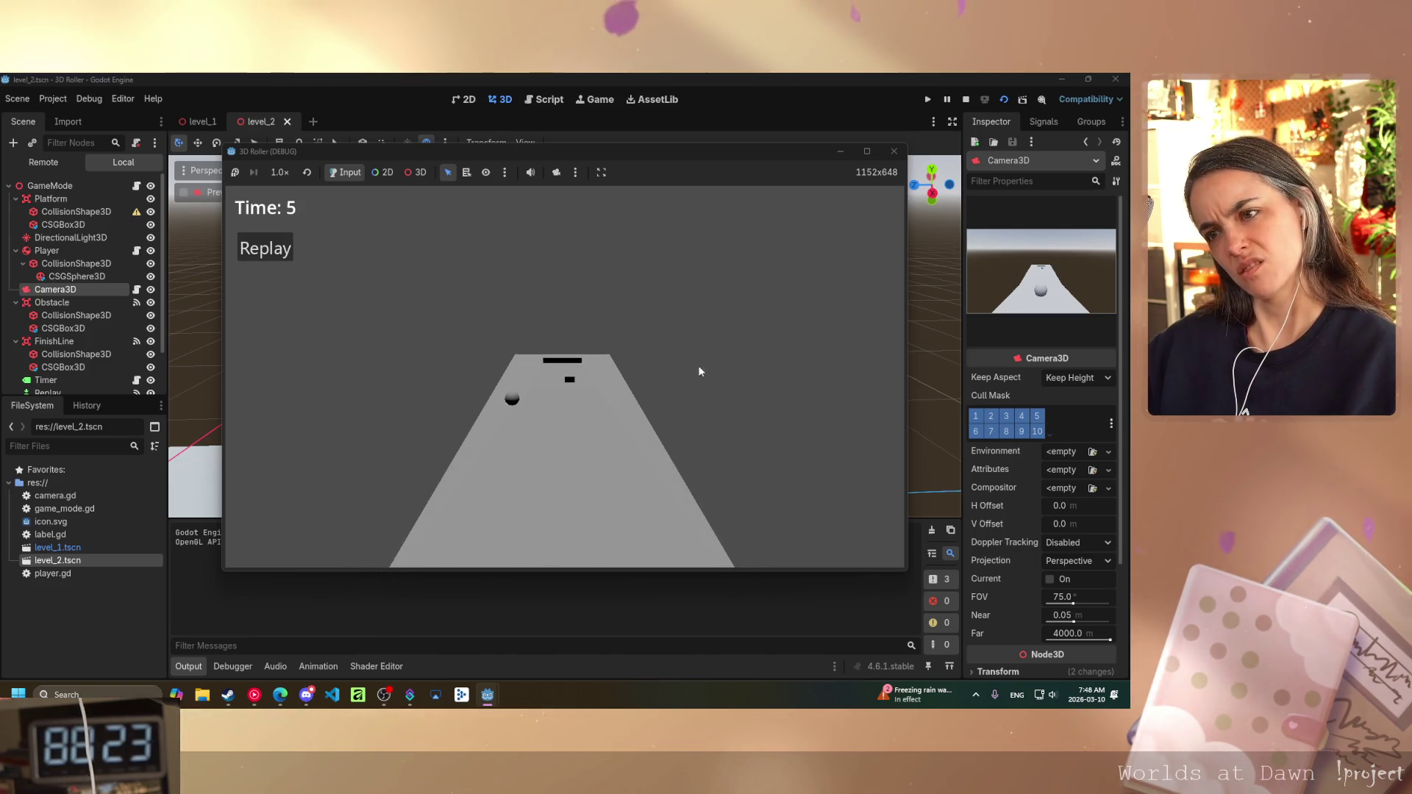
{"action": "left_click", "coordinate": [893, 151]}
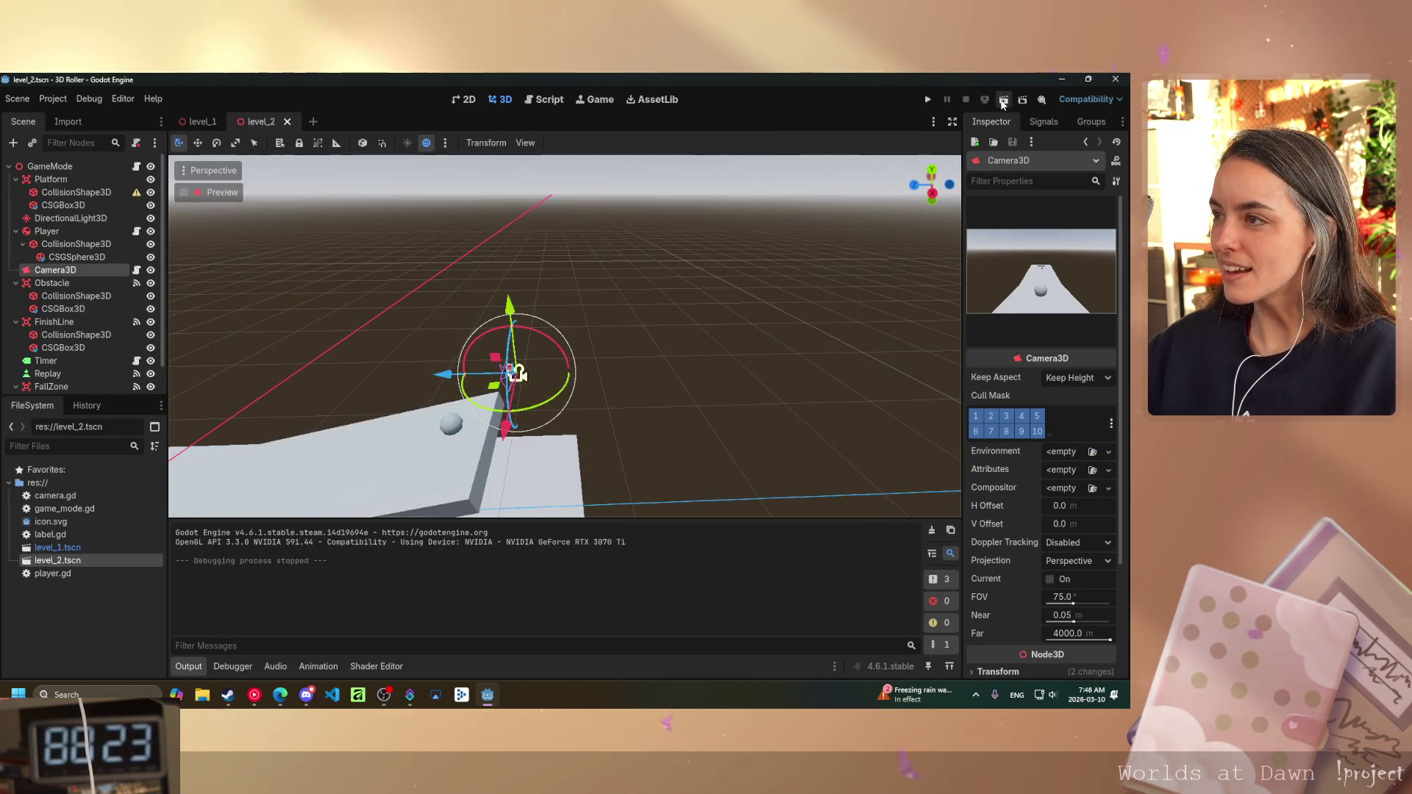
{"action": "left_click", "coordinate": [1003, 100]}
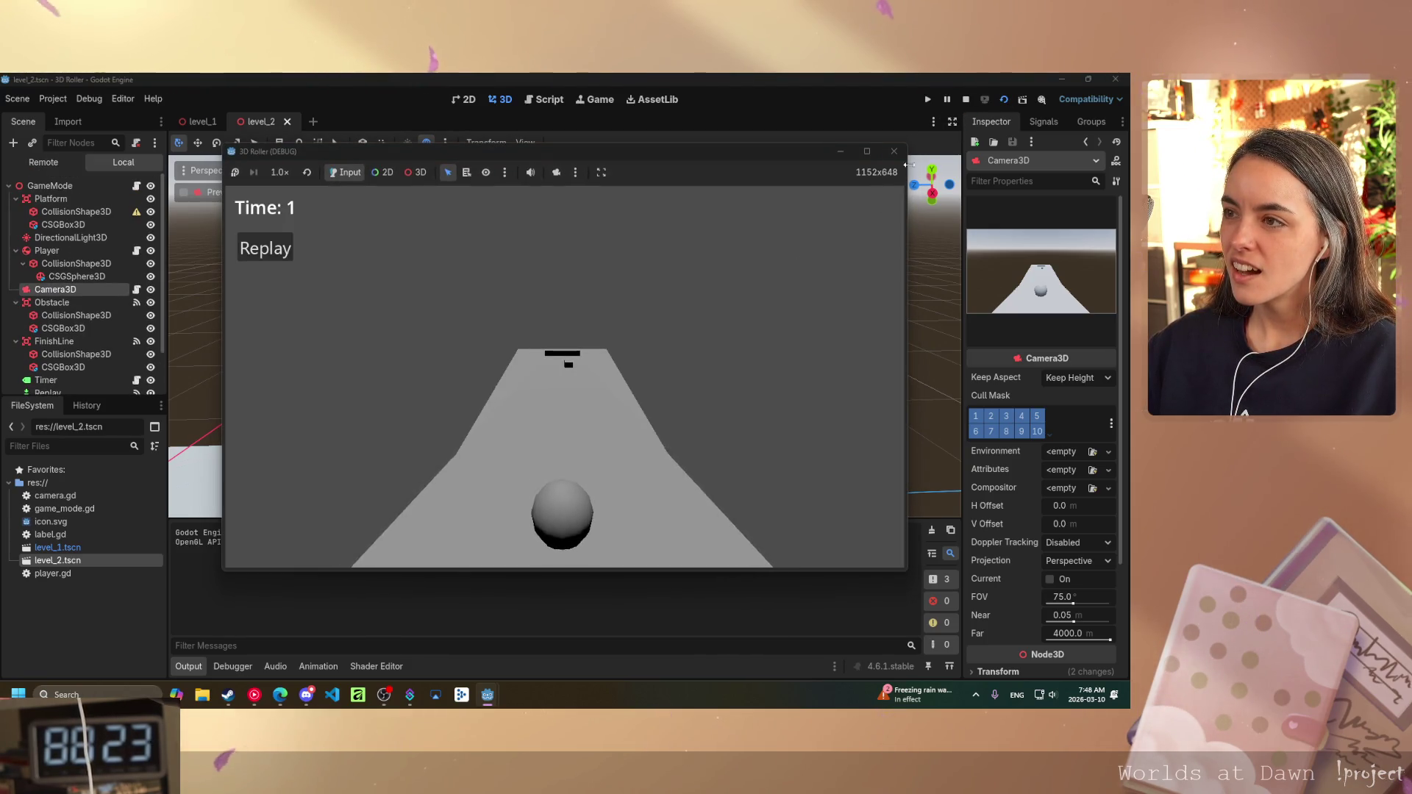
{"action": "left_click", "coordinate": [894, 151]}
{"action": "mouse_move", "coordinate": [460, 369]}
{"action": "left_mouse_down"}
{"action": "mouse_move", "coordinate": [376, 328]}
{"action": "mouse_move", "coordinate": [607, 328]}
{"action": "mouse_move", "coordinate": [414, 368]}
{"action": "left_mouse_up"}
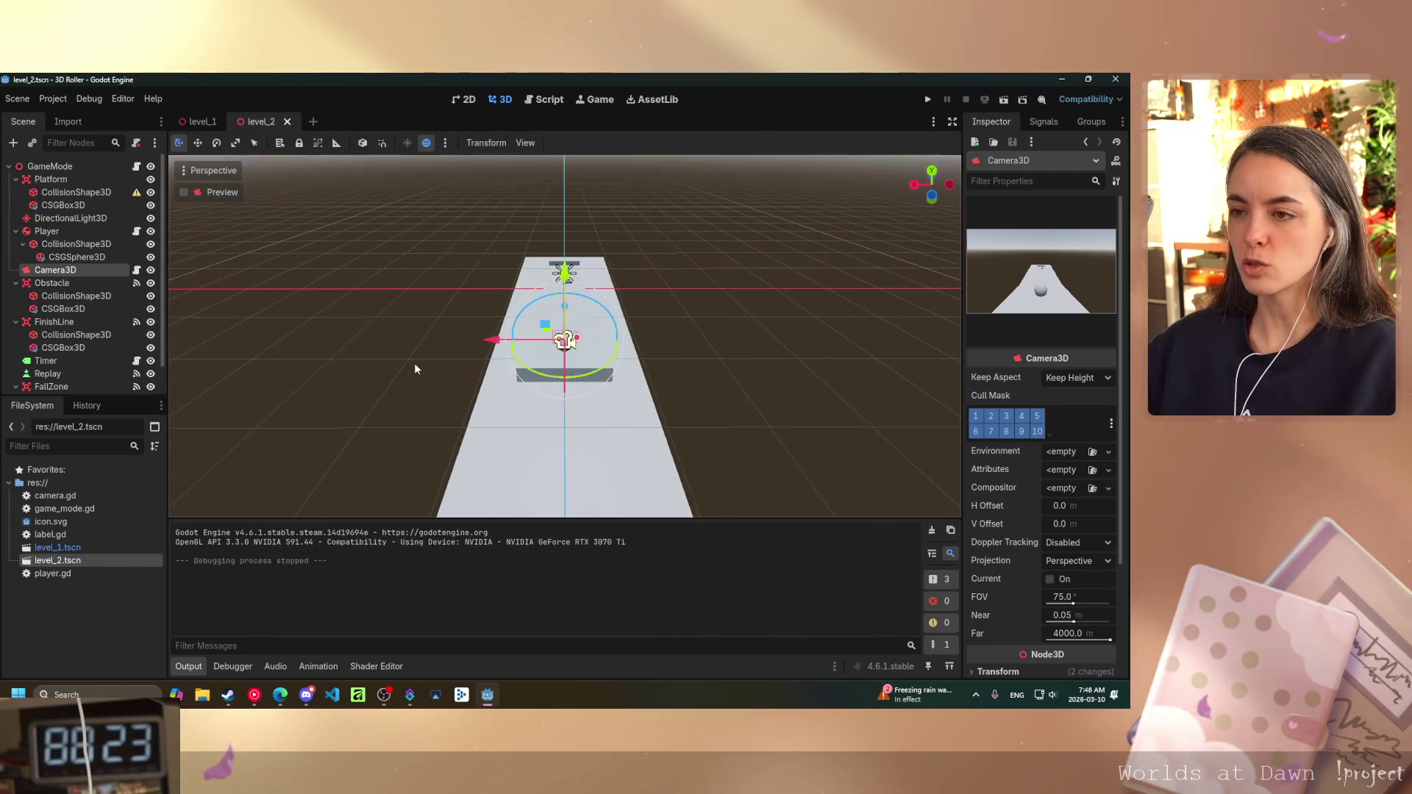
{"action": "left_click", "coordinate": [999, 102]}
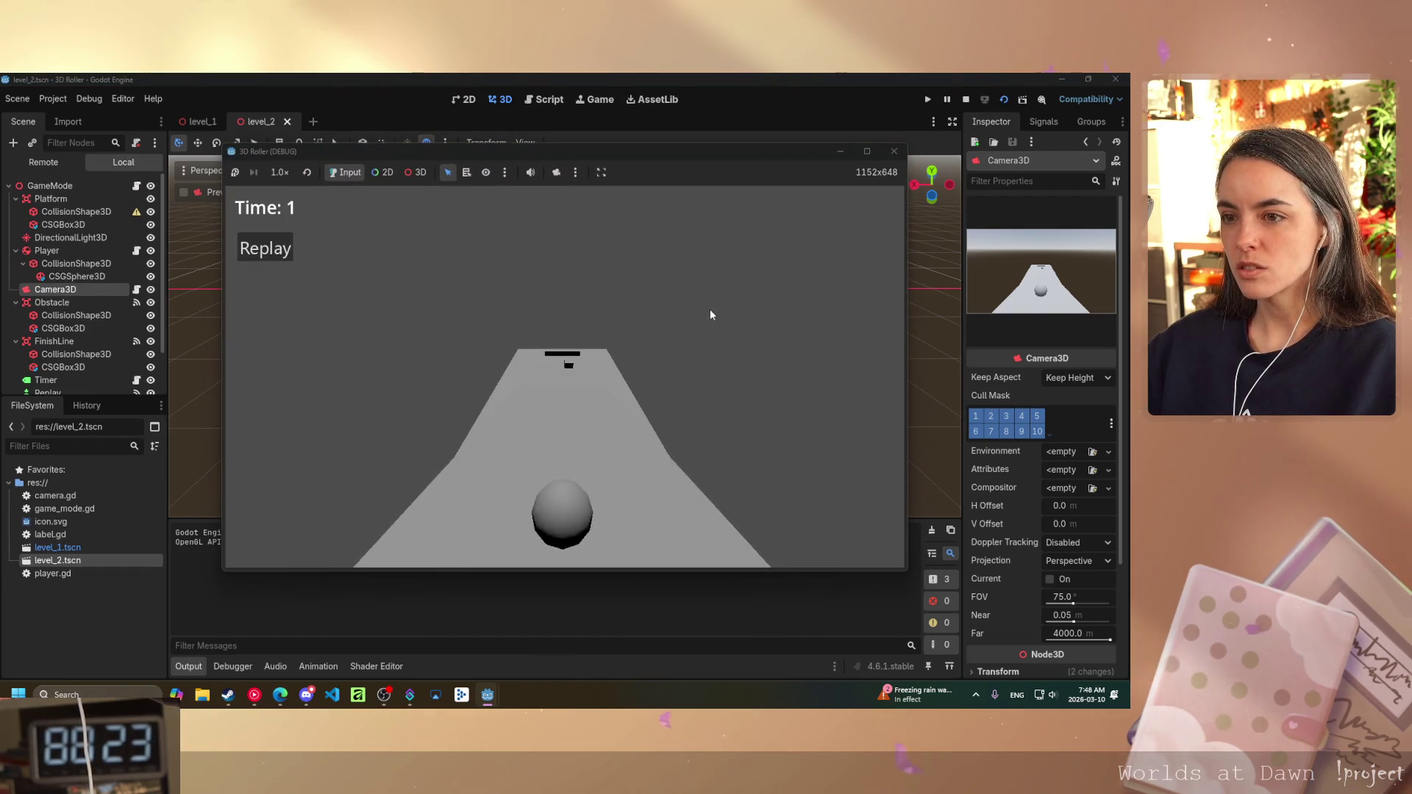
{"action": "left_click", "coordinate": [895, 152]}
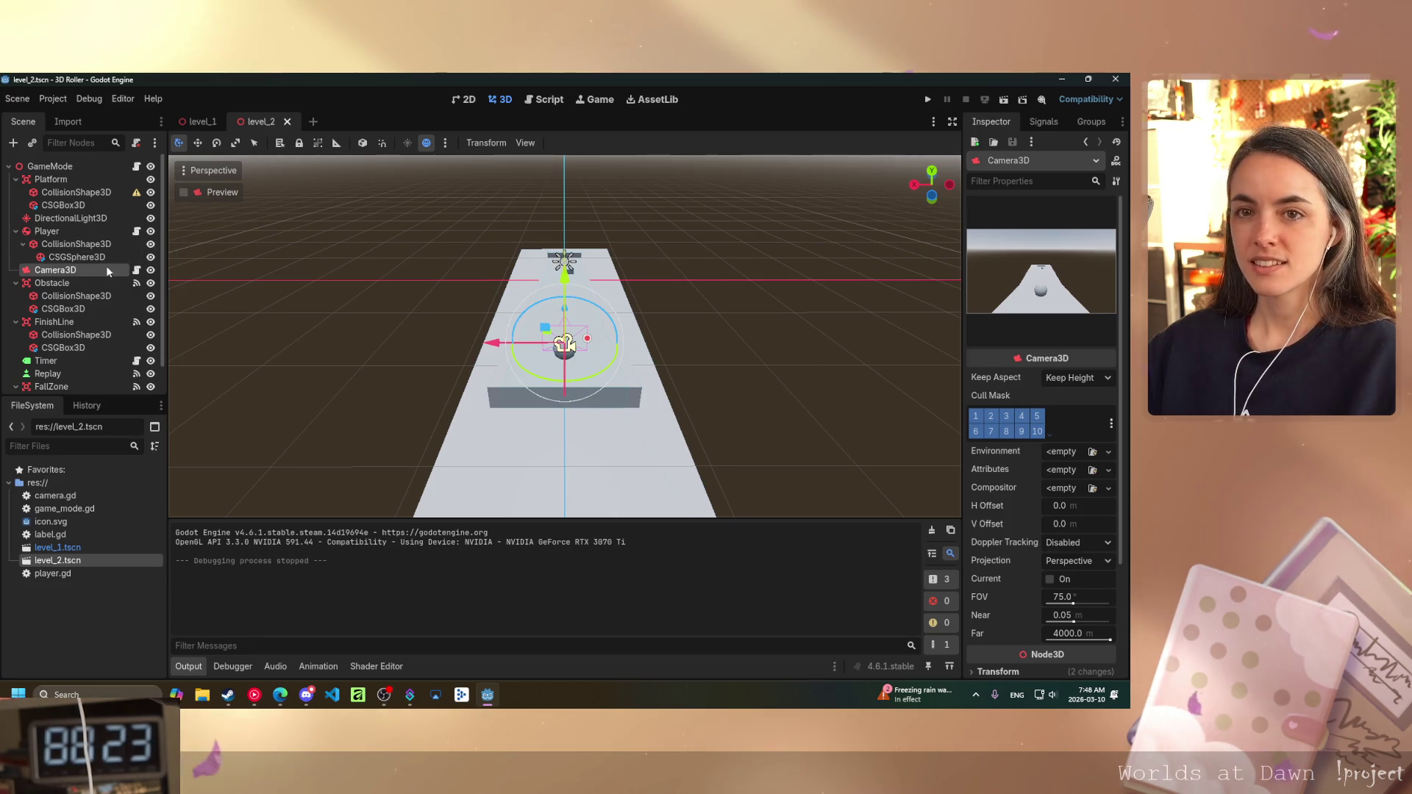
{"action": "left_click", "coordinate": [74, 218]}
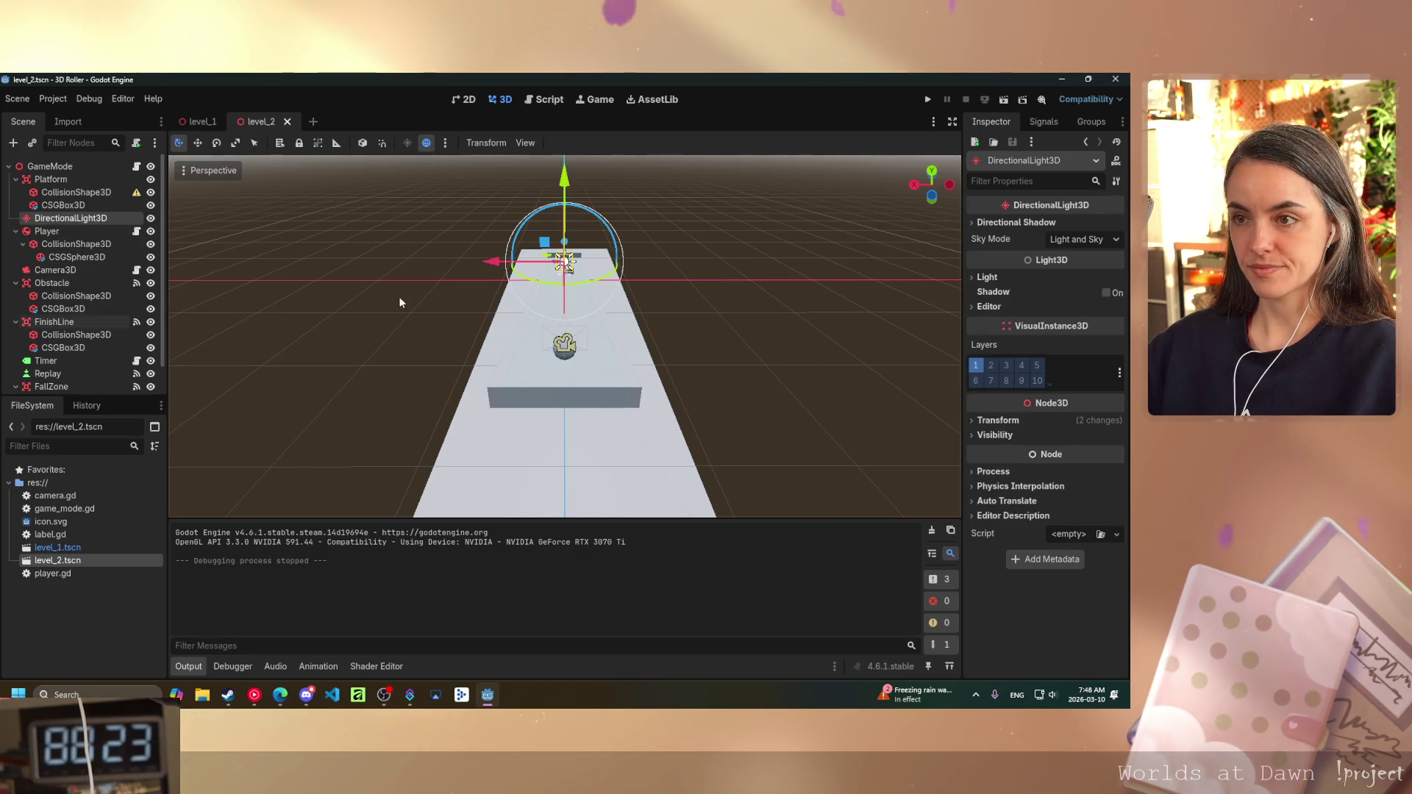
- Focus on the DirectionalLight3D and drag it higher above the platform
{"action": "key", "text": "f"}
{"action": "mouse_move", "coordinate": [601, 289]}
{"action": "left_mouse_down"}
{"action": "mouse_move", "coordinate": [783, 308]}
{"action": "mouse_move", "coordinate": [513, 381]}
{"action": "left_mouse_up"}
{"action": "scroll", "coordinate": [512, 381], "scroll_direction": "up", "scroll_amount": 3}
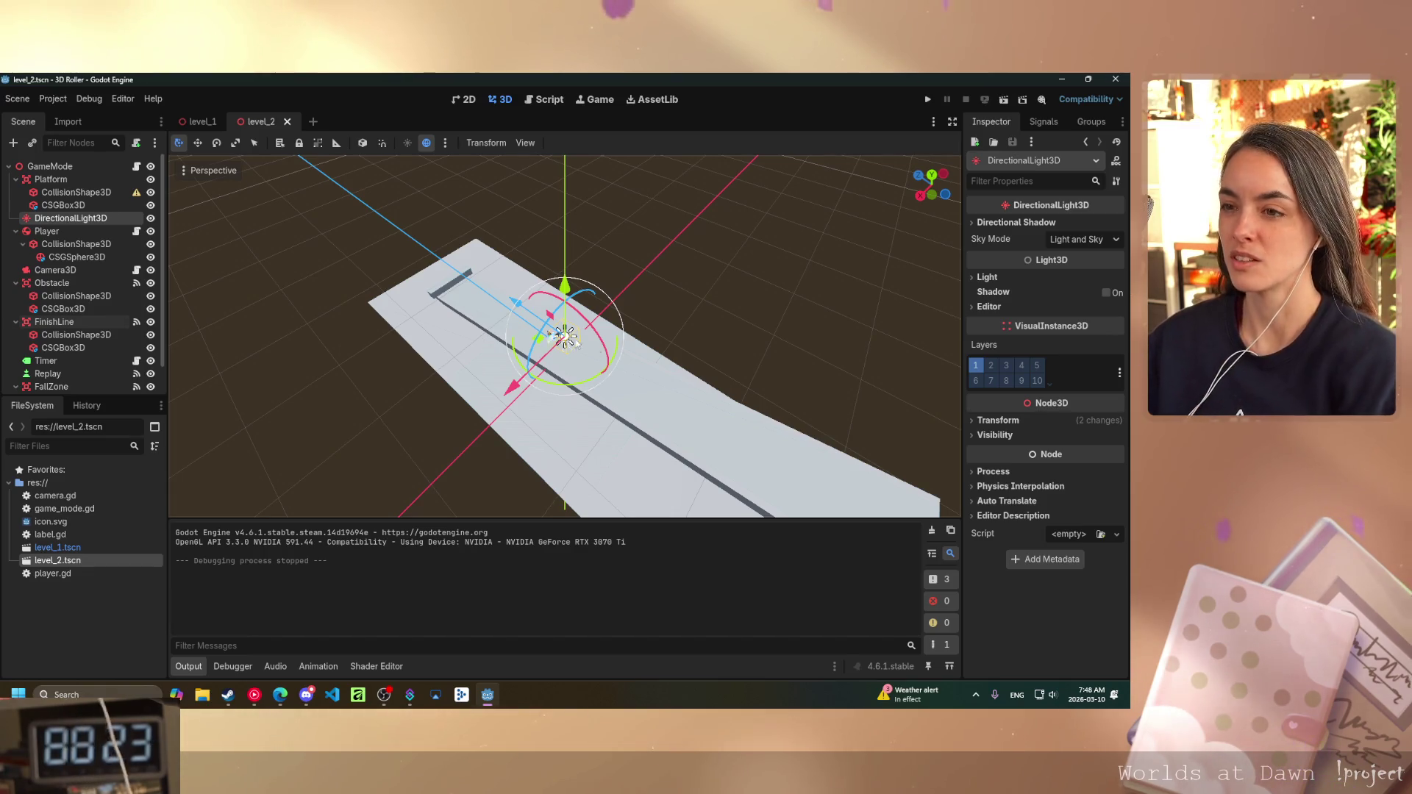
{"action": "scroll", "coordinate": [543, 332], "scroll_direction": "up", "scroll_amount": 4}
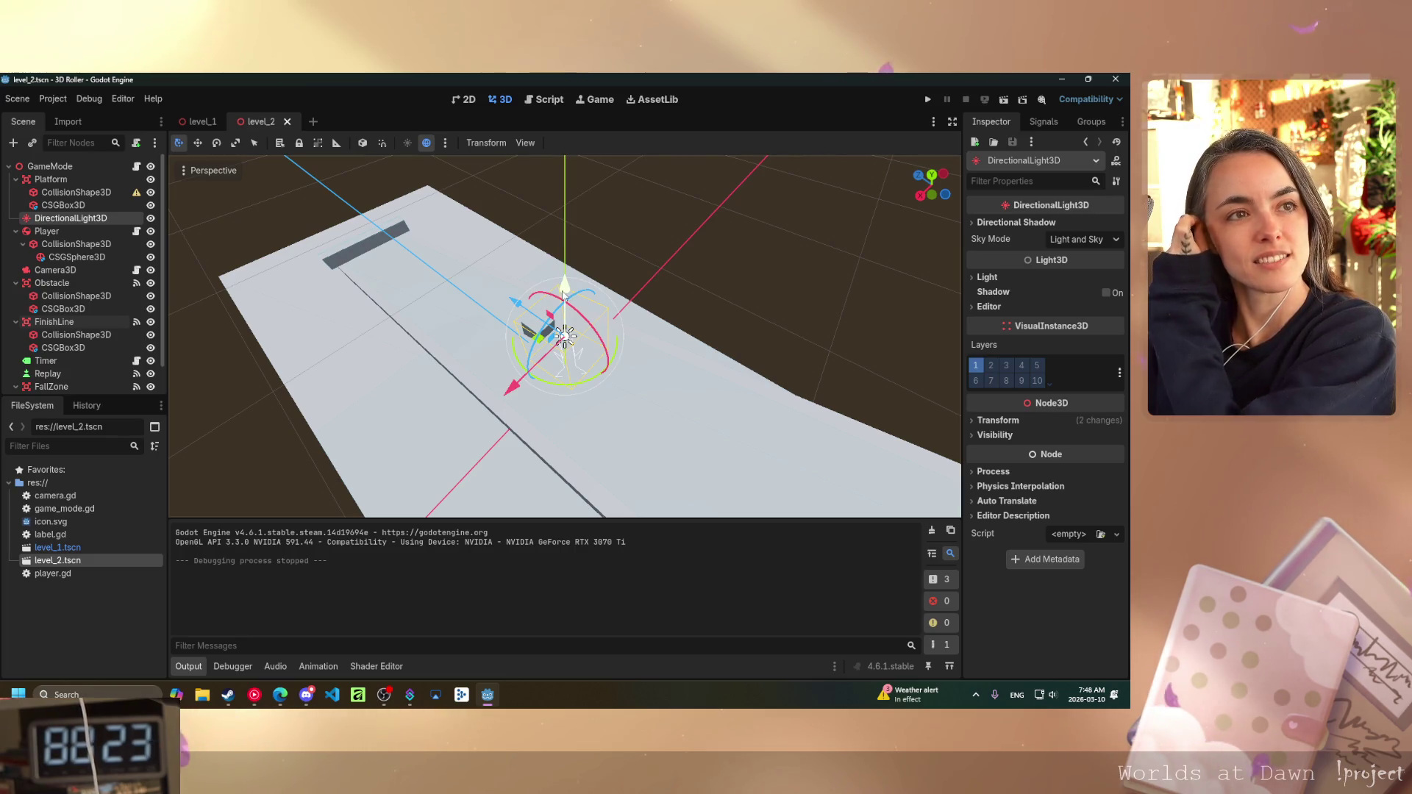
{"action": "left_click_drag", "start_coordinate": [563, 292], "coordinate": [578, 156]}
{"action": "left_click_drag", "start_coordinate": [660, 287], "coordinate": [608, 301]}
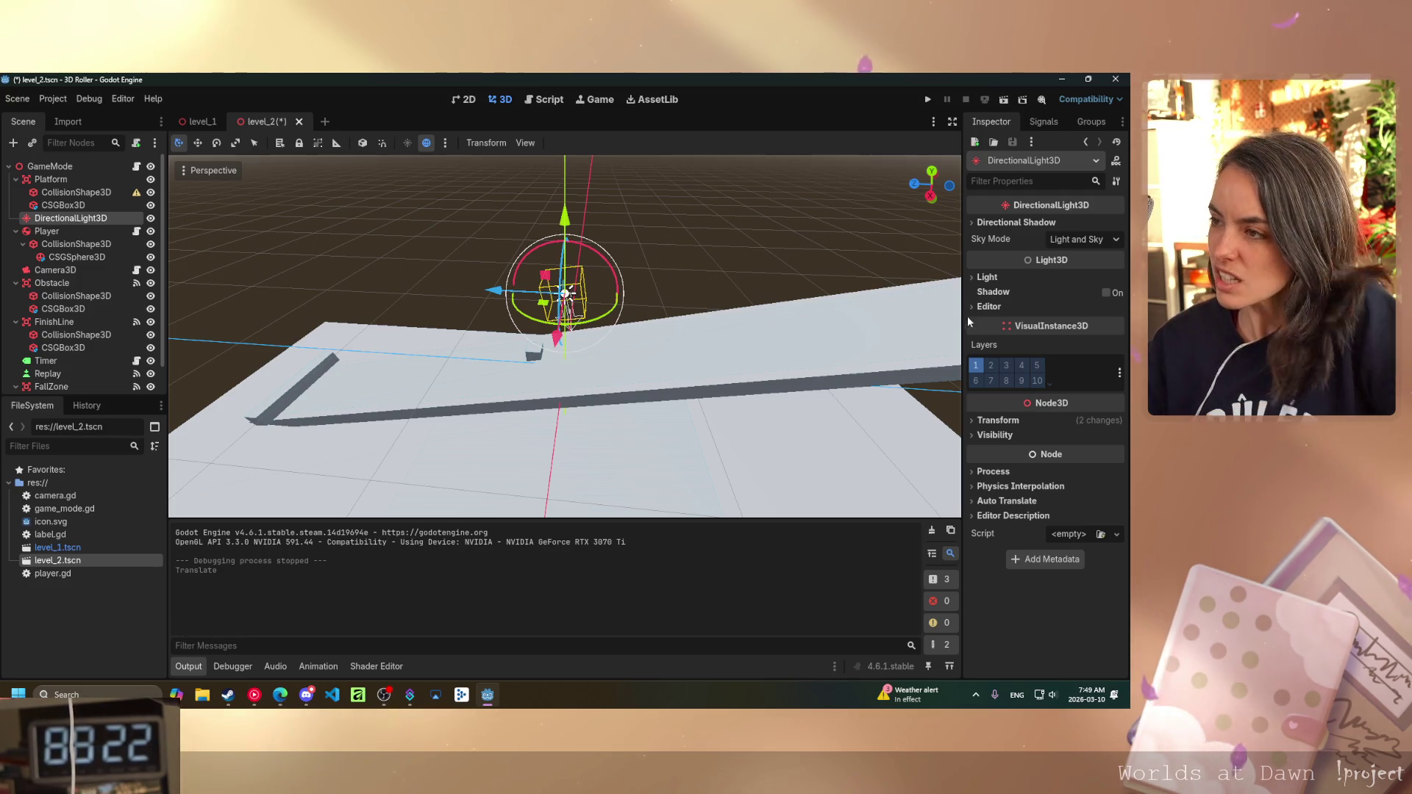
{"action": "left_click", "coordinate": [973, 276]}
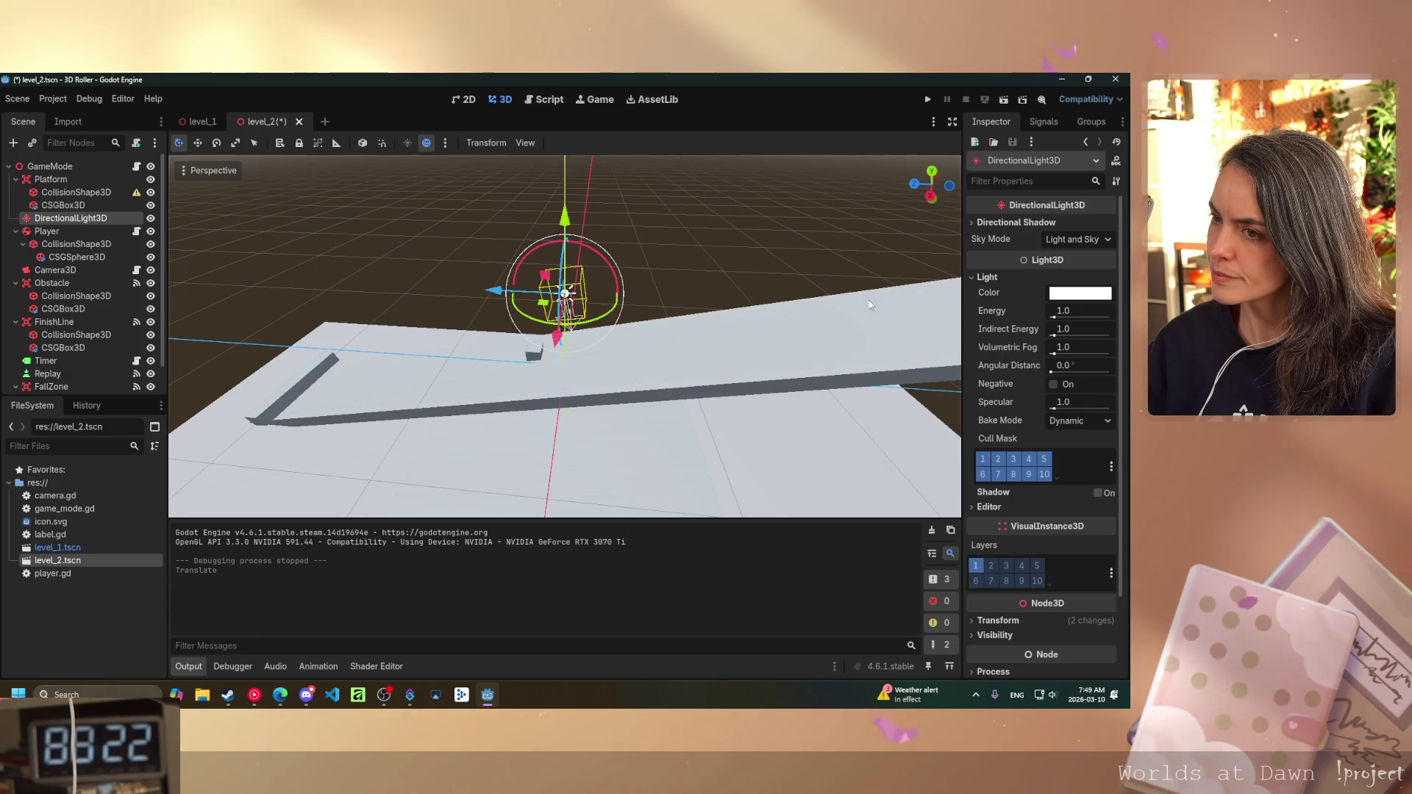
- Raise the light further above the platform and test-run the scene to check lighting
{"action": "left_click_drag", "start_coordinate": [564, 217], "coordinate": [589, 151]}
{"action": "mouse_move", "coordinate": [727, 314]}
{"action": "left_mouse_down"}
{"action": "mouse_move", "coordinate": [840, 368]}
{"action": "mouse_move", "coordinate": [890, 306]}
{"action": "left_mouse_up"}
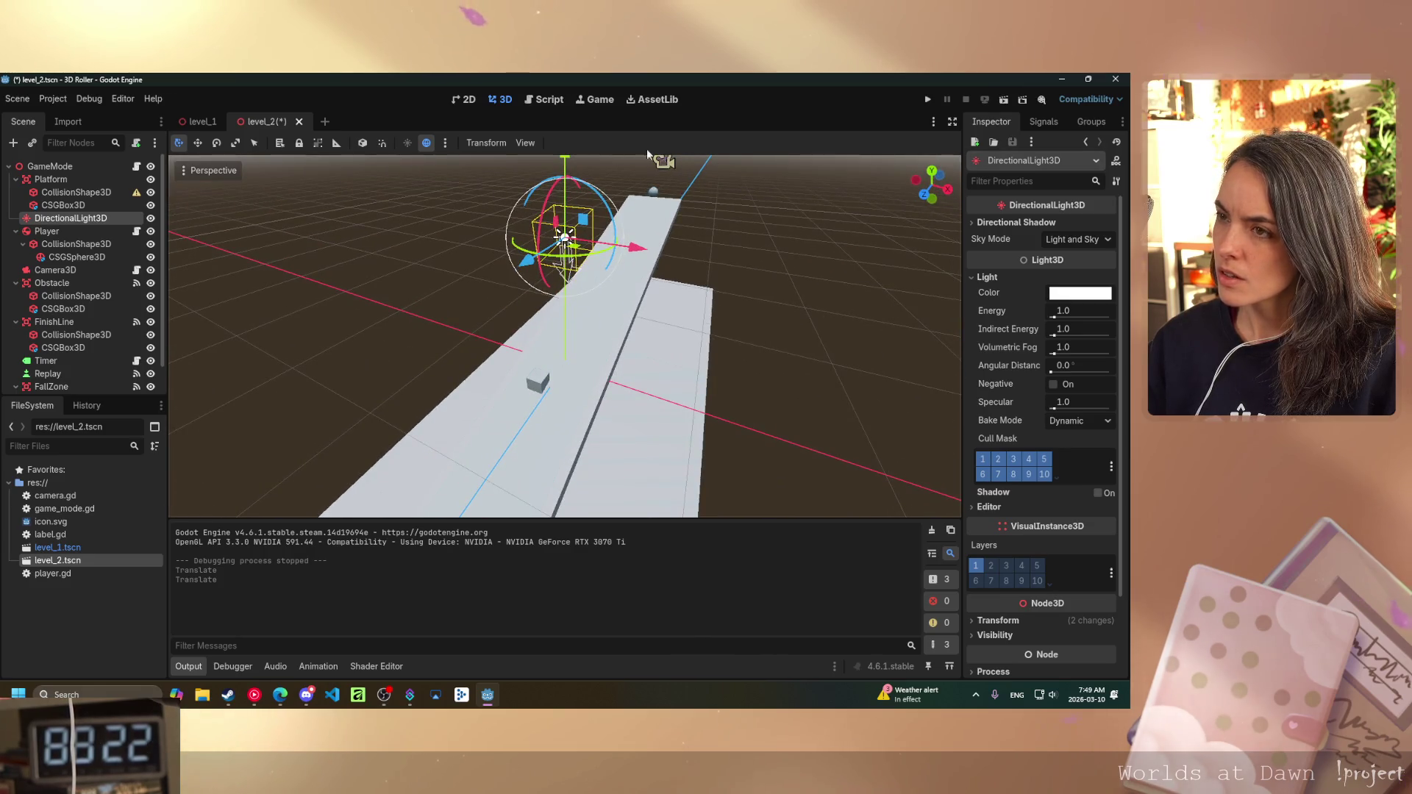
{"action": "left_click", "coordinate": [51, 271]}
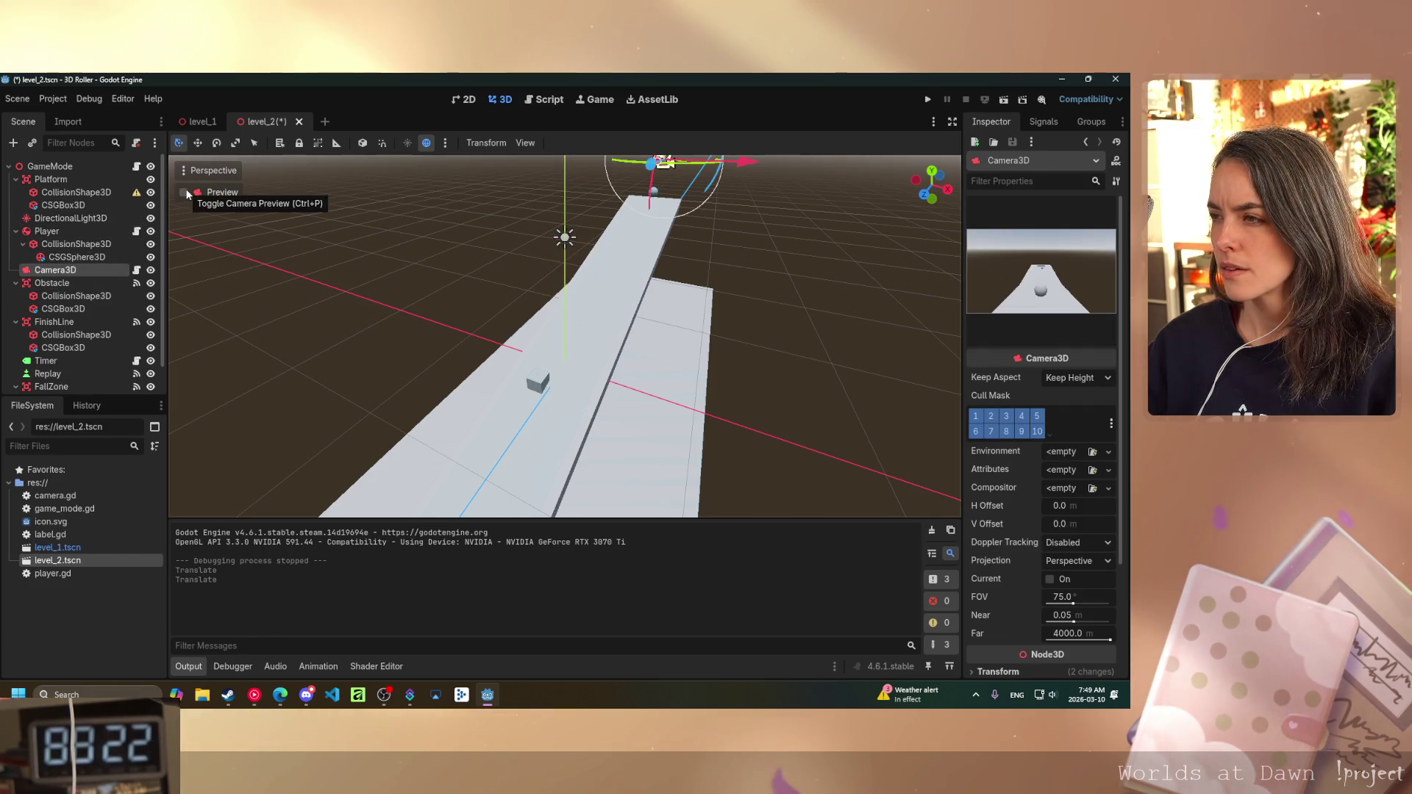
{"action": "left_click", "coordinate": [1004, 100]}
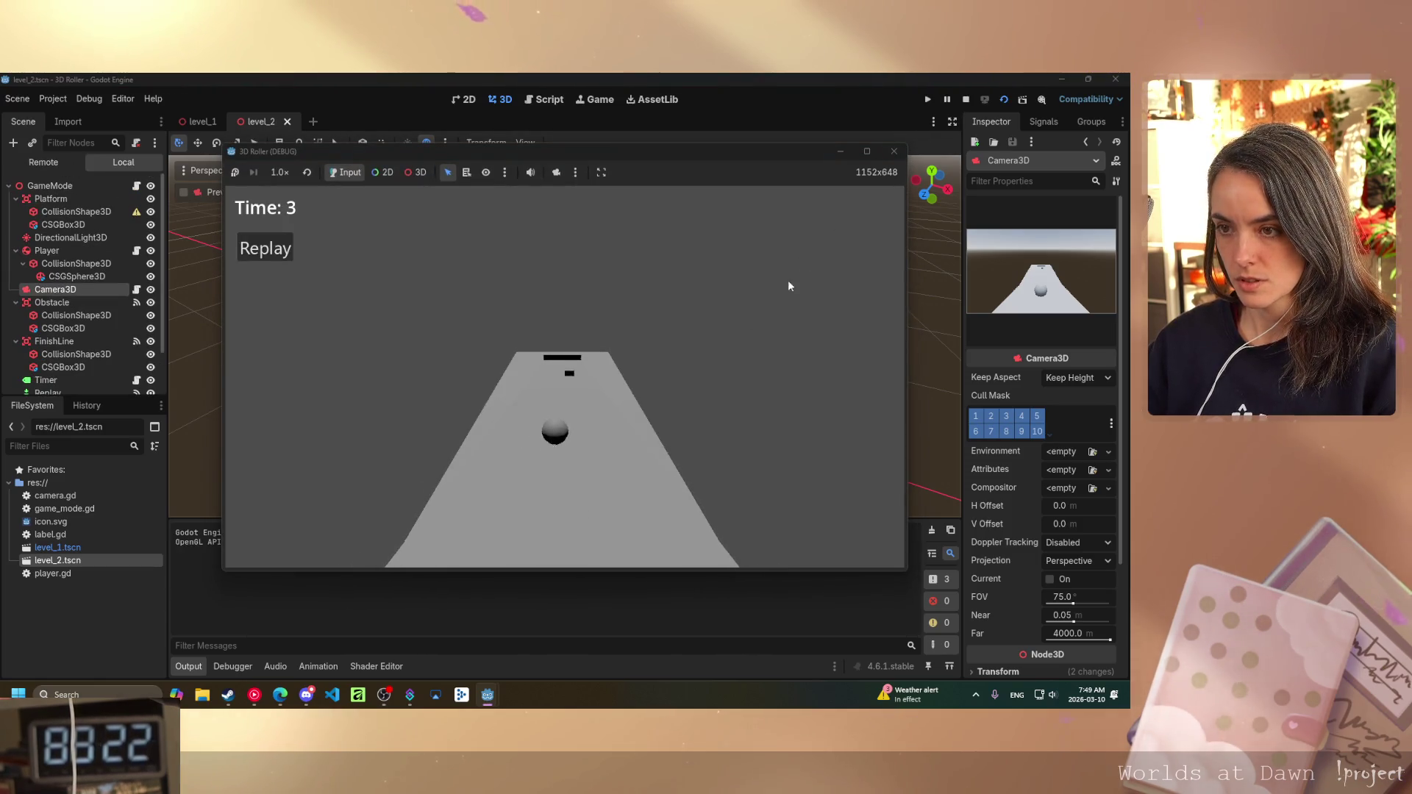
{"action": "left_click", "coordinate": [895, 153]}
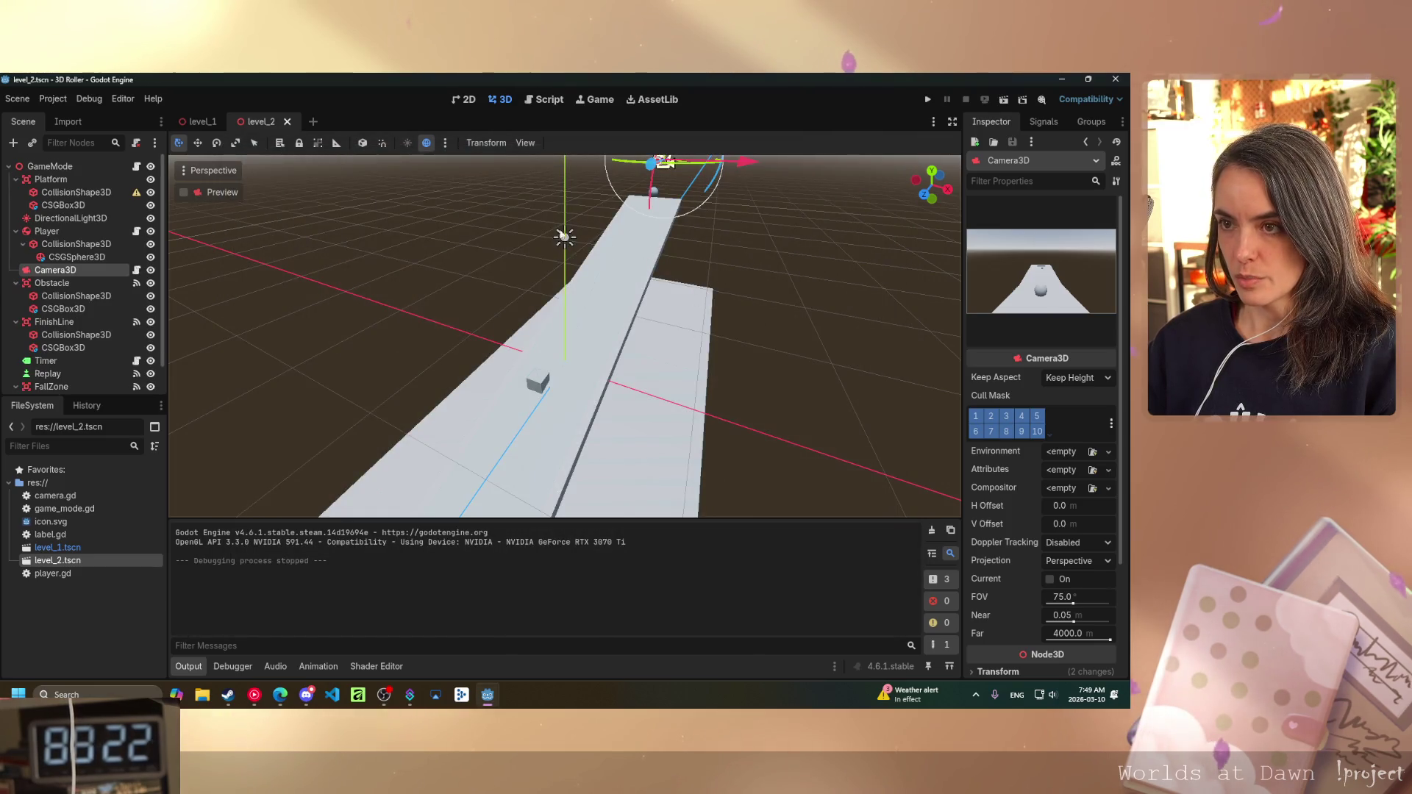
- Move the light about 8 m along X, set energy to 1.317, then save and test-run
{"action": "left_click", "coordinate": [564, 236]}
{"action": "mouse_move", "coordinate": [618, 239]}
{"action": "left_mouse_down"}
{"action": "mouse_move", "coordinate": [491, 225]}
{"action": "mouse_move", "coordinate": [515, 227]}
{"action": "left_mouse_up"}
{"action": "left_click_drag", "start_coordinate": [1054, 317], "coordinate": [1056, 318]}
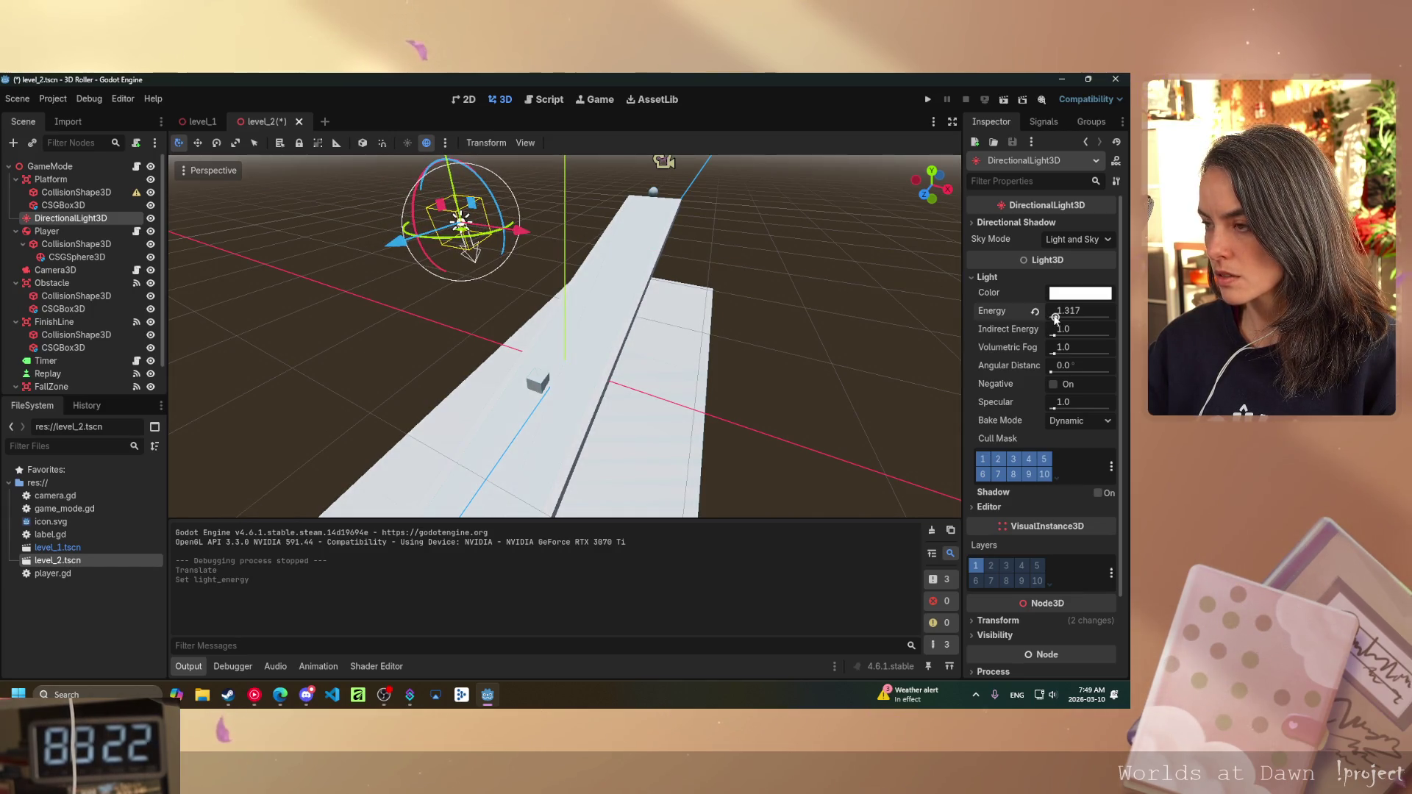
{"action": "left_click", "coordinate": [1004, 99]}
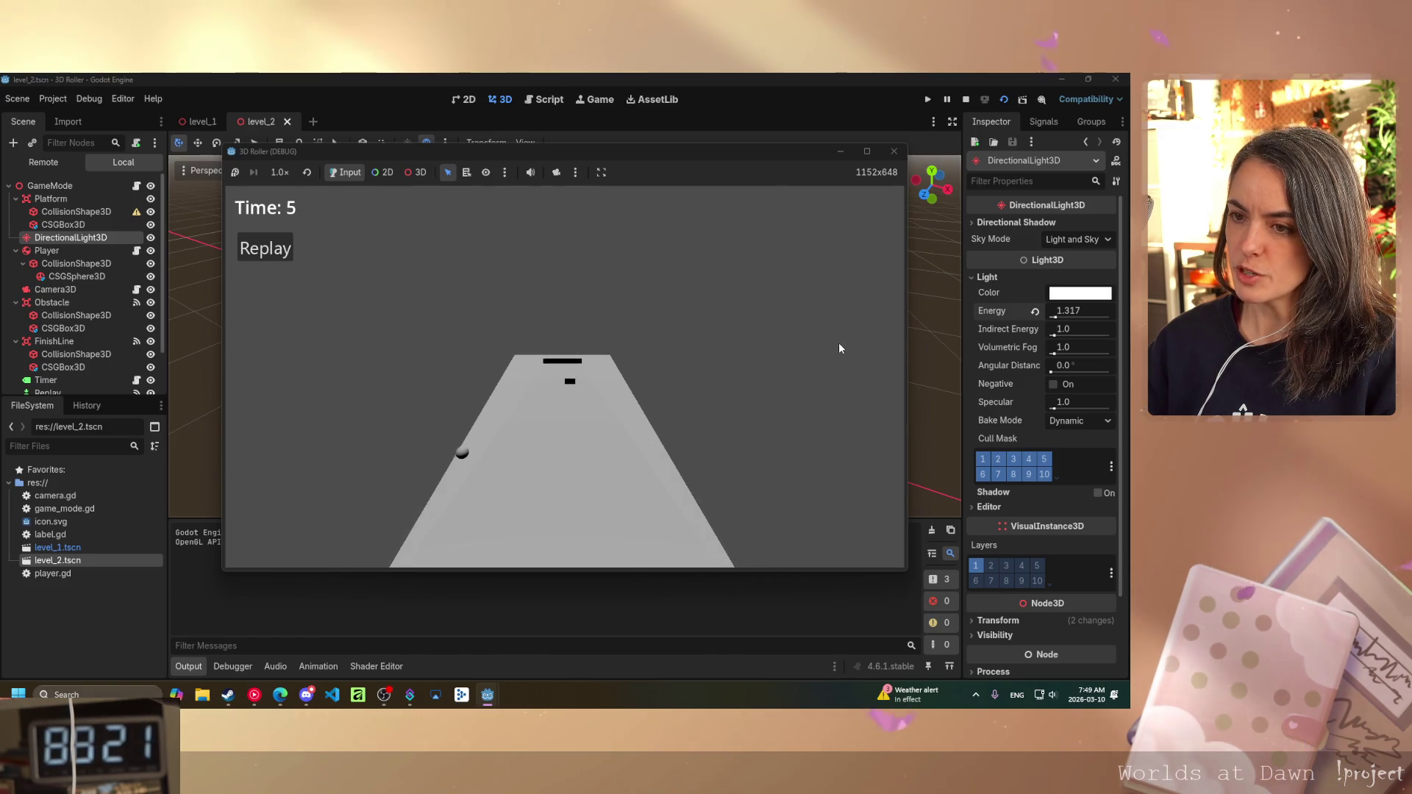
{"action": "key", "text": "F8"}
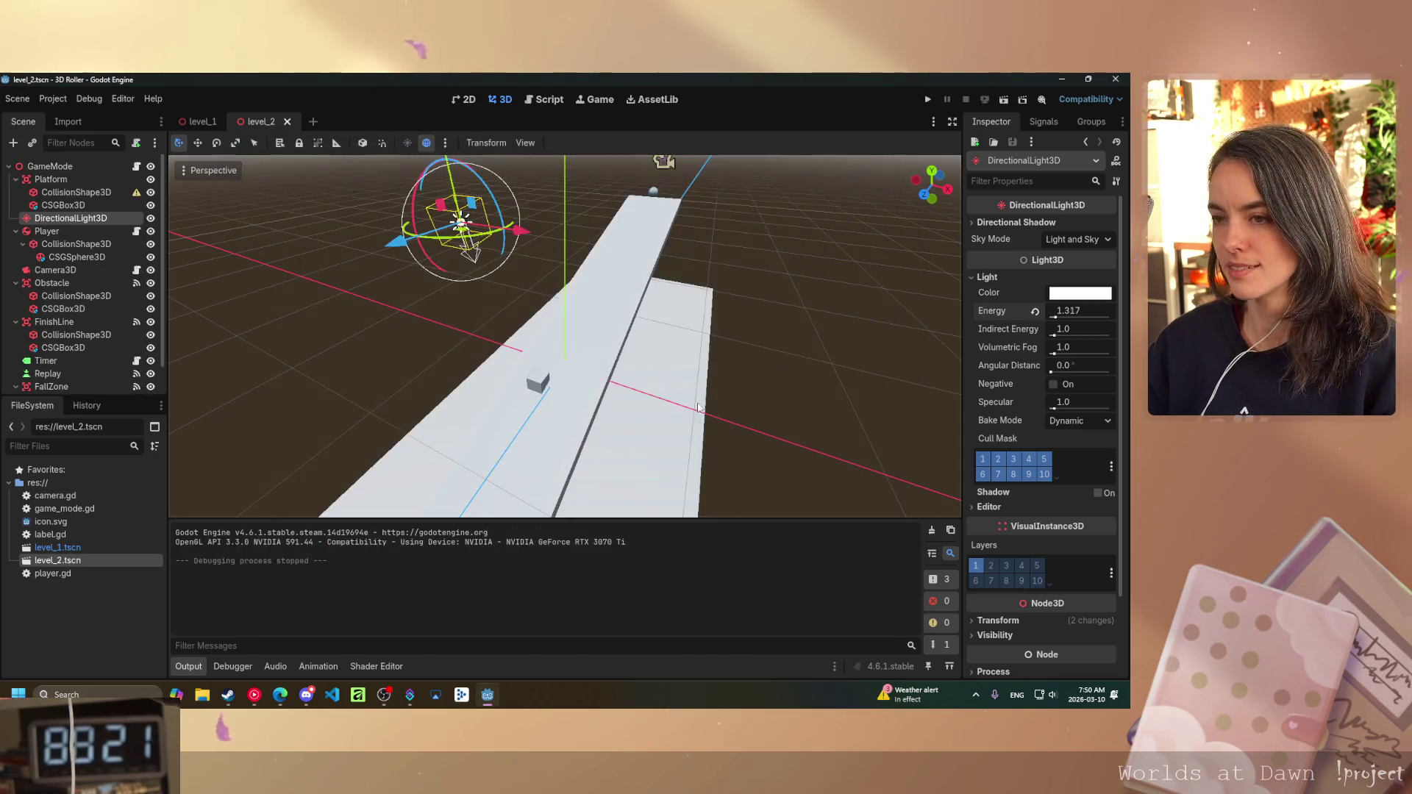
{"action": "left_click", "coordinate": [692, 352]}
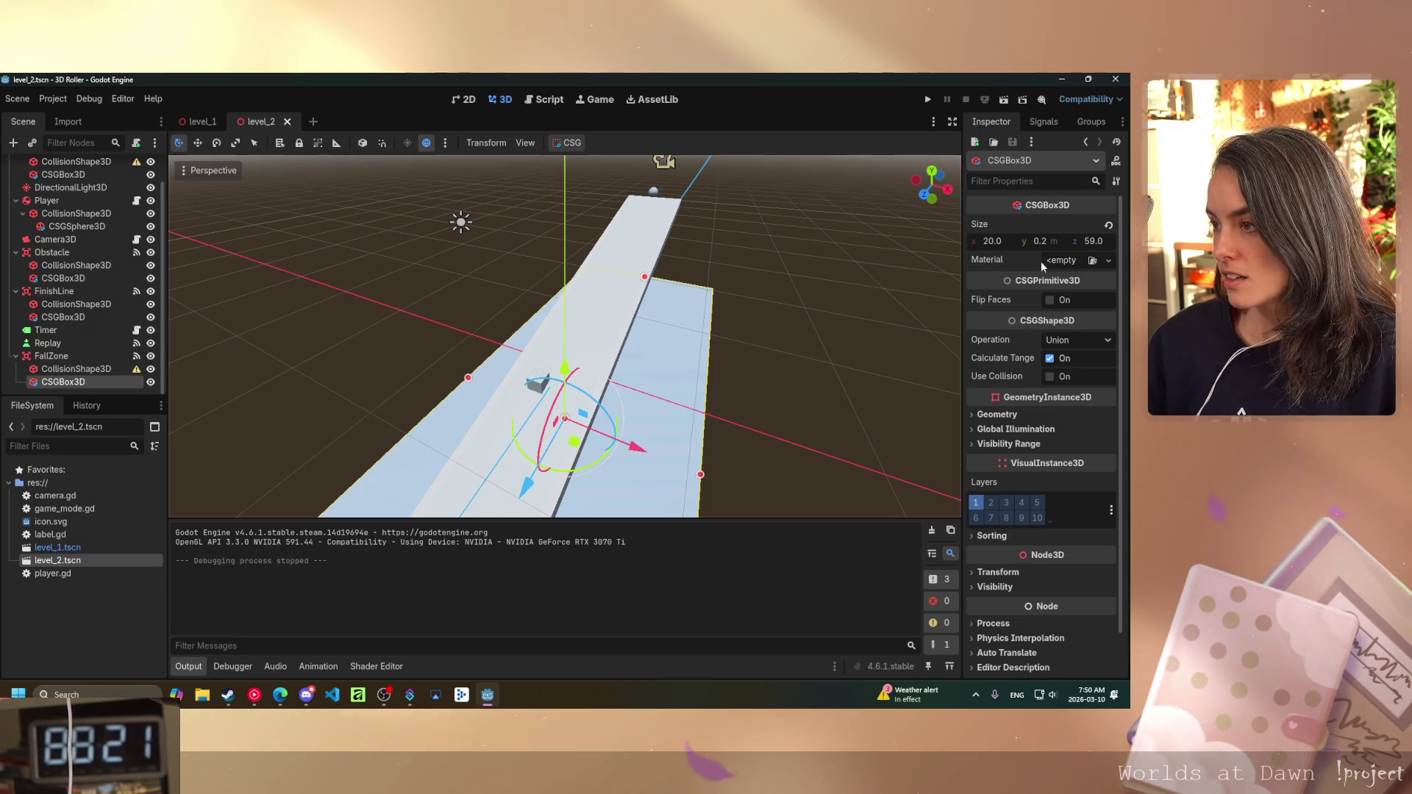
- Give the FallZone box a new StandardMaterial3D and expand its settings
{"action": "left_click", "coordinate": [1102, 261]}
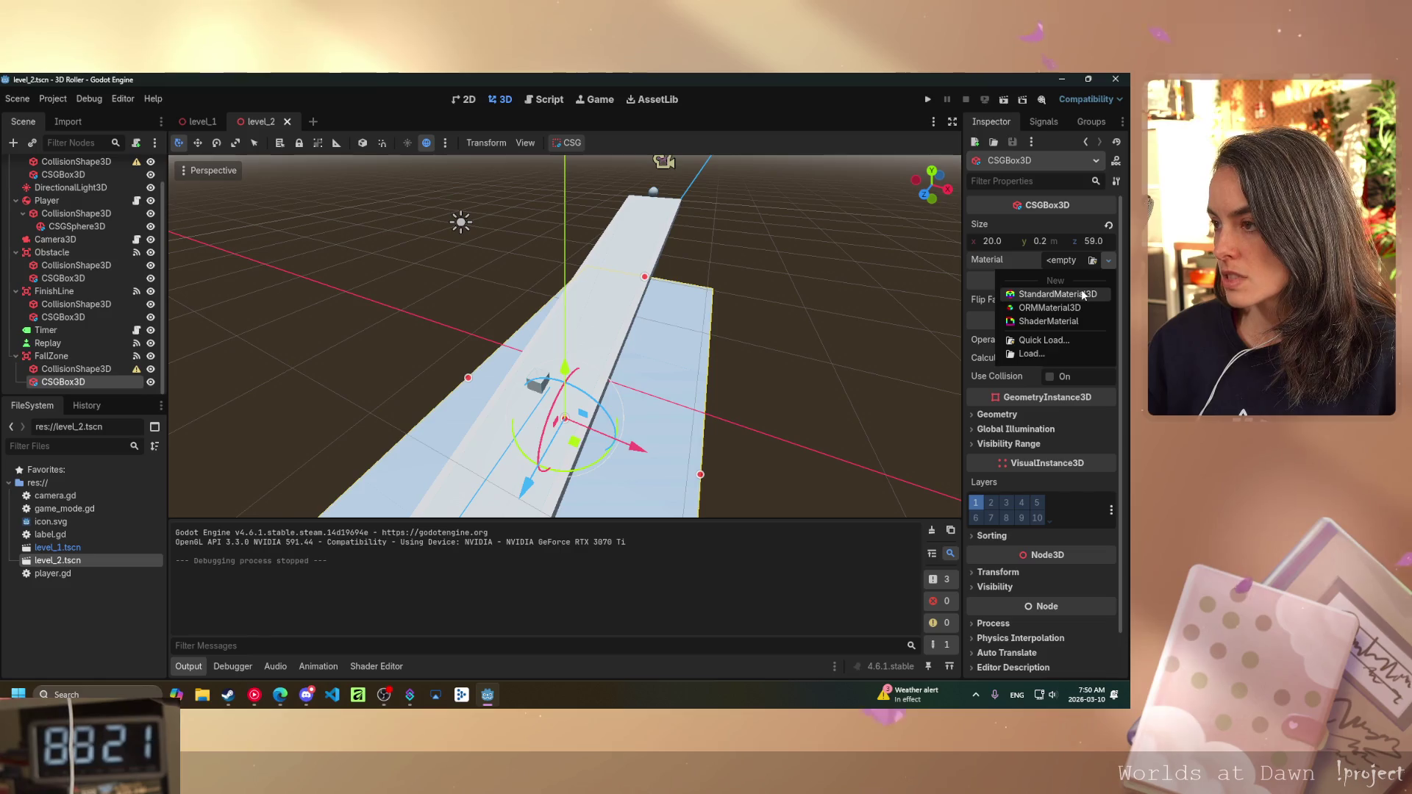
{"action": "left_click", "coordinate": [1052, 294]}
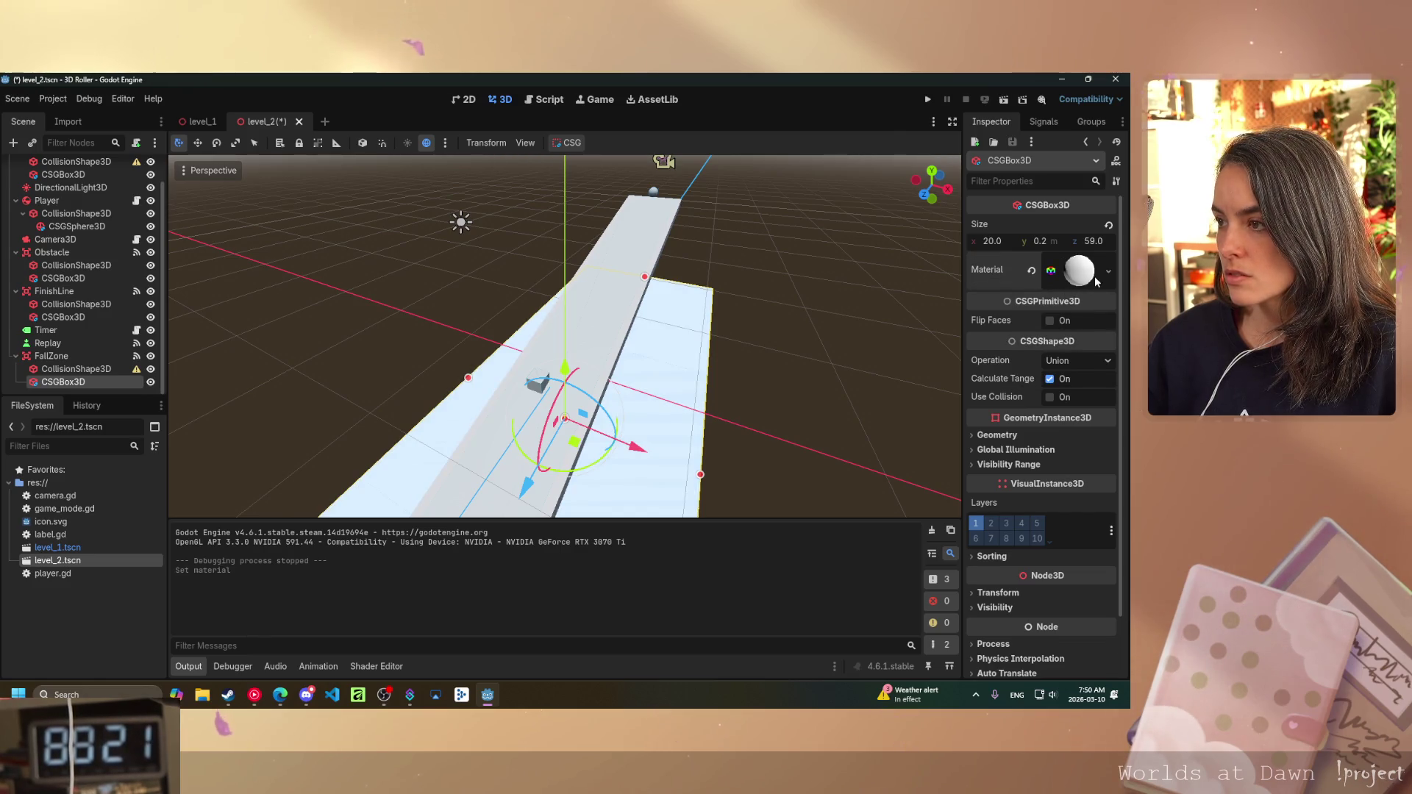
{"action": "left_click", "coordinate": [1109, 272]}
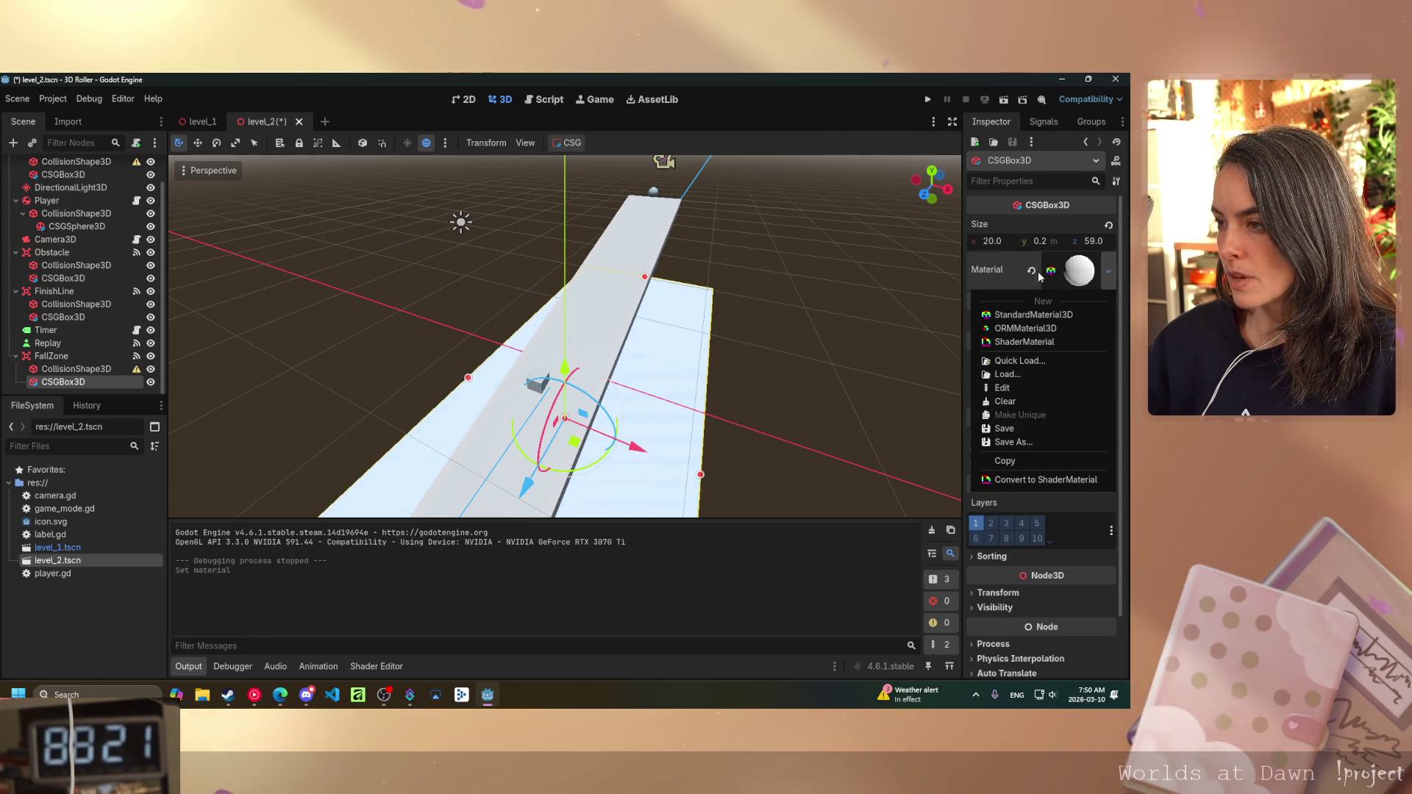
{"action": "left_click", "coordinate": [997, 276]}
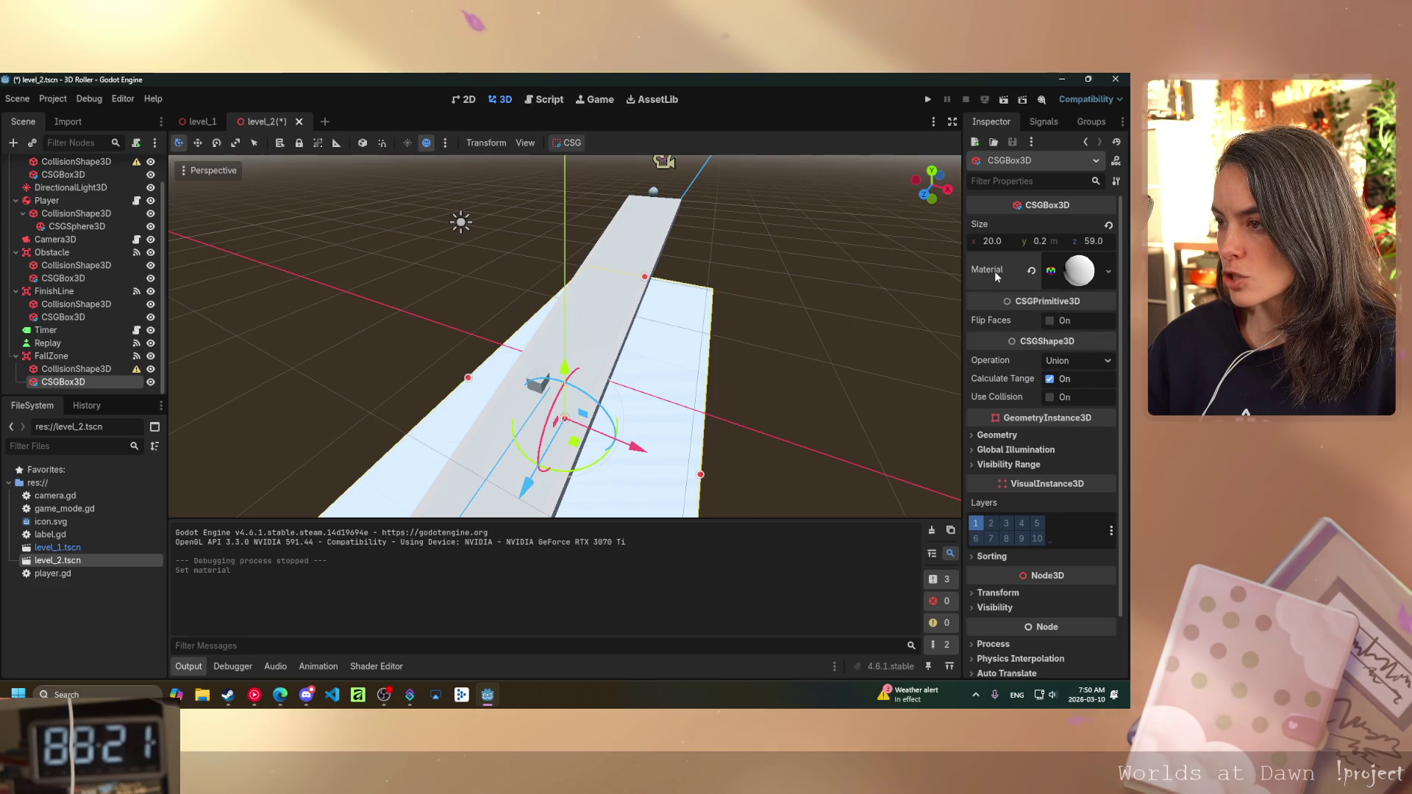
{"action": "left_click", "coordinate": [1078, 274]}
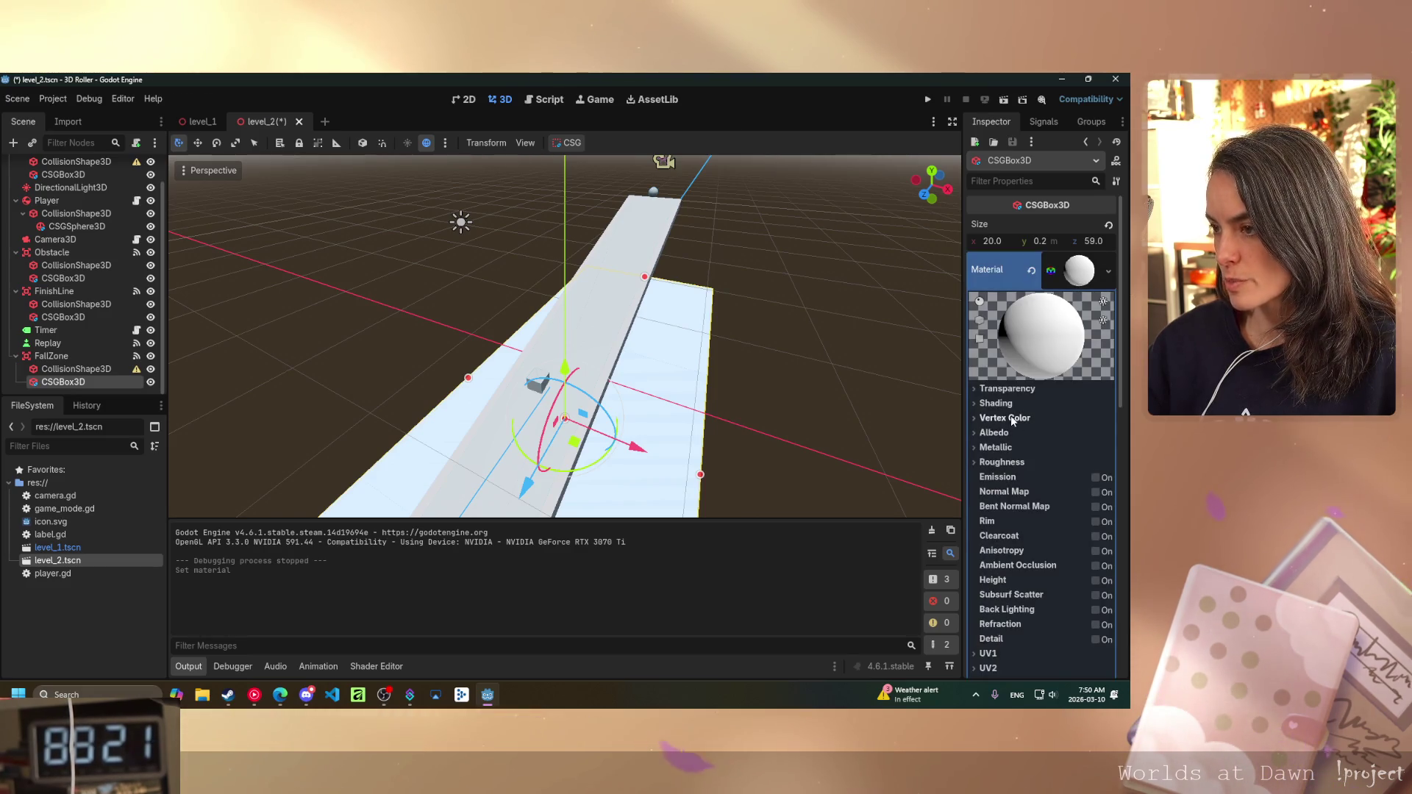
{"action": "left_click", "coordinate": [978, 403]}
{"action": "left_click", "coordinate": [975, 404]}
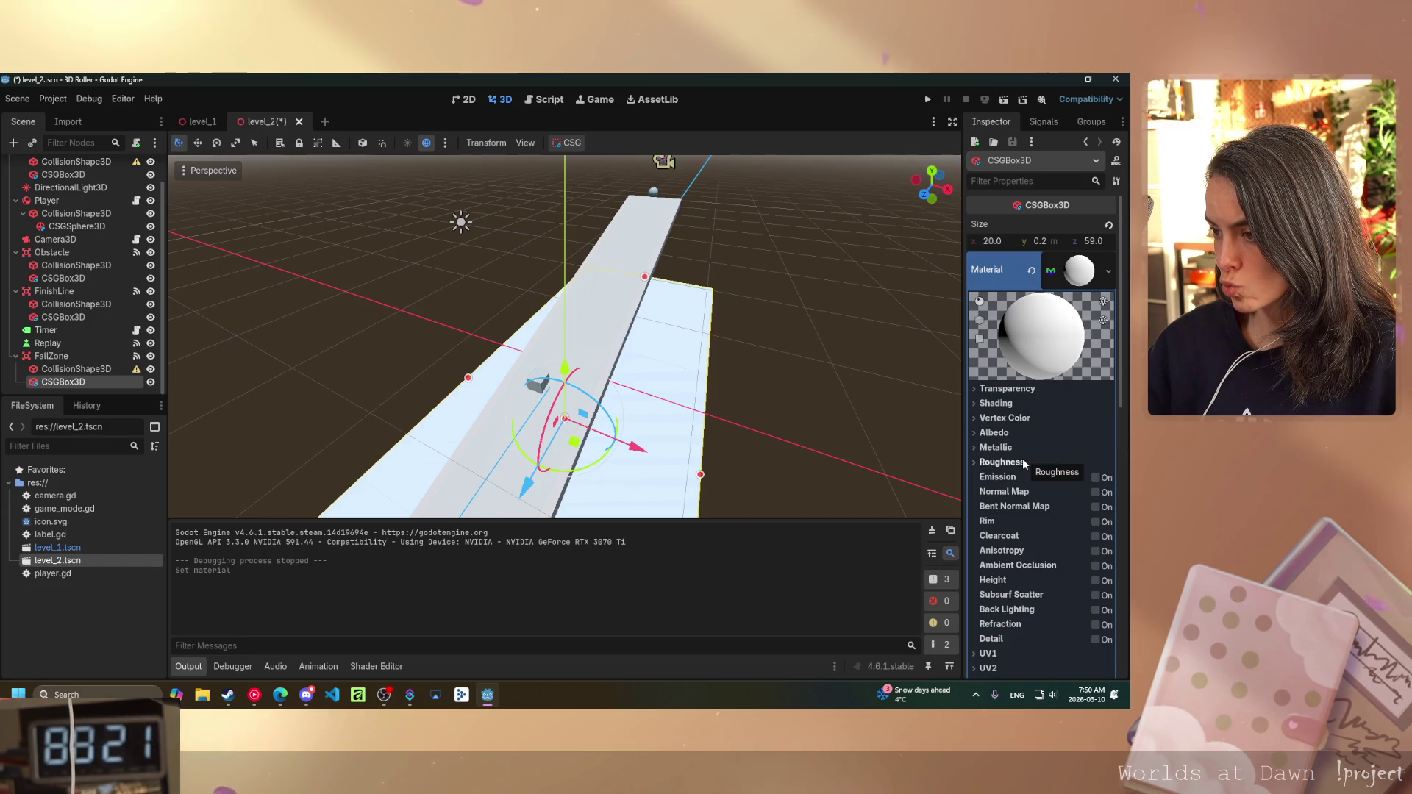
- Review the material's transparency, shading and vertex colour sections, leaving transparency disabled
{"action": "scroll", "coordinate": [1022, 463], "scroll_direction": "down", "scroll_amount": 3}
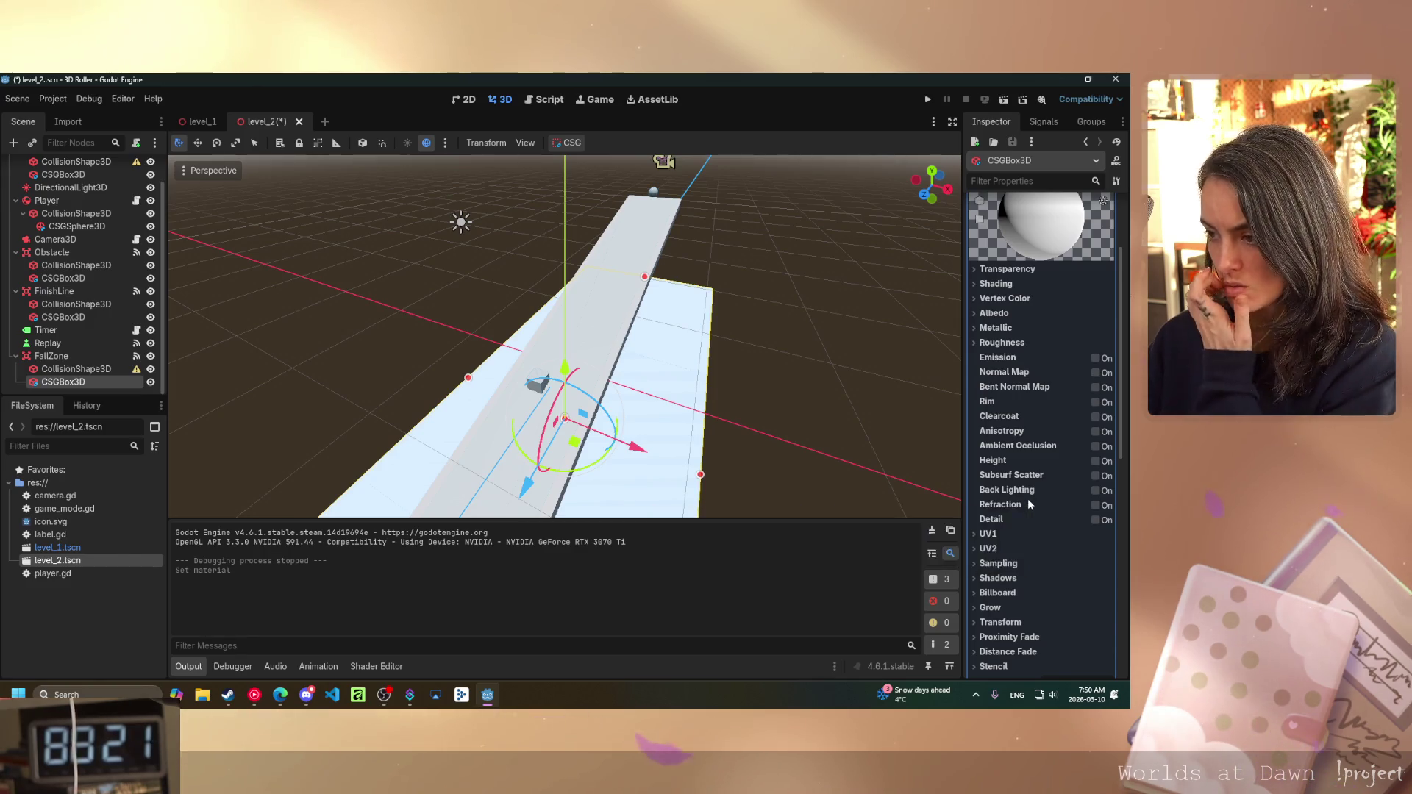
{"action": "scroll", "coordinate": [1027, 498], "scroll_direction": "down", "scroll_amount": 2}
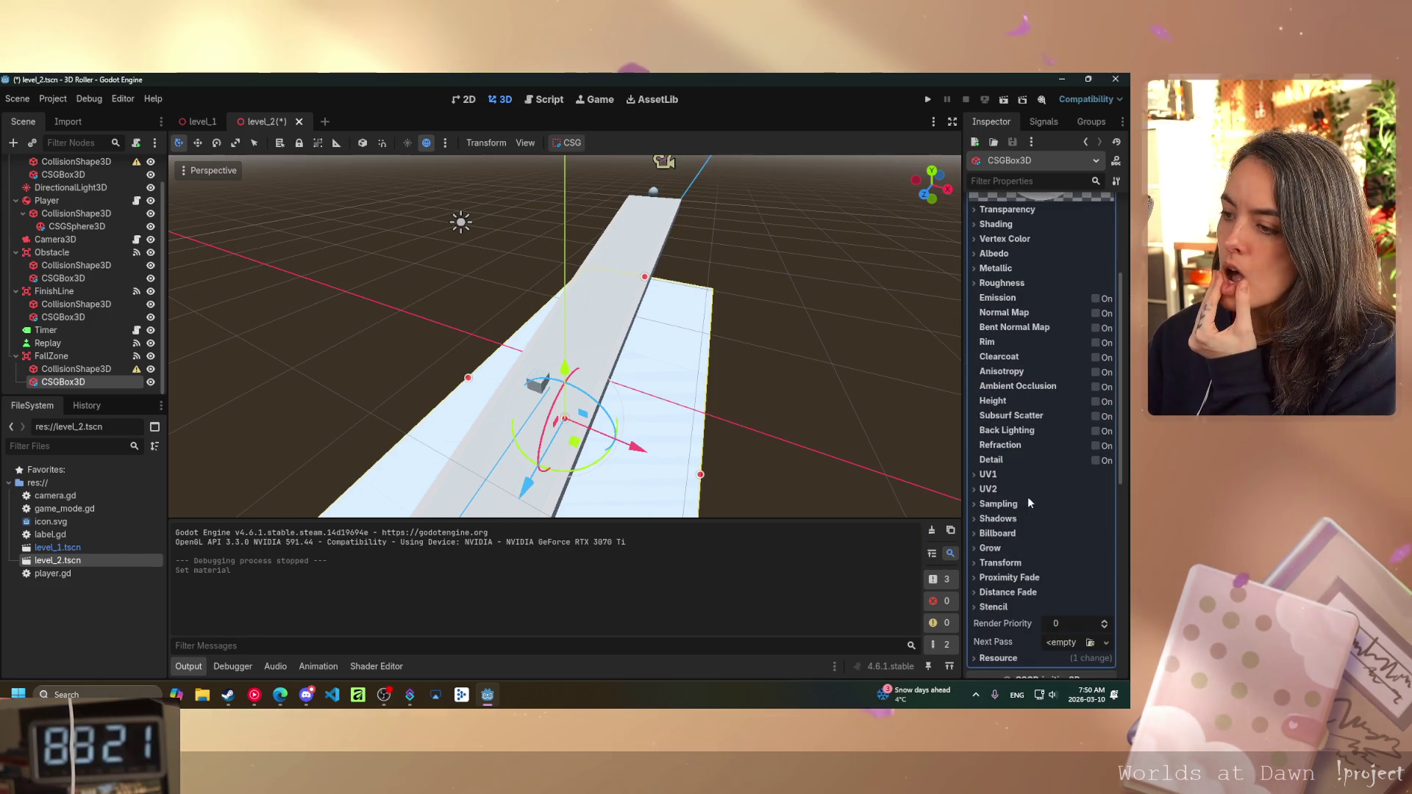
{"action": "scroll", "coordinate": [1027, 496], "scroll_direction": "up", "scroll_amount": 3}
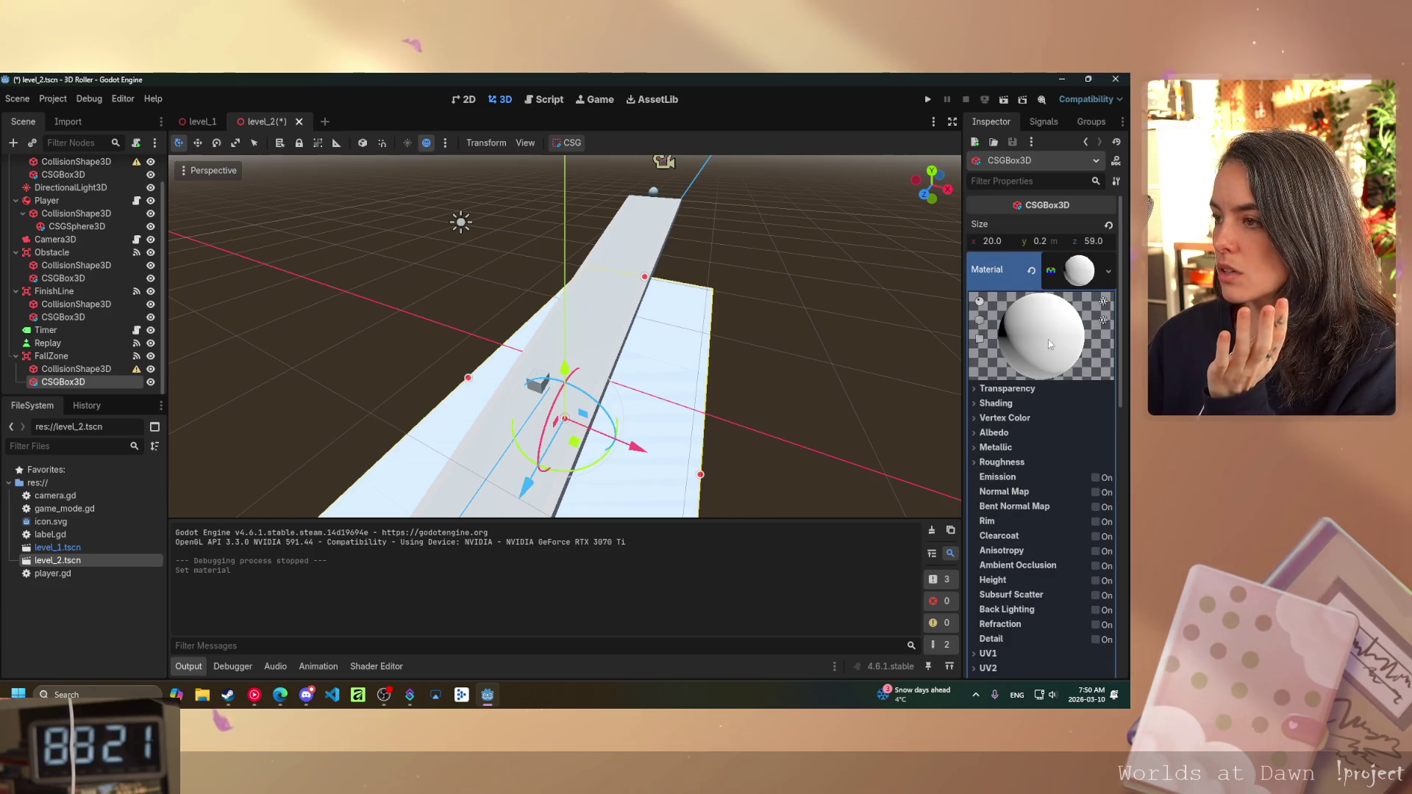
{"action": "left_click", "coordinate": [975, 392]}
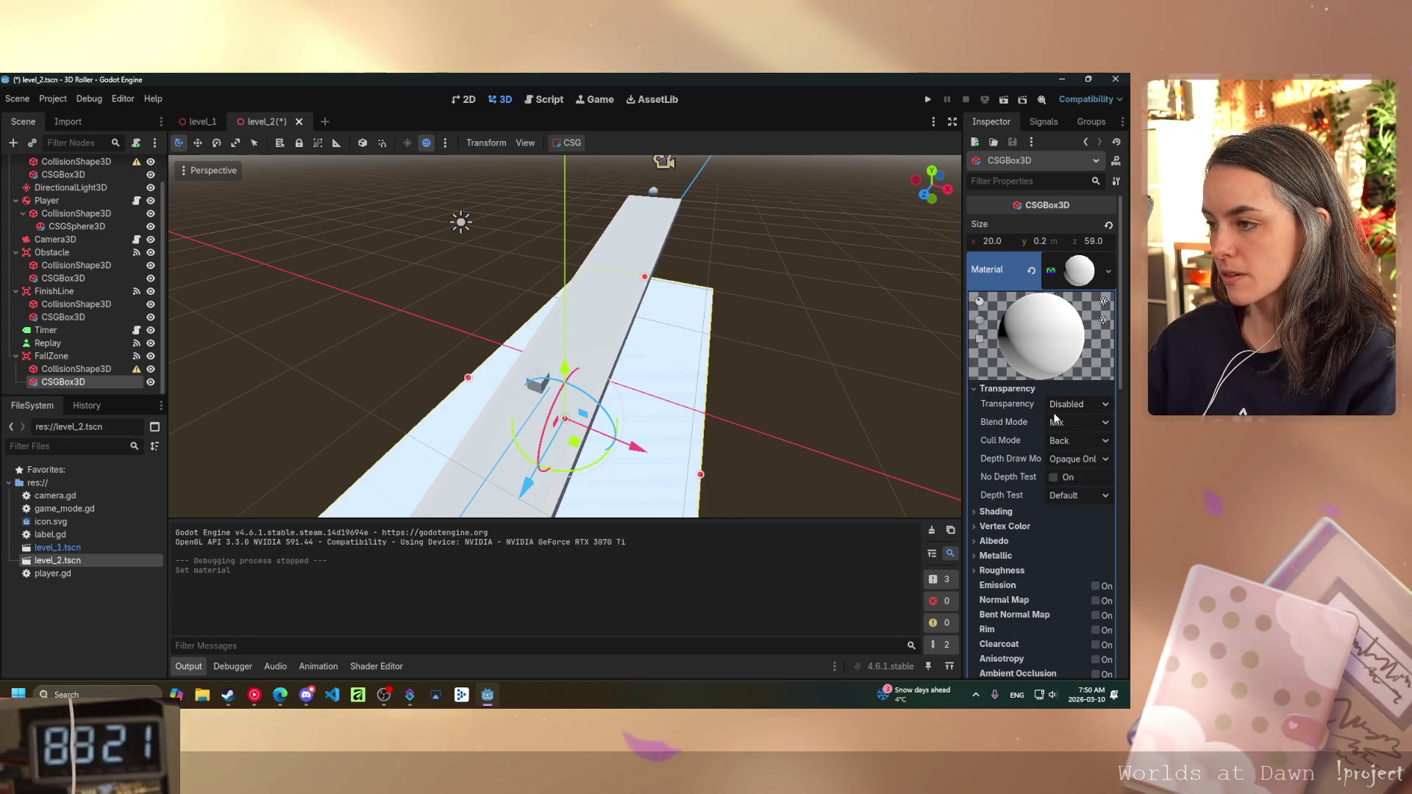
{"action": "left_click", "coordinate": [1087, 408]}
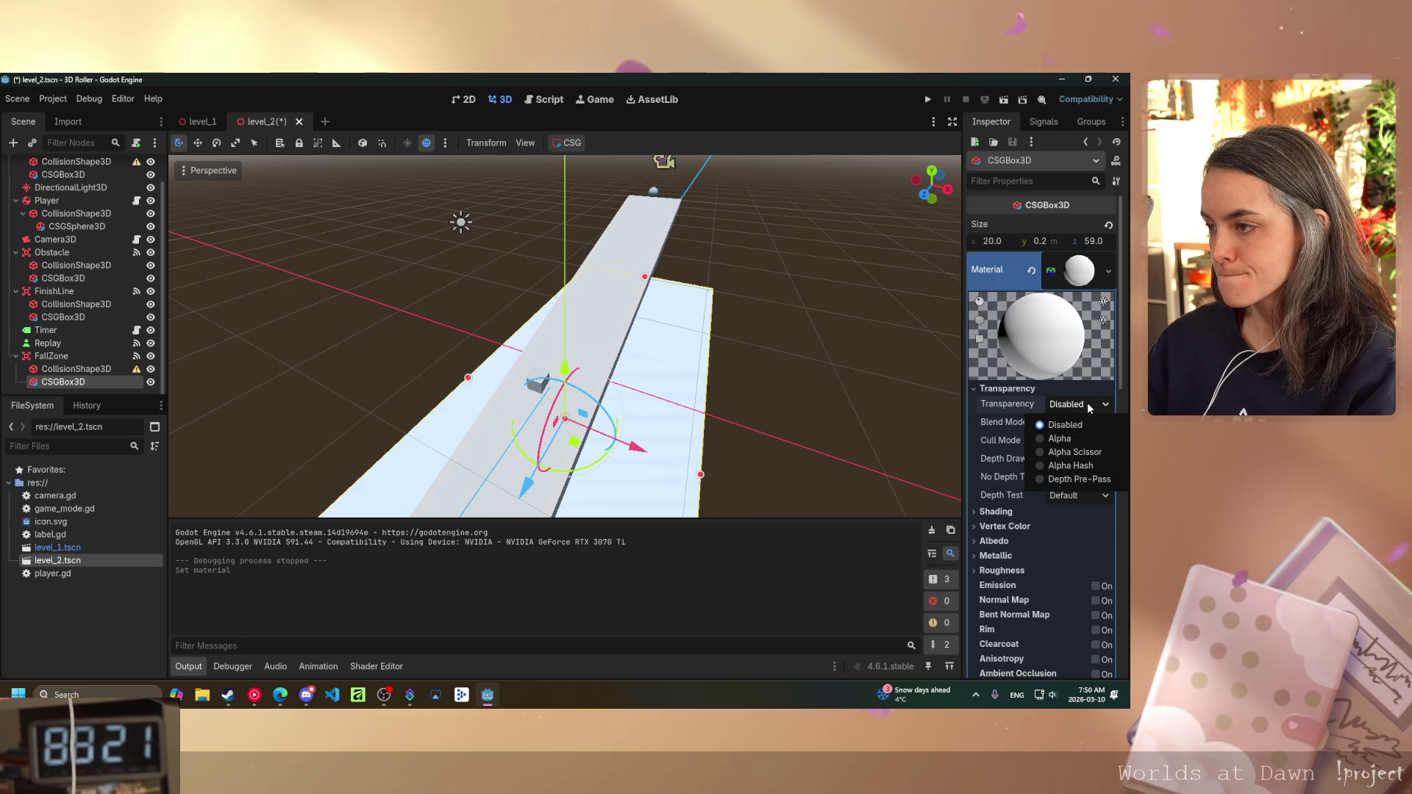
{"action": "left_click", "coordinate": [1048, 396]}
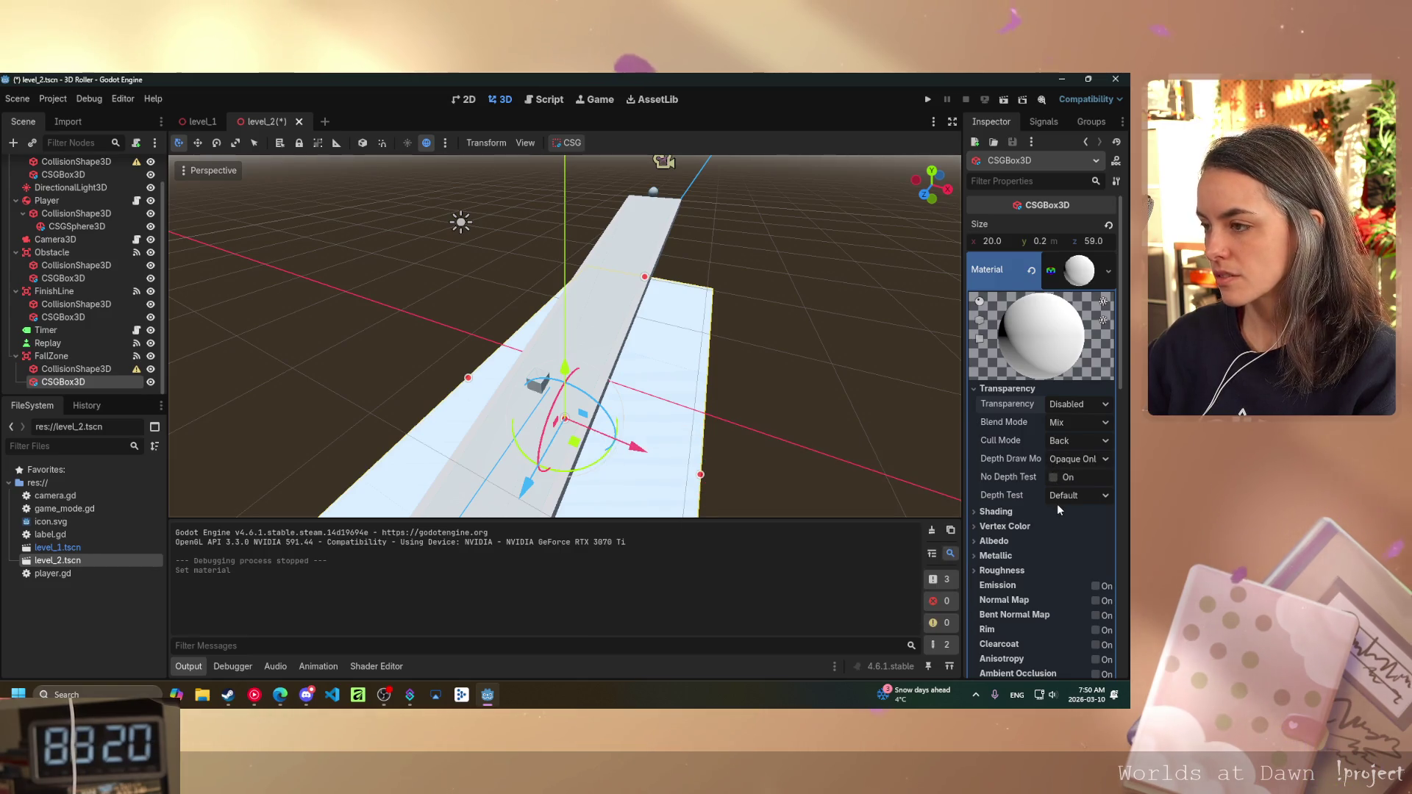
{"action": "left_click", "coordinate": [977, 511]}
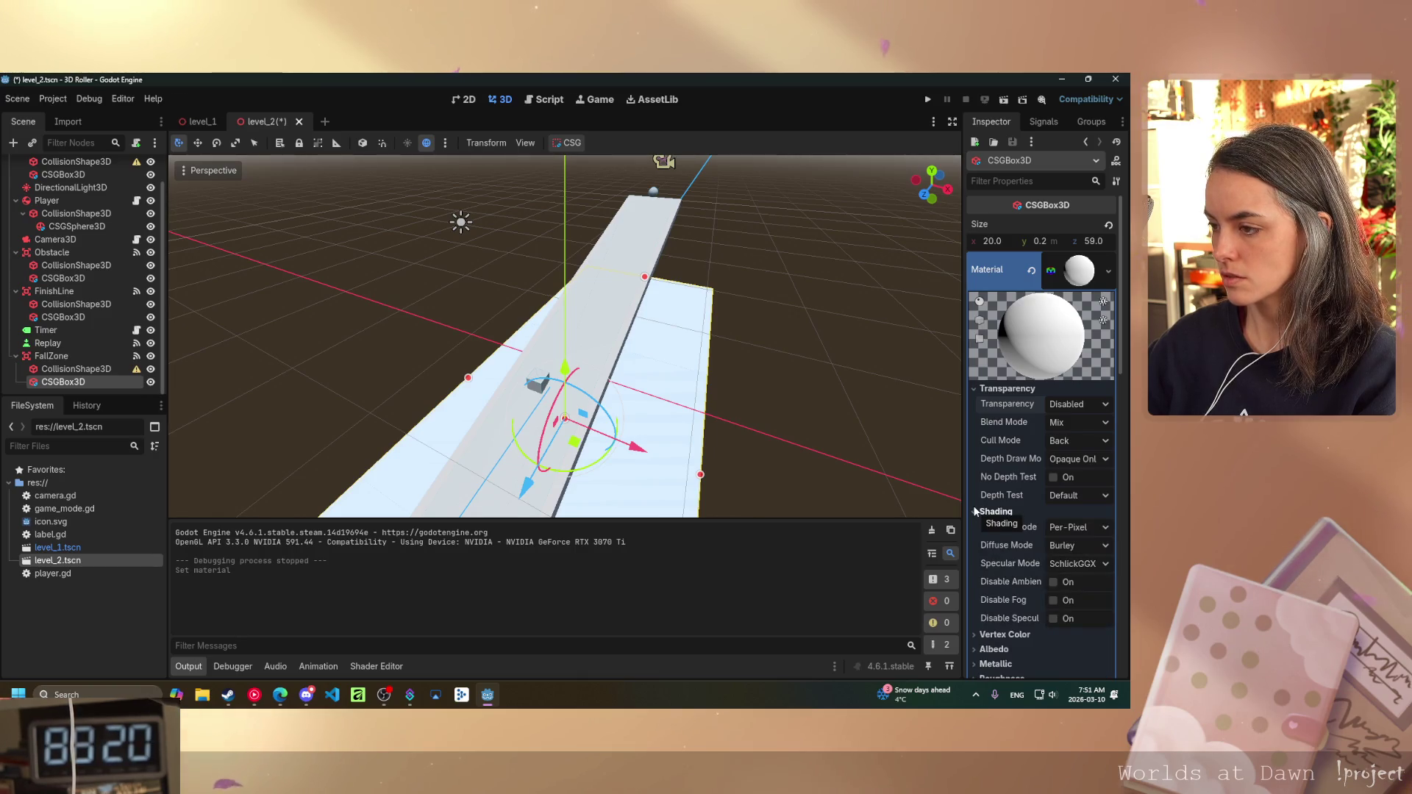
{"action": "scroll", "coordinate": [978, 529], "scroll_direction": "down", "scroll_amount": 2}
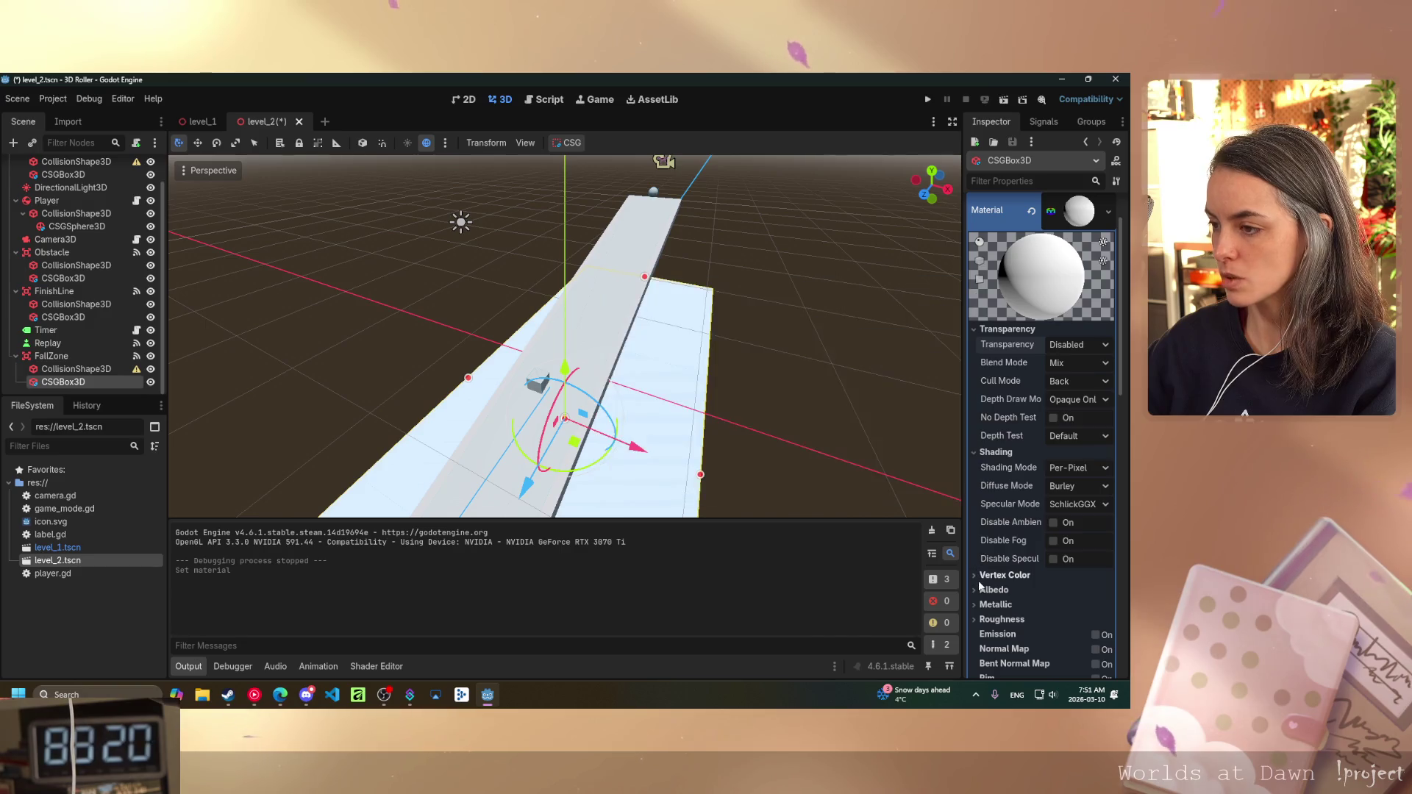
{"action": "left_click", "coordinate": [977, 577]}
{"action": "scroll", "coordinate": [1017, 533], "scroll_direction": "down", "scroll_amount": 4}
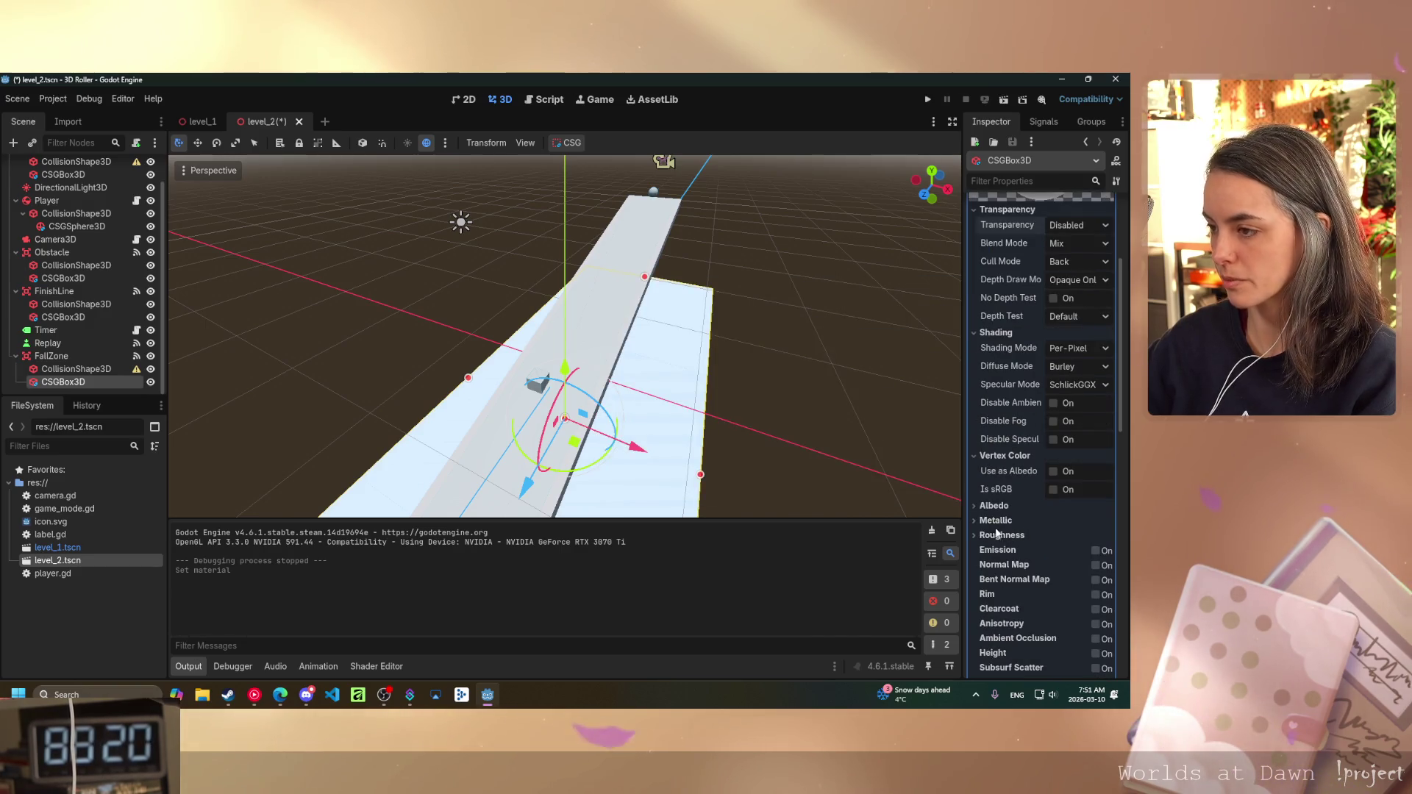
- Set the albedo colour to magenta (G 43), then test-run the scene and stop it
{"action": "left_click", "coordinate": [978, 508]}
{"action": "left_click", "coordinate": [1055, 522]}
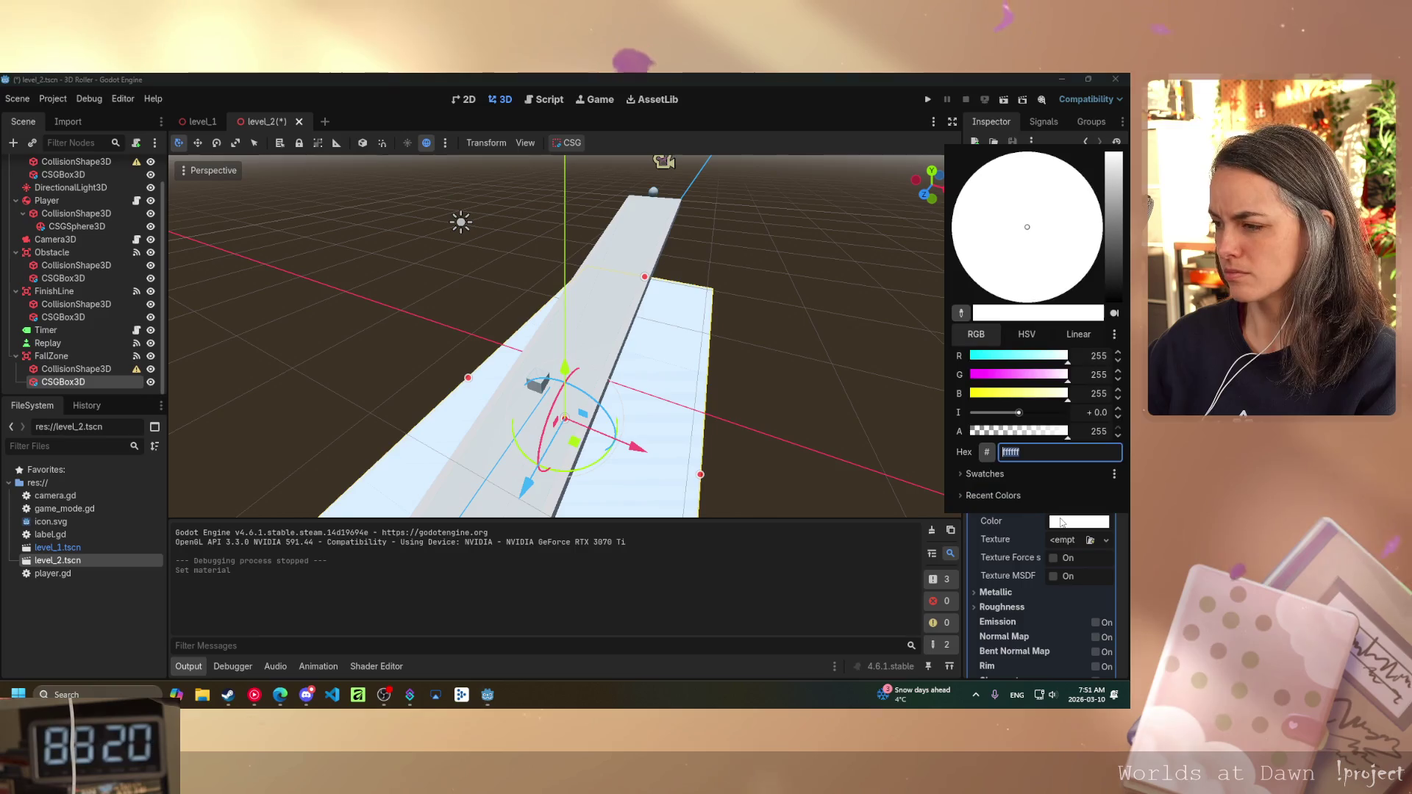
{"action": "left_click_drag", "start_coordinate": [1067, 375], "coordinate": [987, 381]}
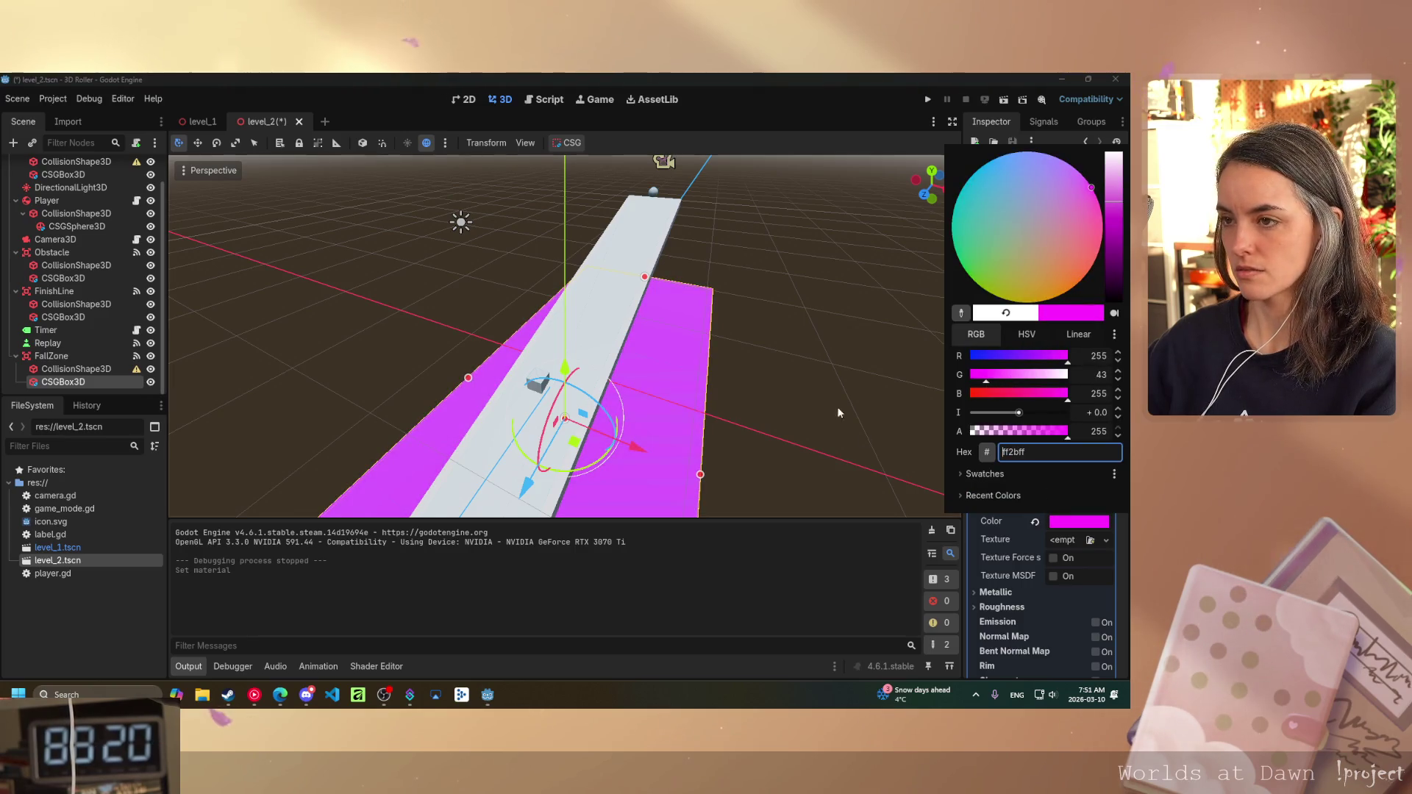
{"action": "left_click", "coordinate": [1003, 100]}
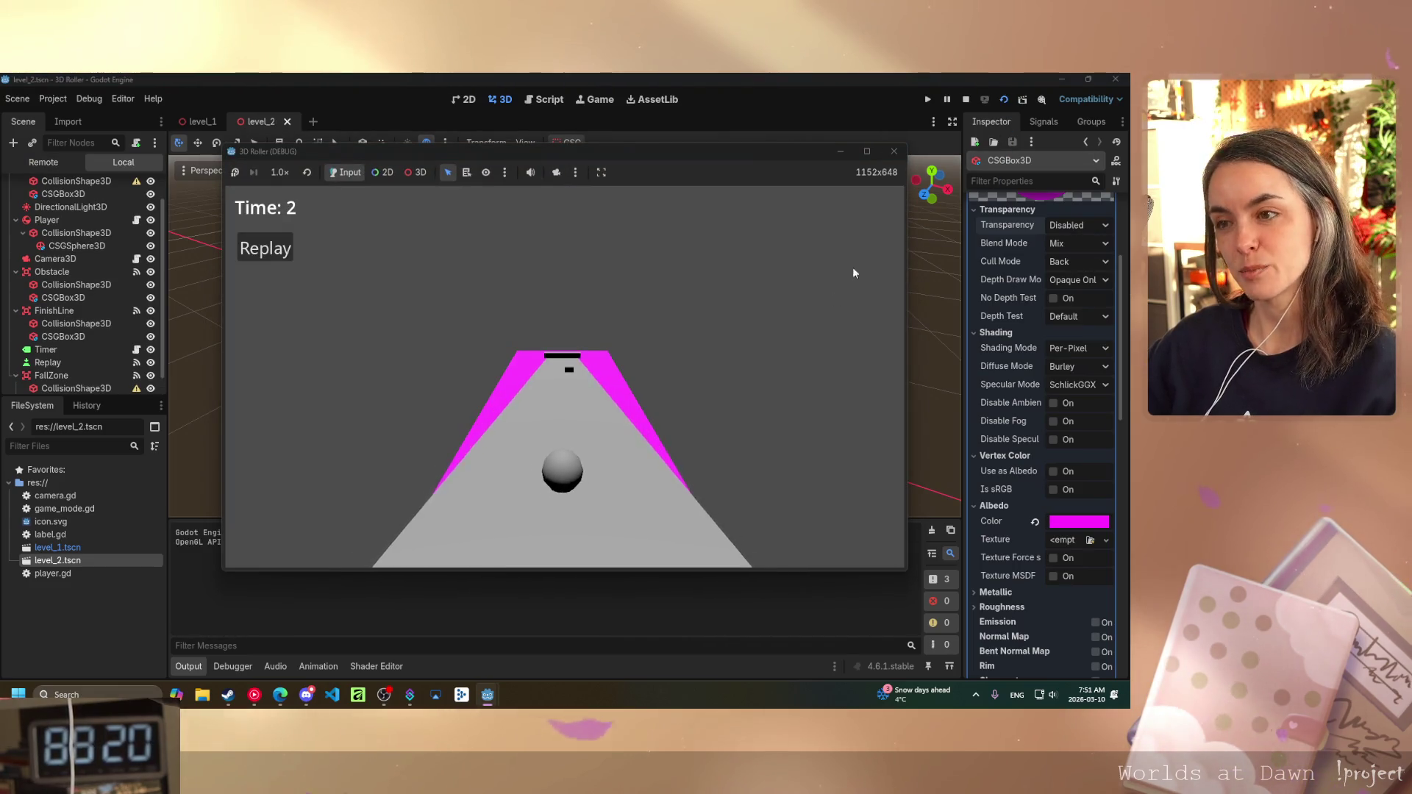
{"action": "key", "text": "F8"}
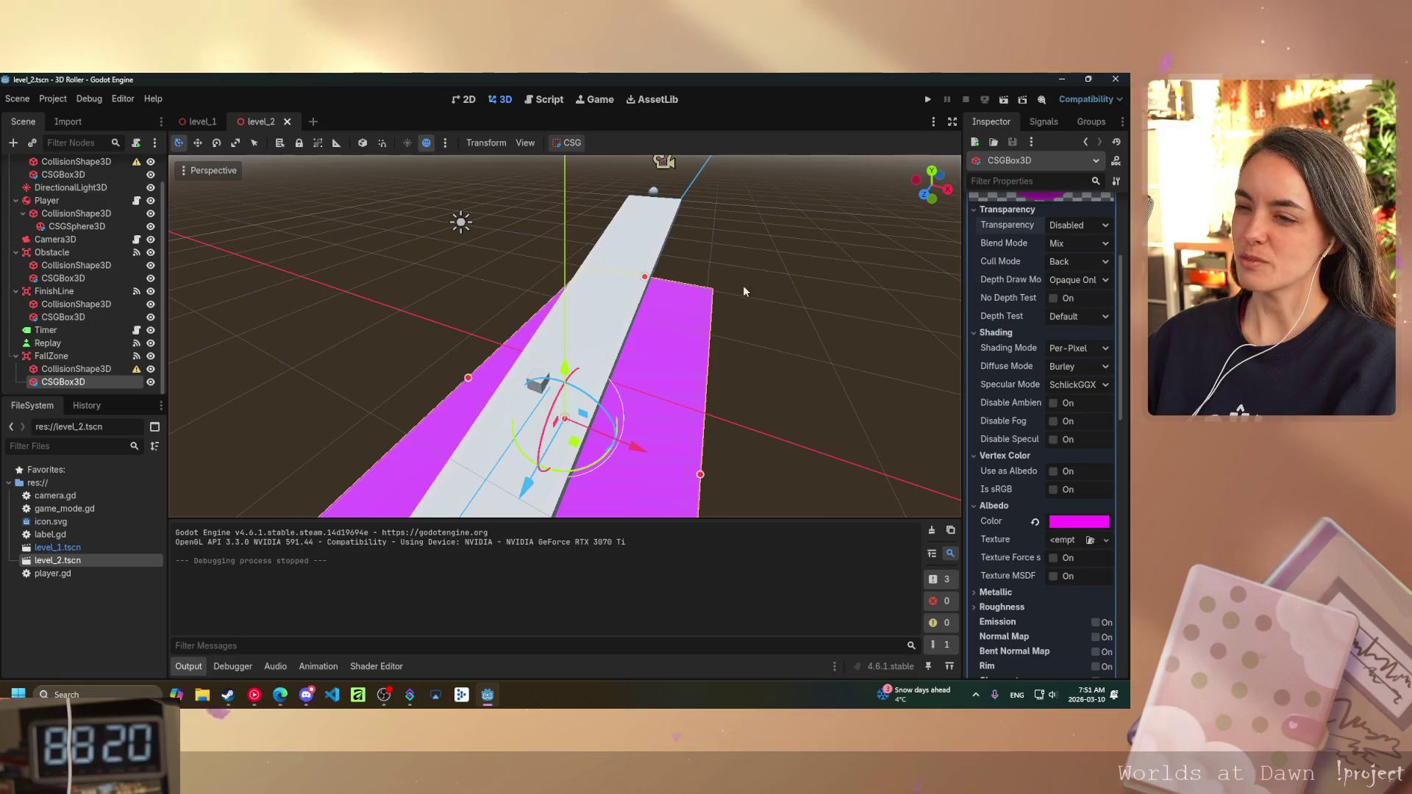
- Orbit the viewport down close to the track
{"action": "mouse_move", "coordinate": [699, 350]}
{"action": "left_mouse_down"}
{"action": "mouse_move", "coordinate": [424, 356]}
{"action": "mouse_move", "coordinate": [511, 355]}
{"action": "left_mouse_up"}
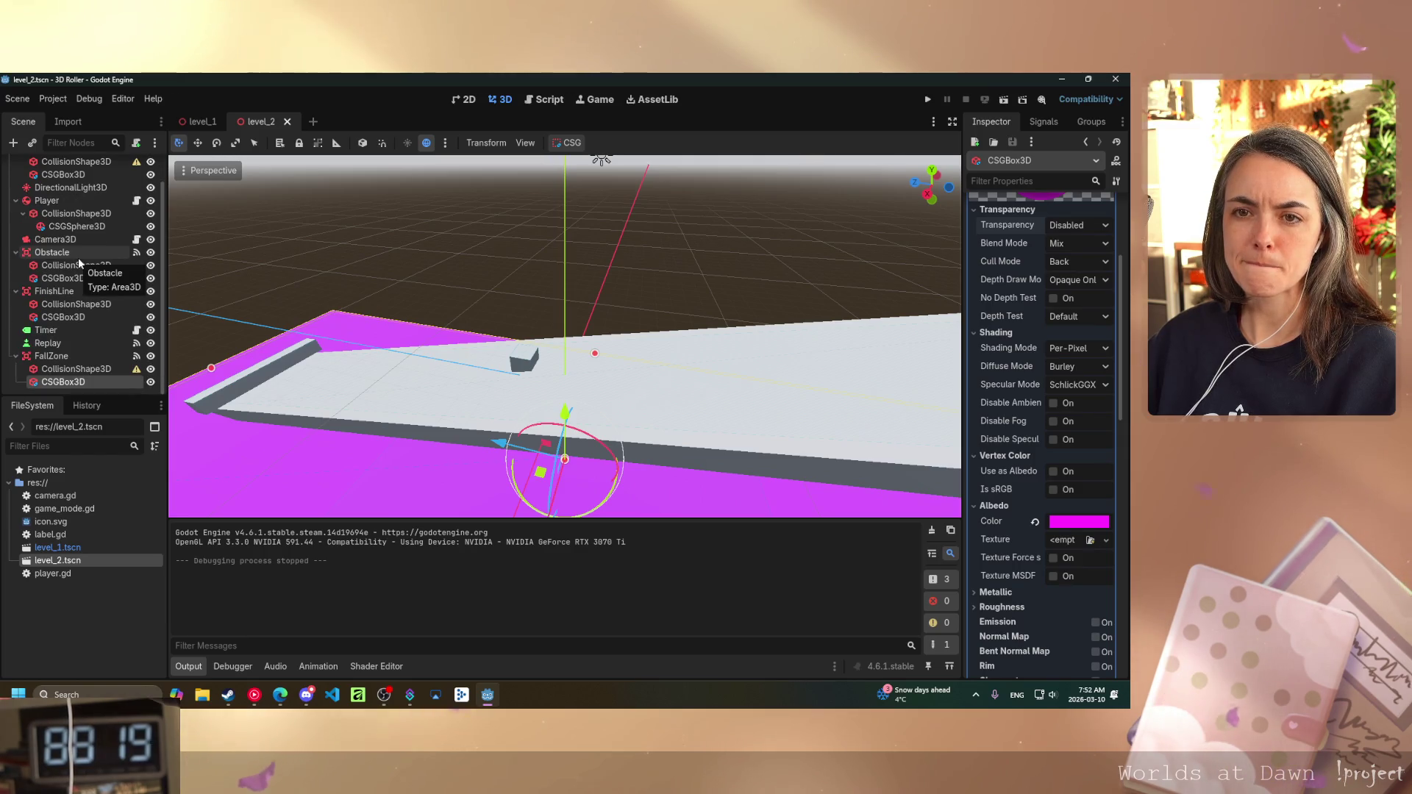
- Select the FallZone Area3D node in the Scene tree
{"action": "left_click", "coordinate": [52, 356]}
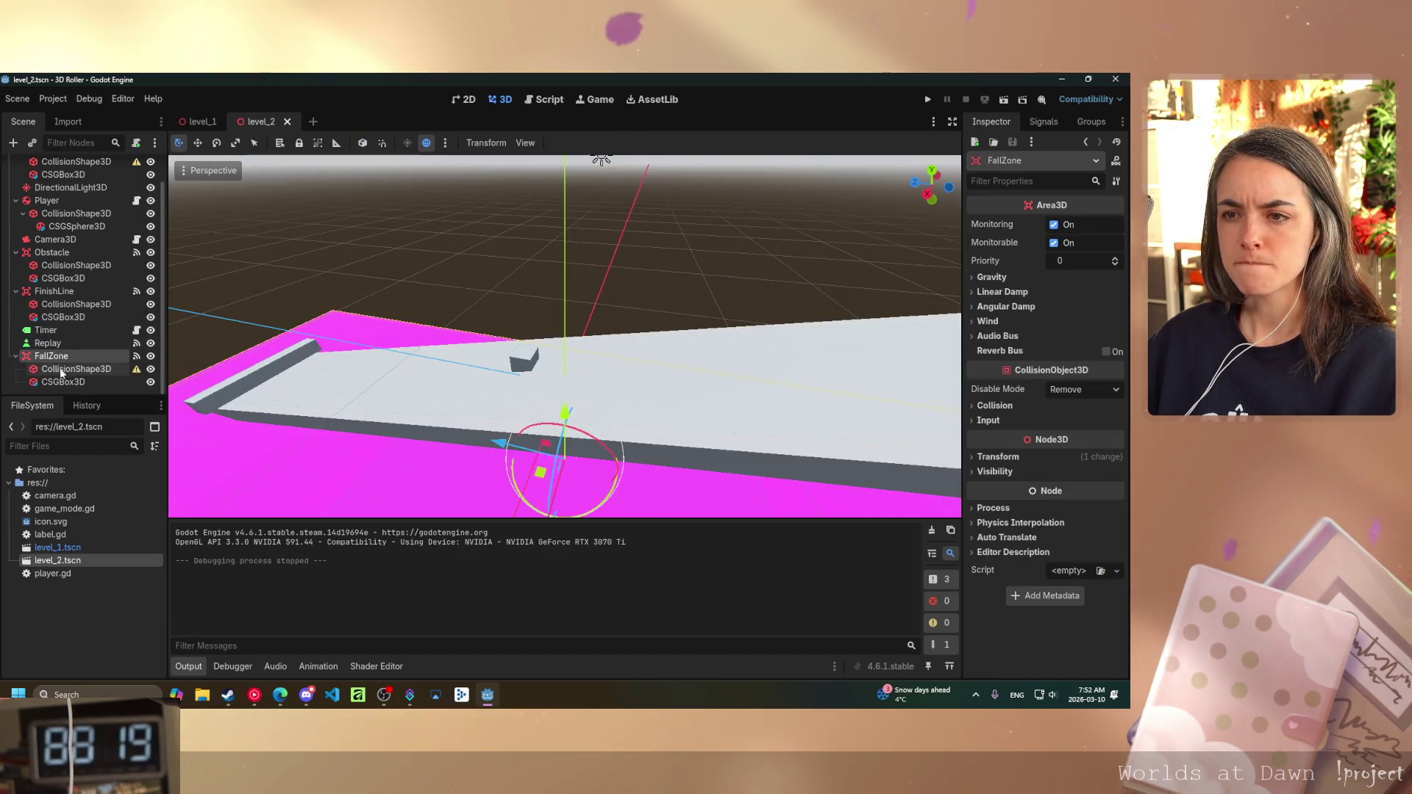
{"action": "left_click", "coordinate": [74, 369]}
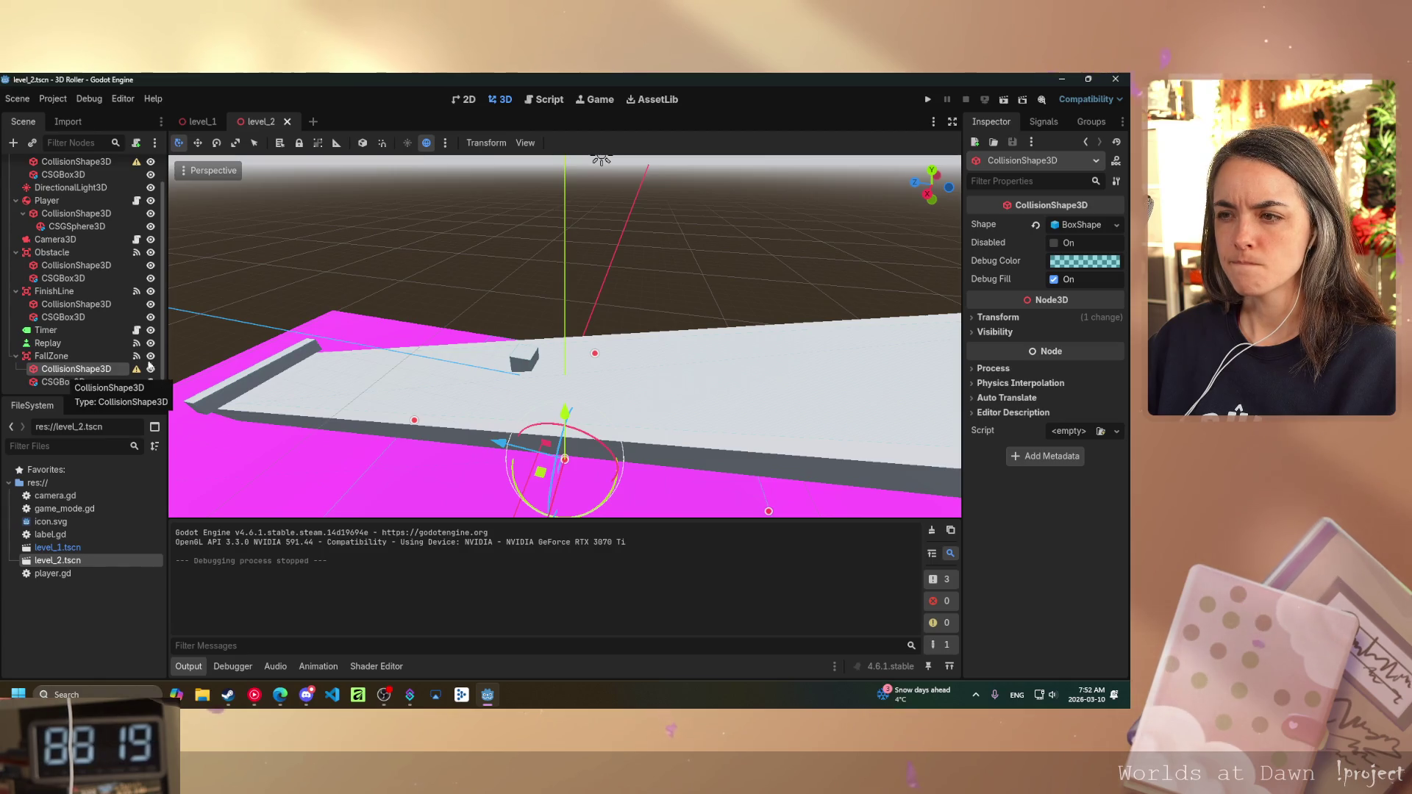
{"action": "scroll", "coordinate": [534, 438], "scroll_direction": "down", "scroll_amount": 3}
{"action": "left_click_drag", "start_coordinate": [533, 439], "coordinate": [617, 430]}
{"action": "left_click", "coordinate": [81, 383]}
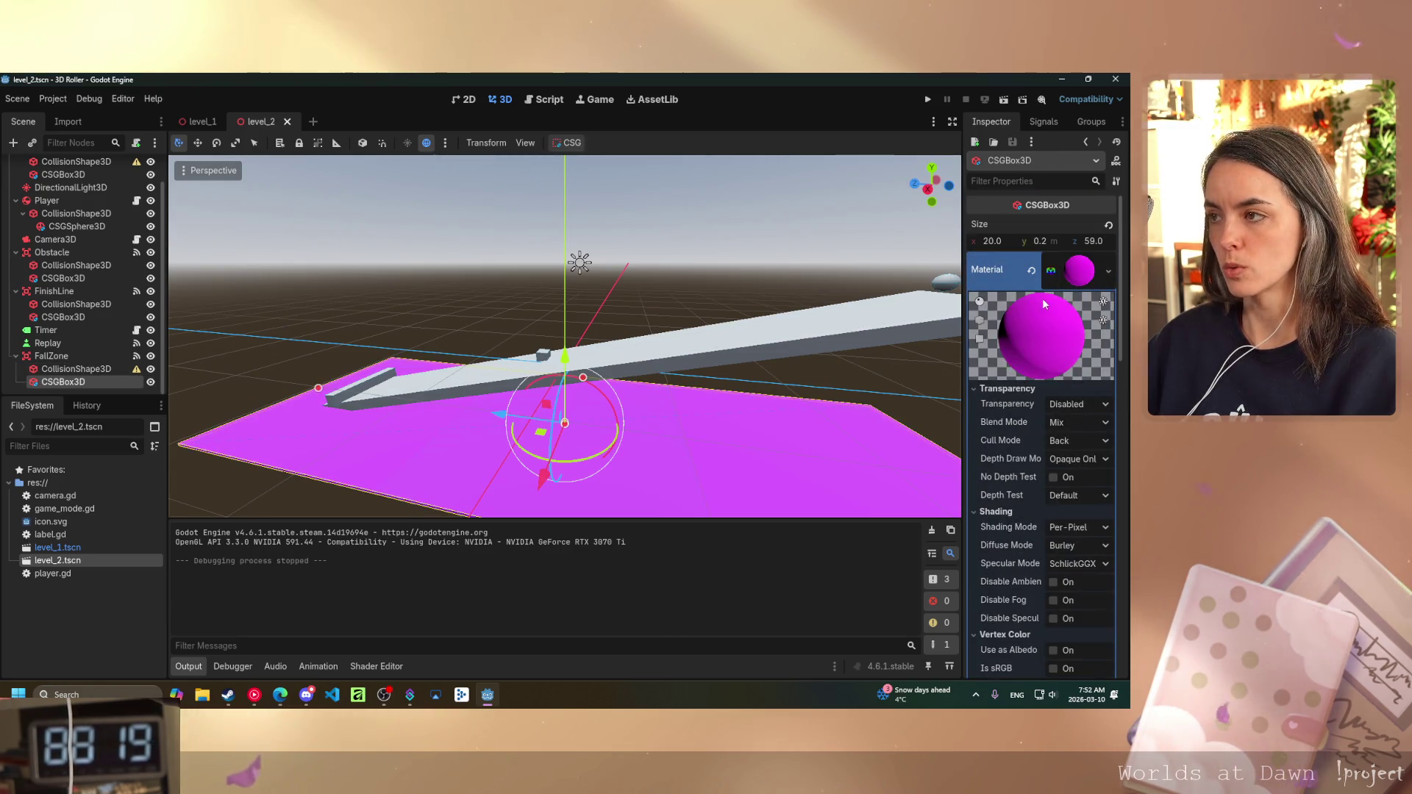
{"action": "scroll", "coordinate": [1079, 373], "scroll_direction": "down", "scroll_amount": 10}
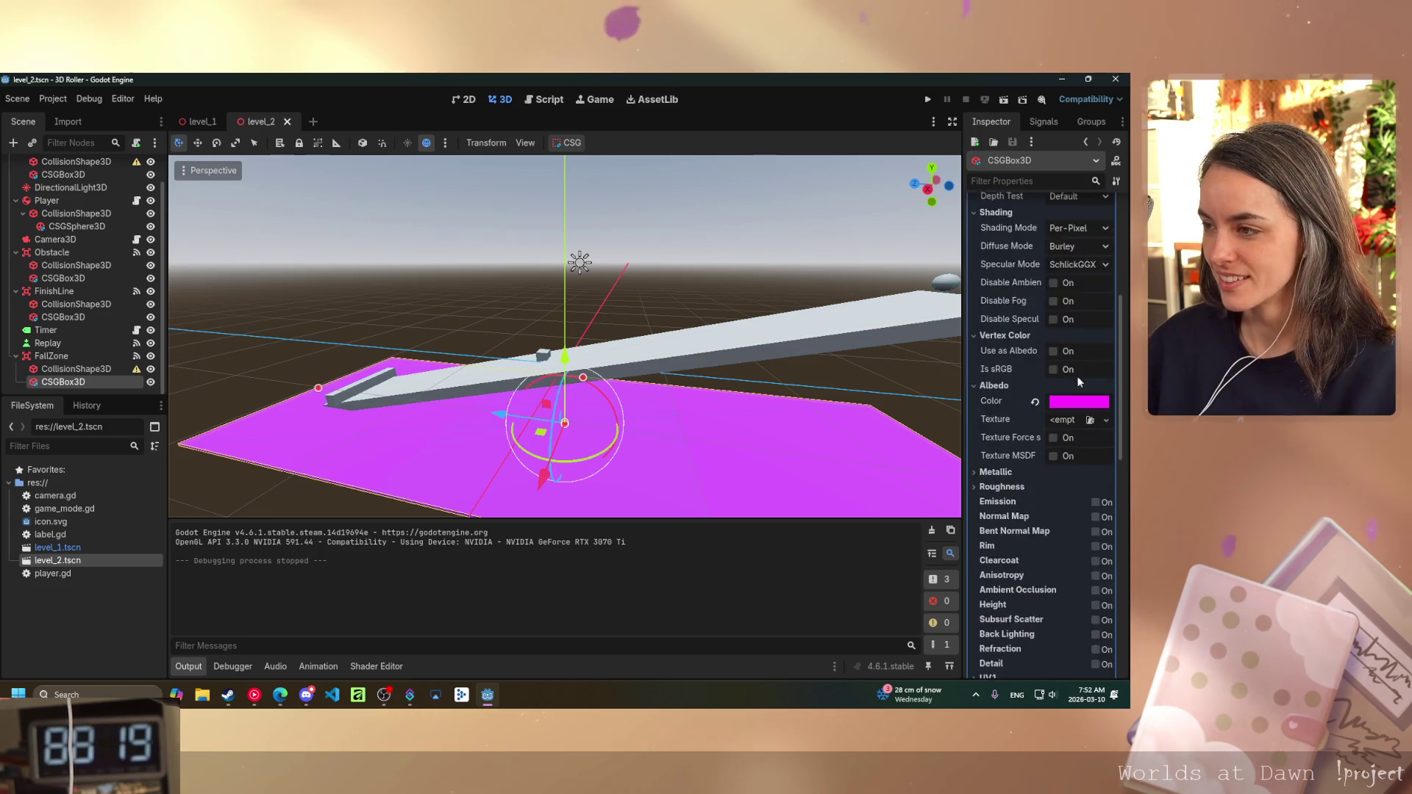
{"action": "scroll", "coordinate": [1076, 393], "scroll_direction": "up", "scroll_amount": 10}
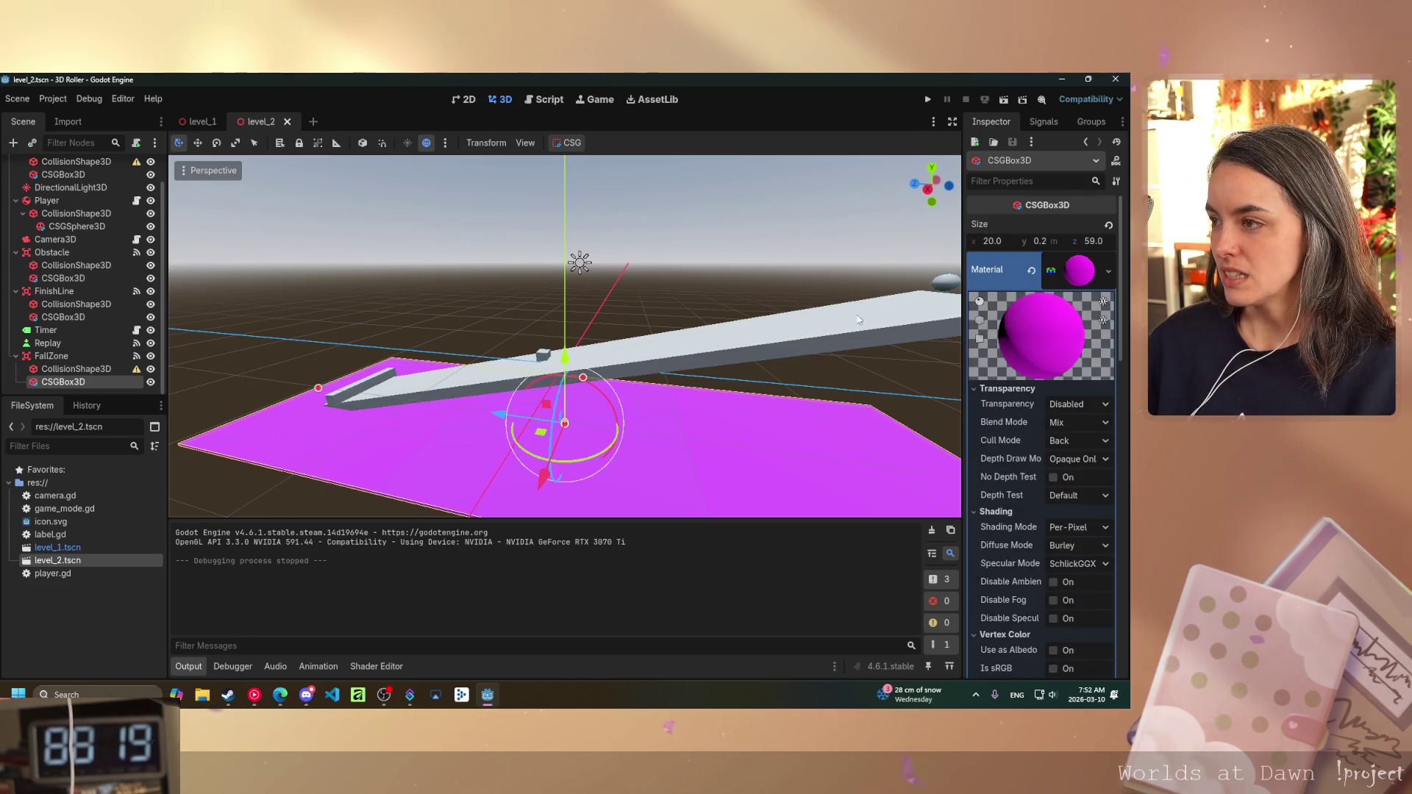
{"action": "left_click", "coordinate": [70, 369]}
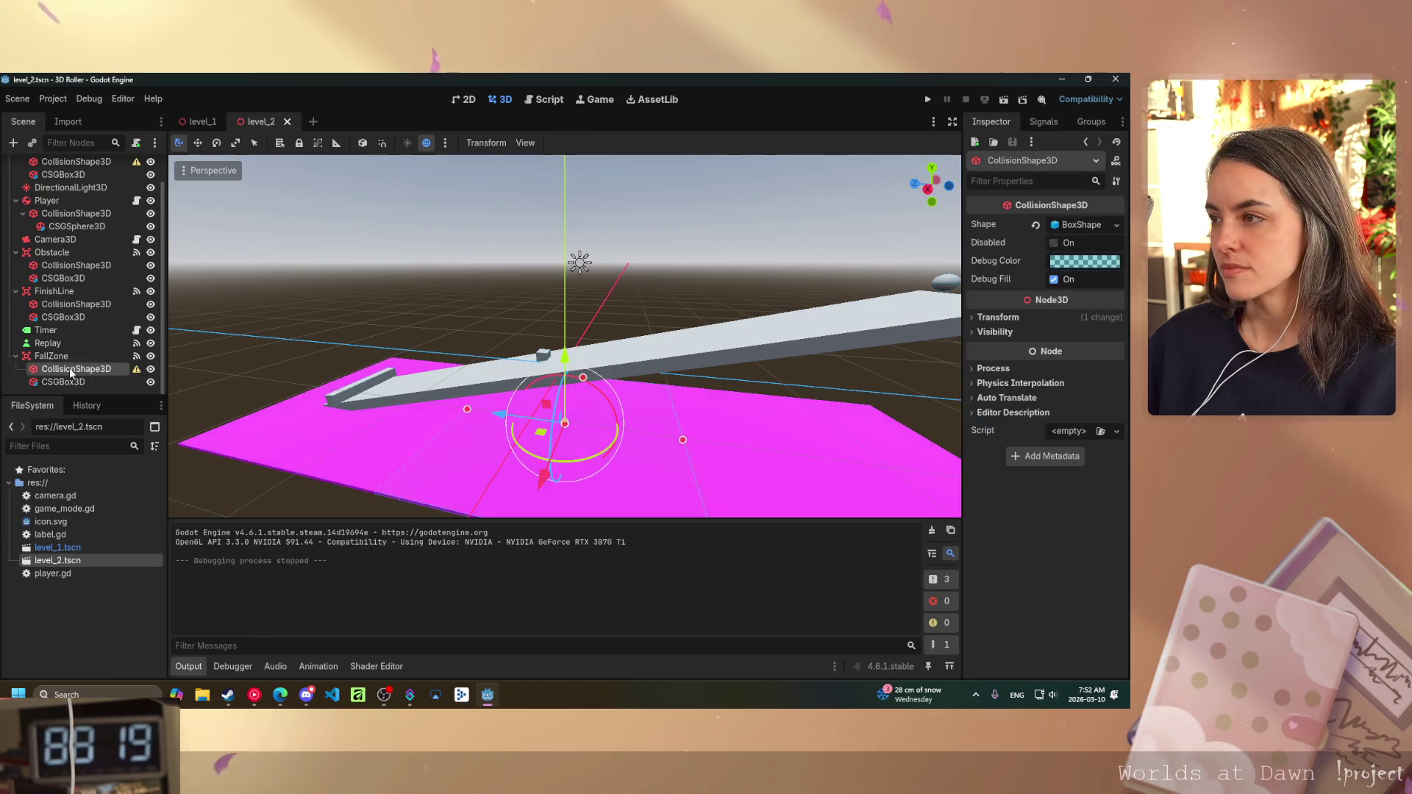
{"action": "left_click", "coordinate": [975, 318]}
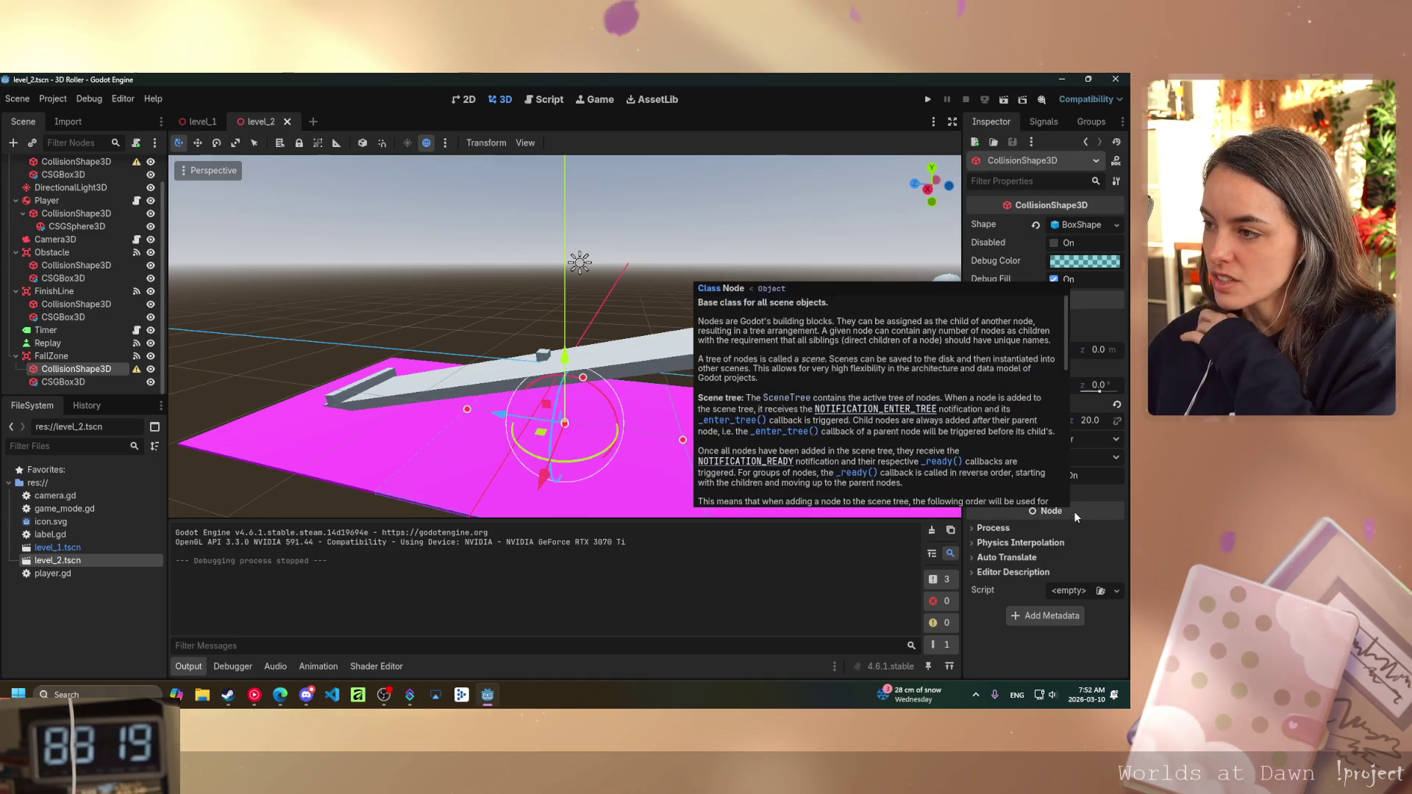
{"action": "left_click", "coordinate": [76, 381]}
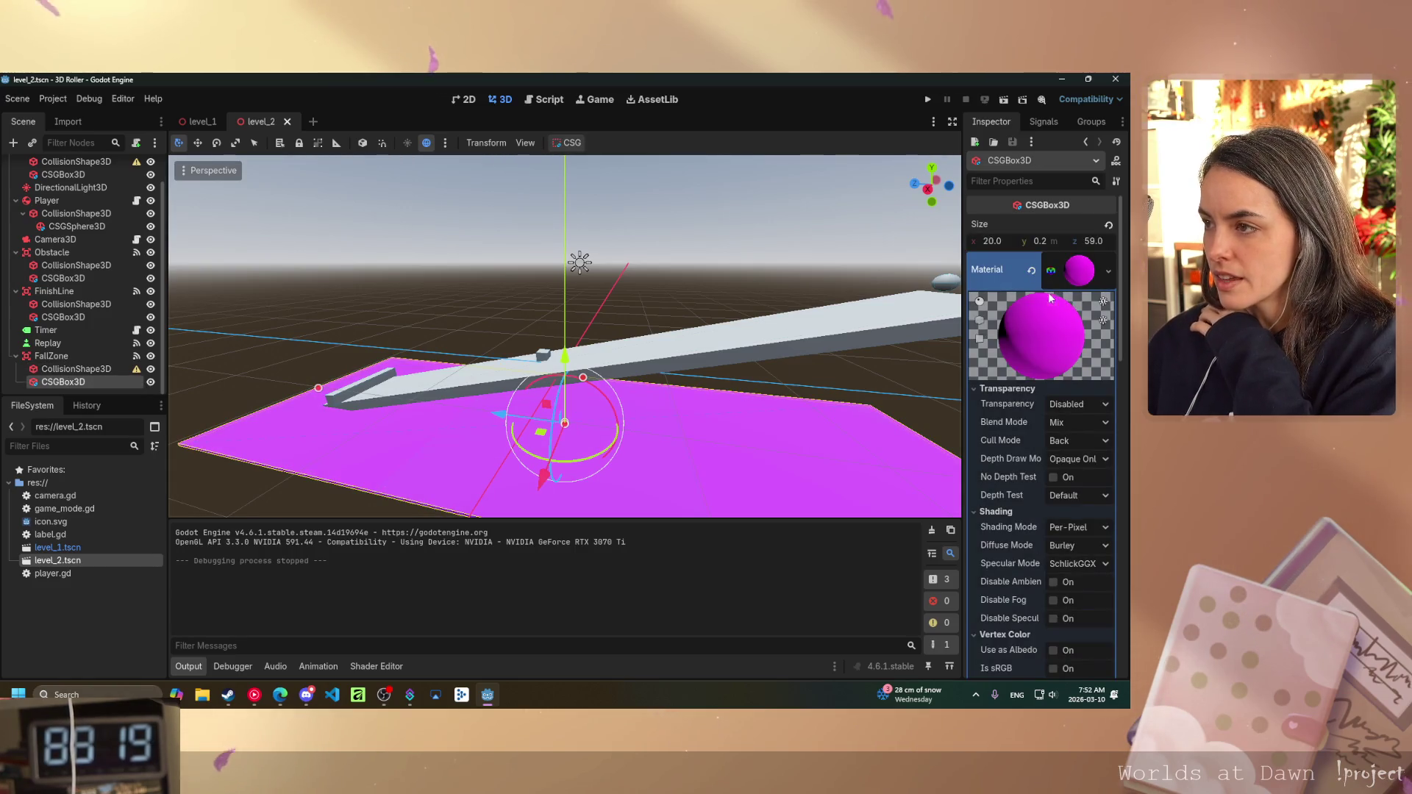
- Set the FallZone collision shape's Z scale to 59
{"action": "left_click", "coordinate": [77, 368]}
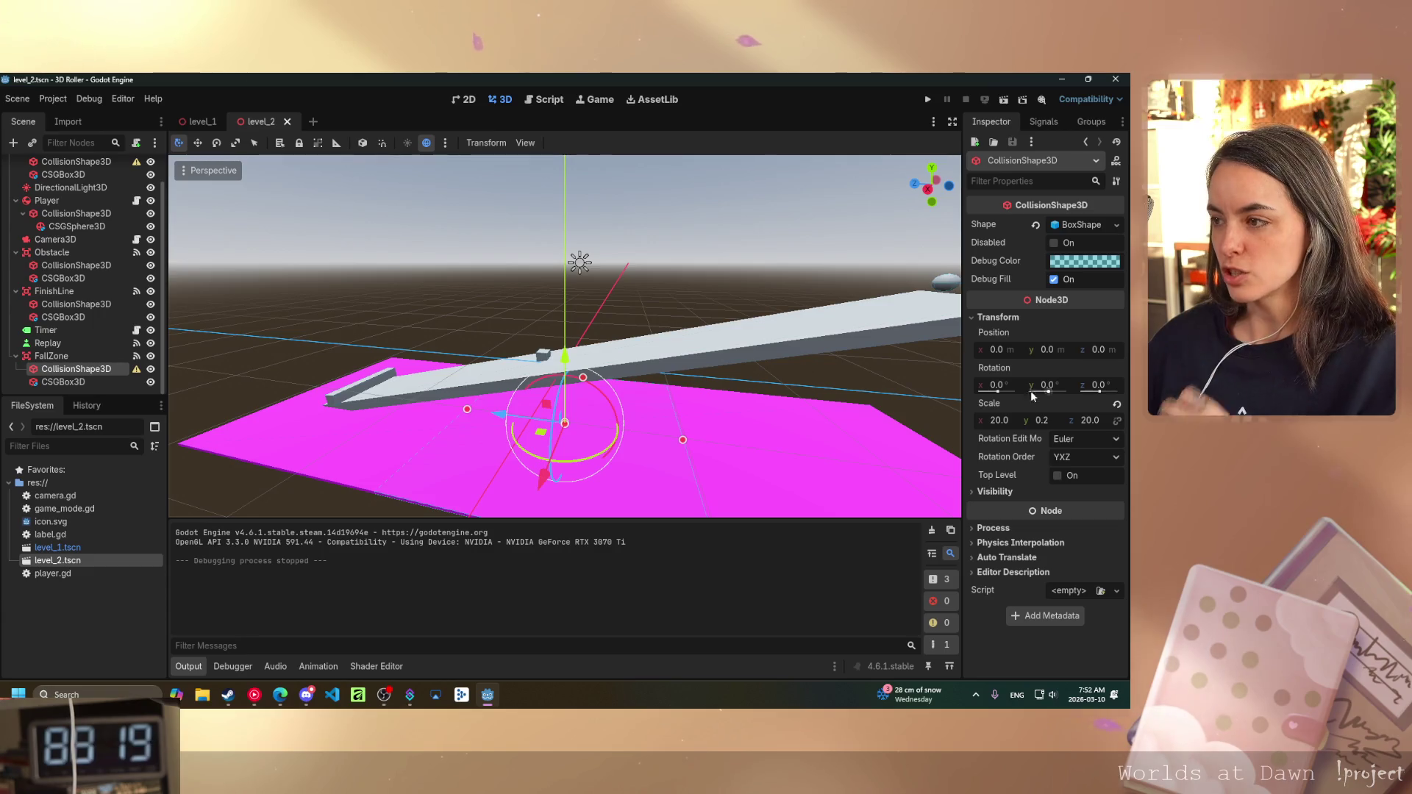
{"action": "left_click", "coordinate": [1089, 420]}
{"action": "type", "text": "59"}
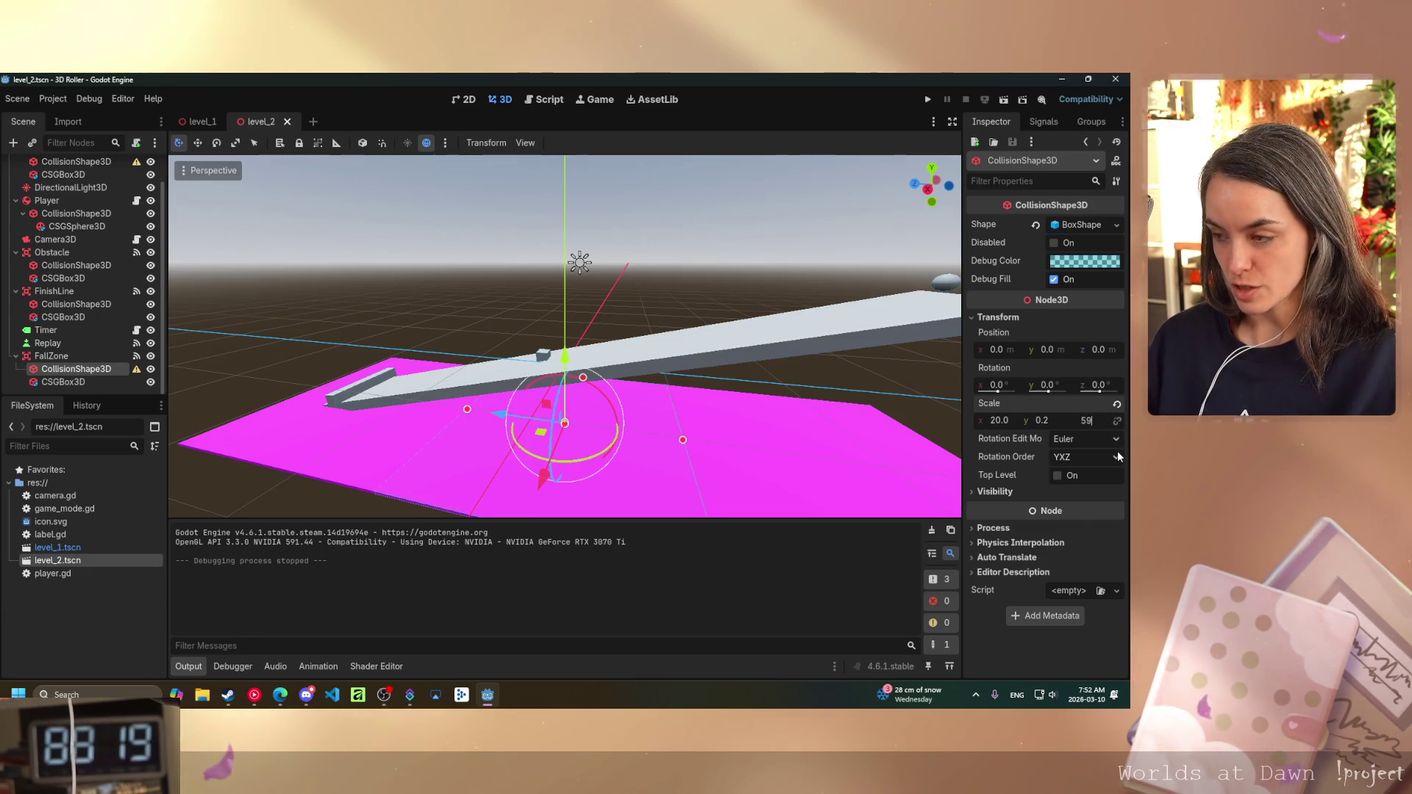
{"action": "key", "text": "Return"}
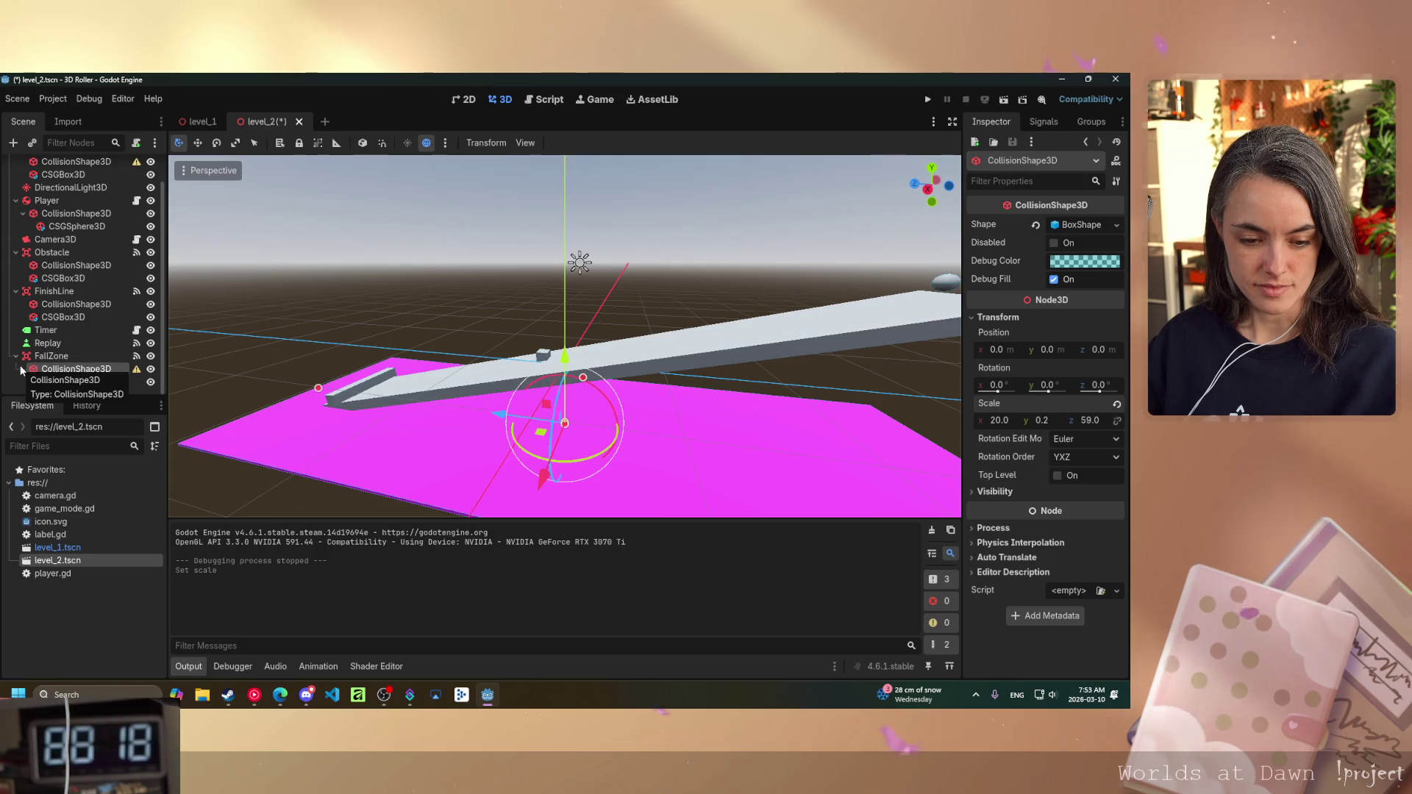
- From a low view of the ramp, lower FallZone about half a metre
{"action": "scroll", "coordinate": [559, 358], "scroll_direction": "up", "scroll_amount": 3}
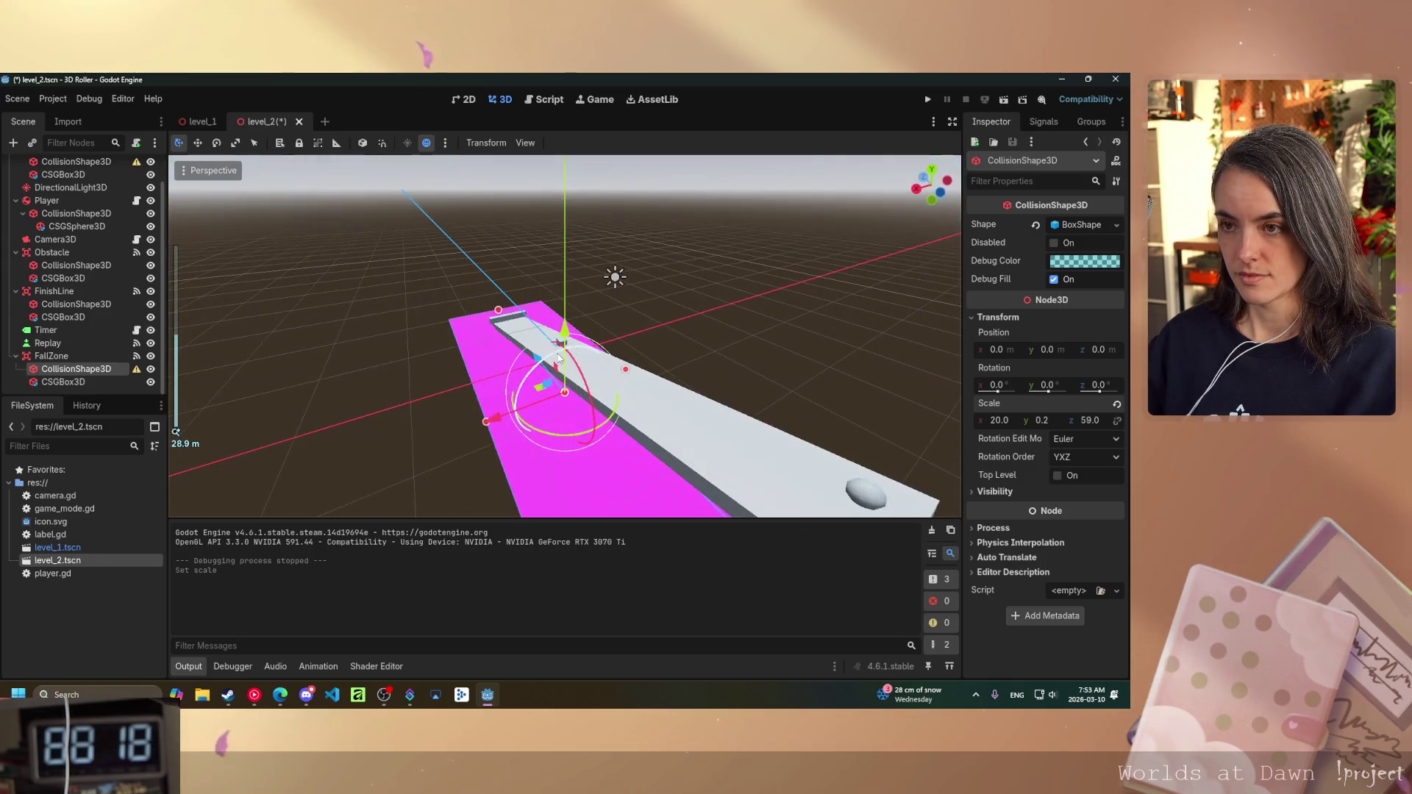
{"action": "mouse_move", "coordinate": [559, 358]}
{"action": "left_mouse_down"}
{"action": "mouse_move", "coordinate": [737, 287]}
{"action": "mouse_move", "coordinate": [519, 416]}
{"action": "left_mouse_up"}
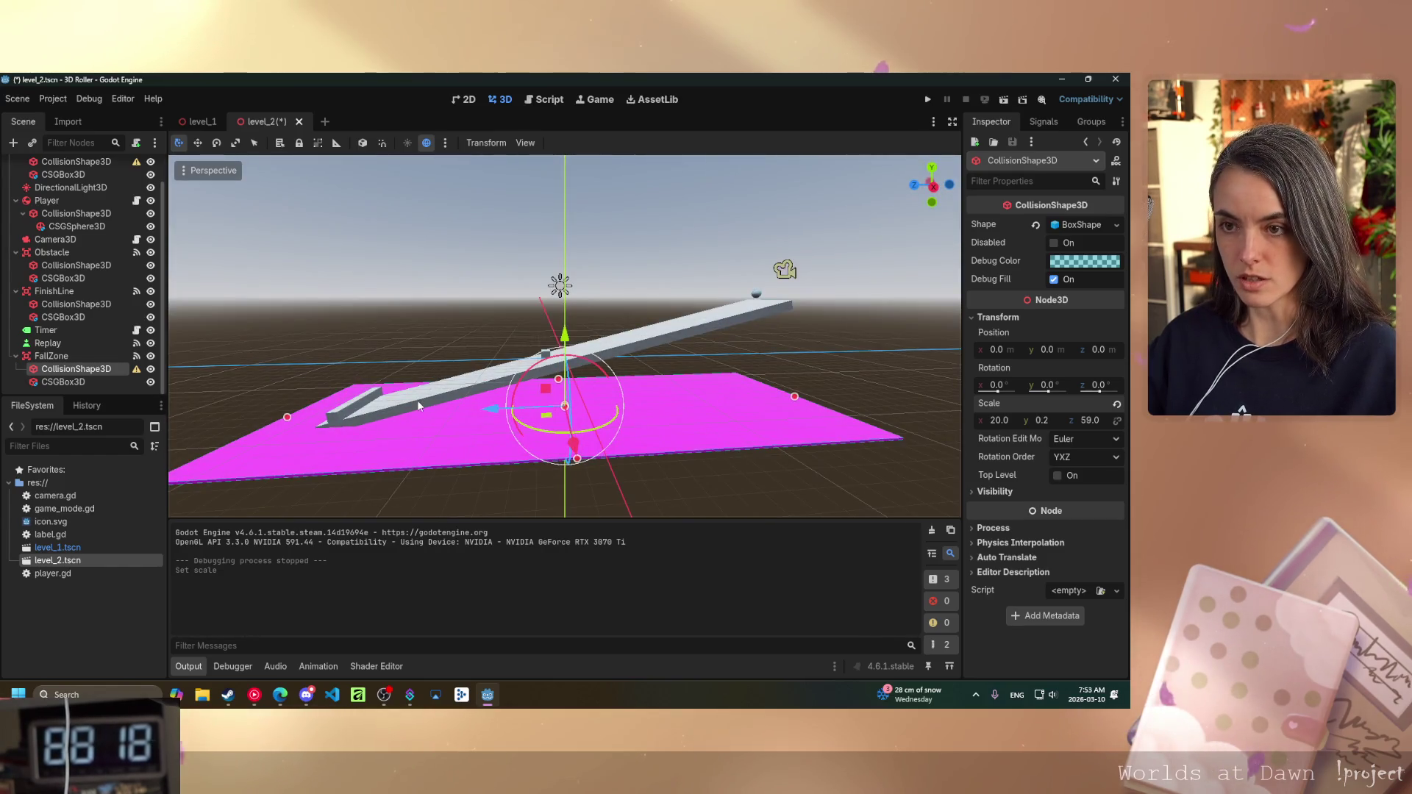
{"action": "left_click", "coordinate": [346, 416]}
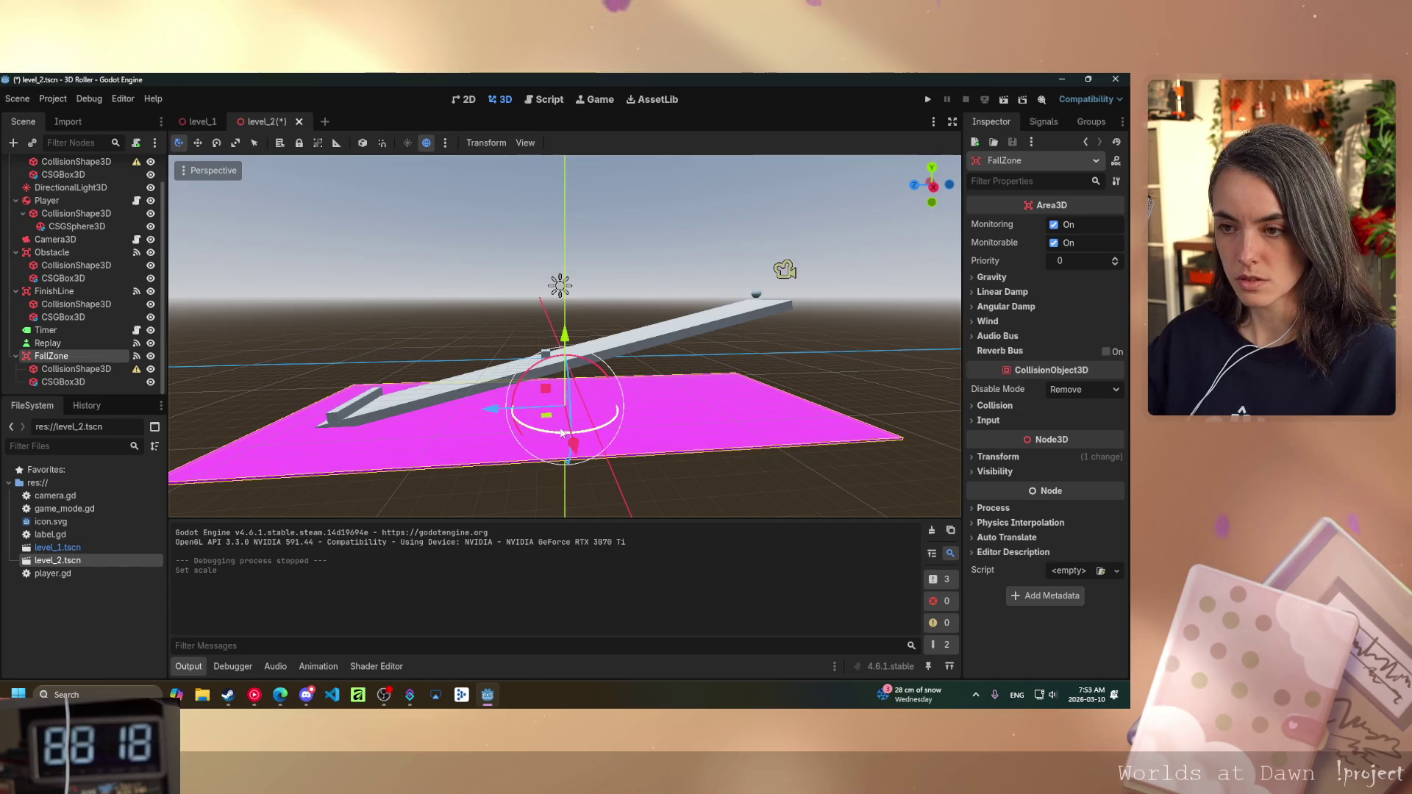
{"action": "mouse_move", "coordinate": [565, 345]}
{"action": "left_mouse_down"}
{"action": "mouse_move", "coordinate": [565, 368]}
{"action": "mouse_move", "coordinate": [565, 347]}
{"action": "left_mouse_up"}
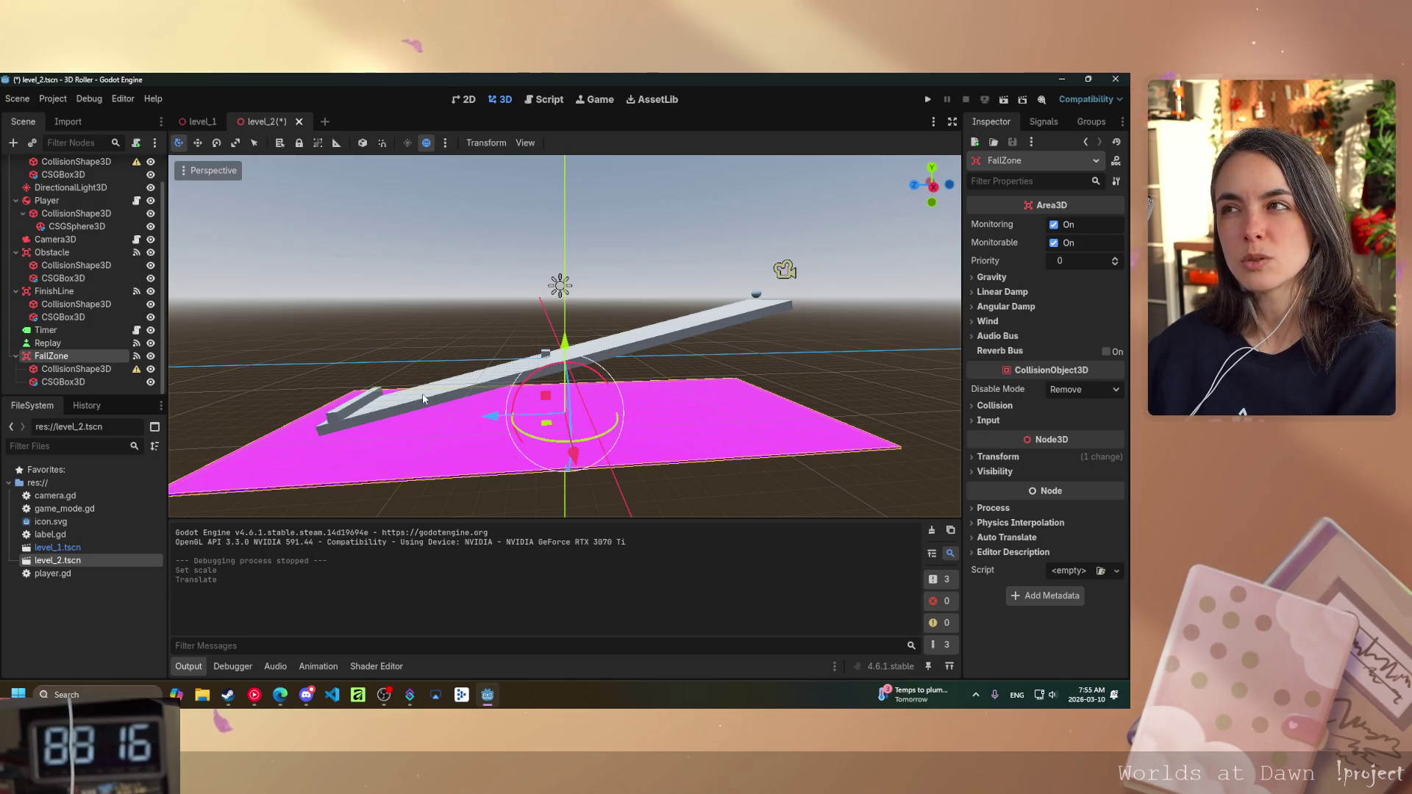
- Look down the ramp and select Platform to check its transform at 0, 0, 0
{"action": "mouse_move", "coordinate": [417, 395]}
{"action": "left_mouse_down"}
{"action": "mouse_move", "coordinate": [444, 435]}
{"action": "mouse_move", "coordinate": [636, 388]}
{"action": "left_mouse_up"}
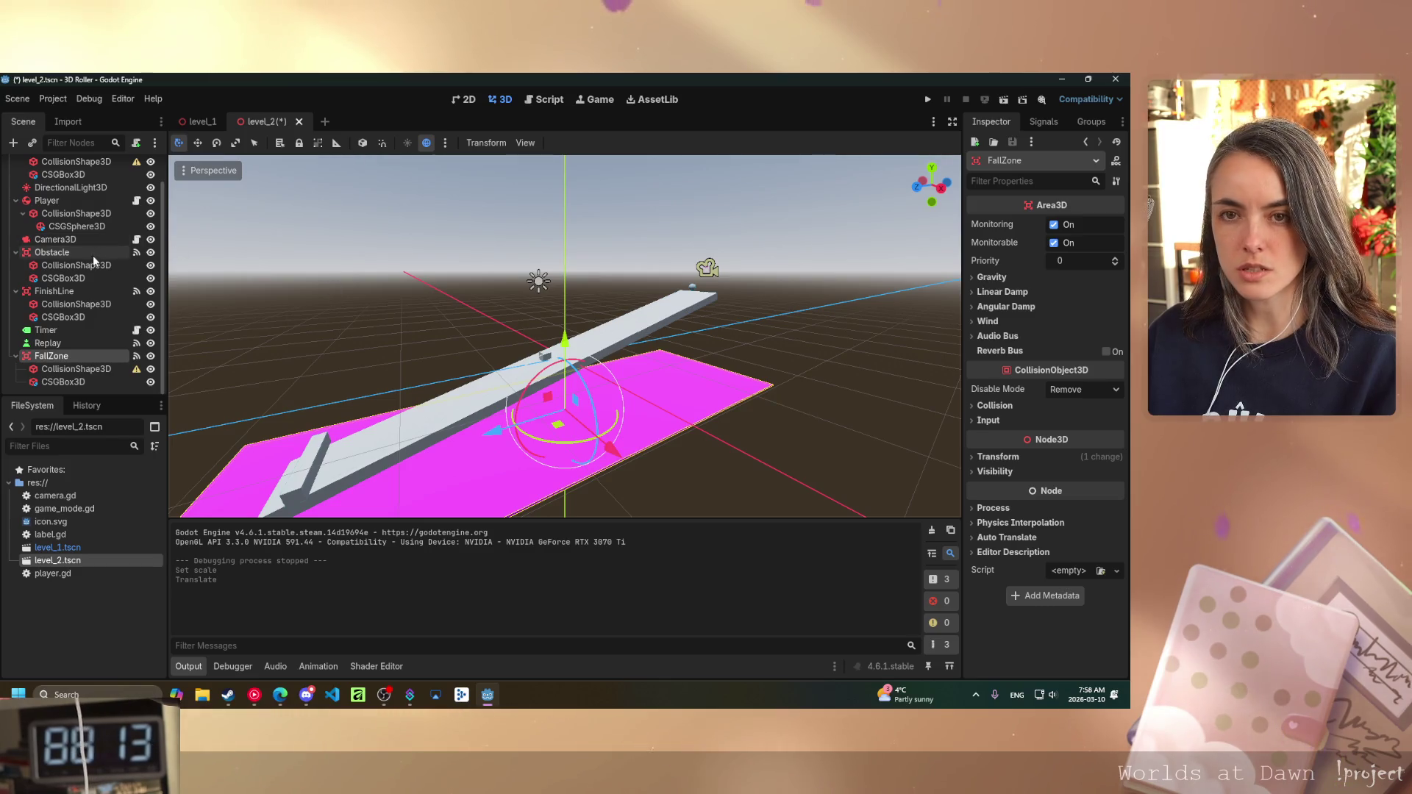
{"action": "scroll", "coordinate": [92, 255], "scroll_direction": "up", "scroll_amount": 1}
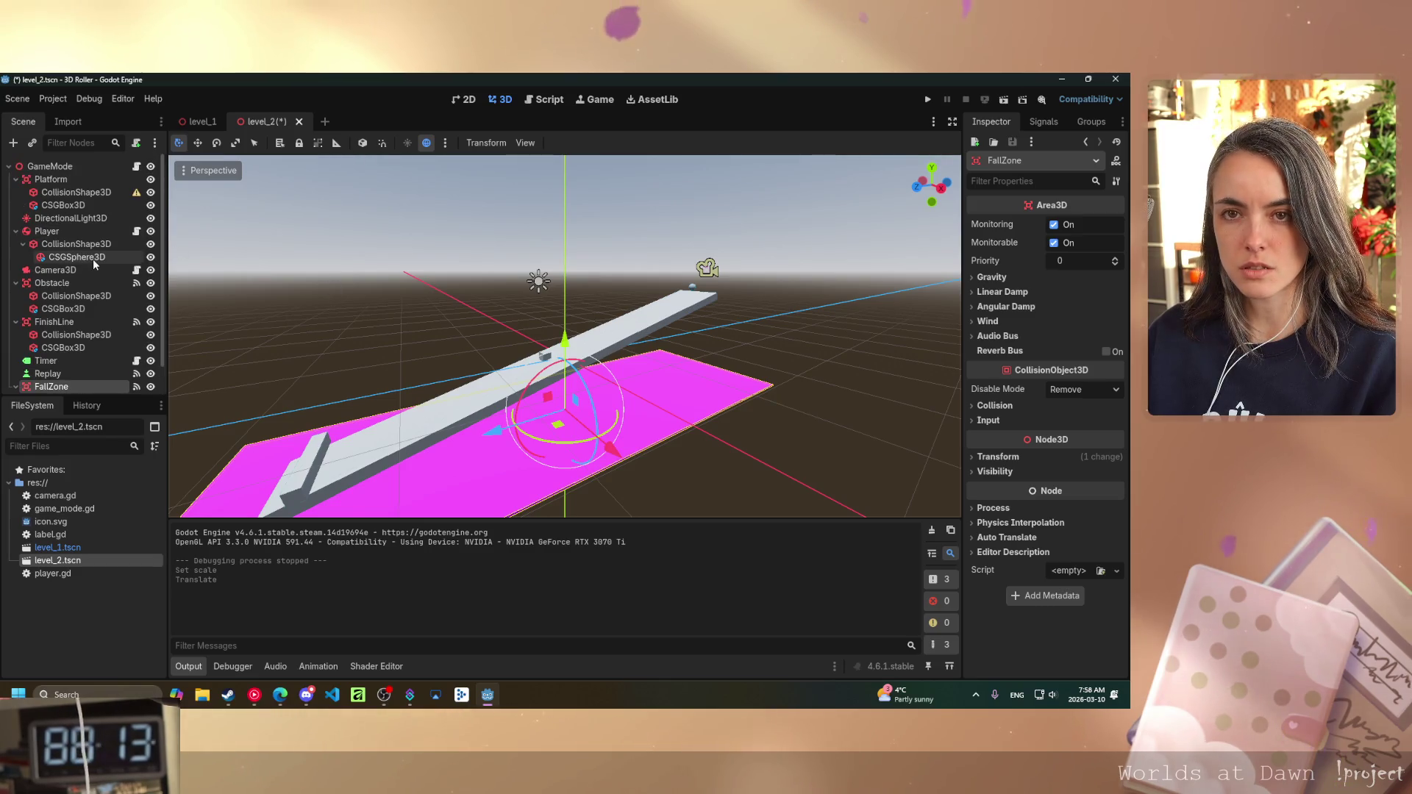
{"action": "left_click", "coordinate": [55, 180]}
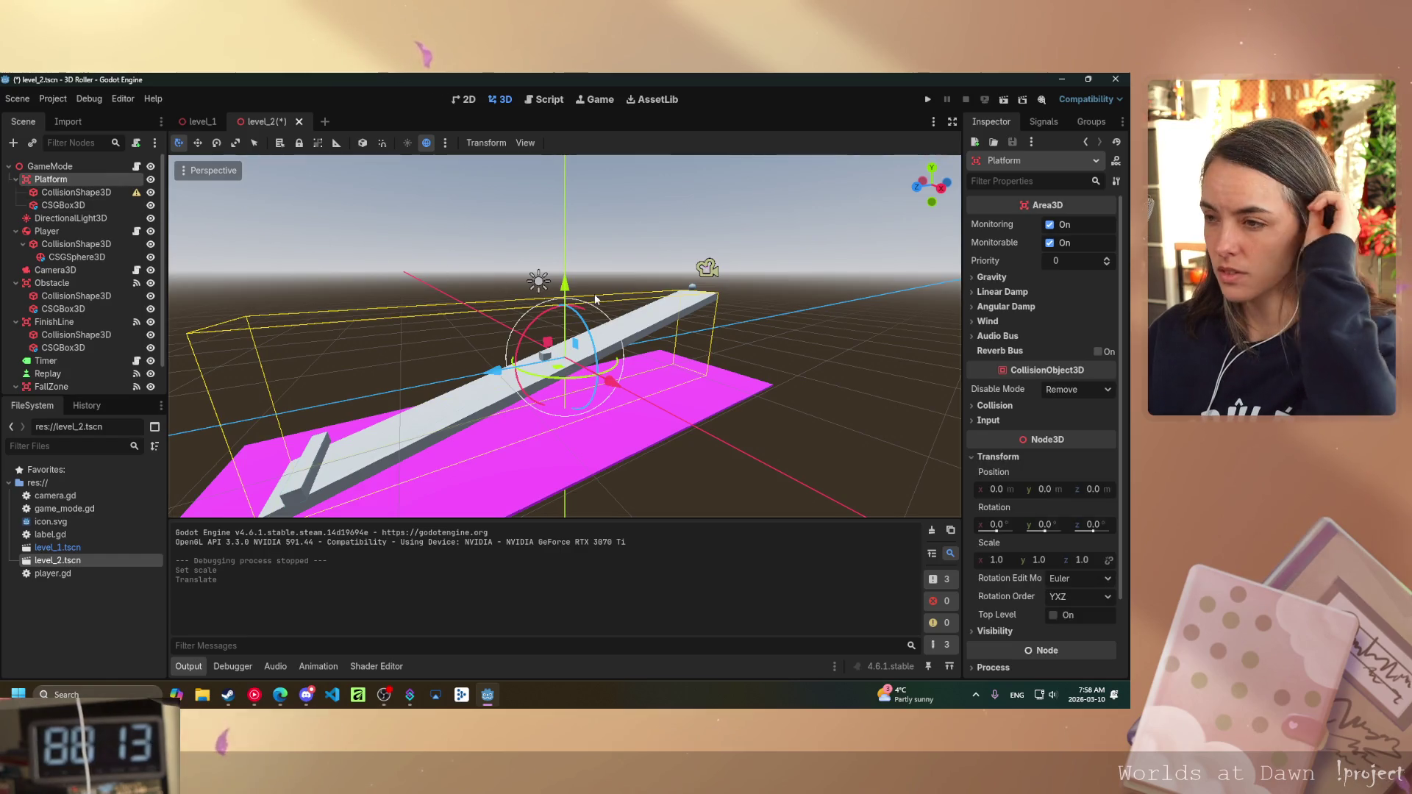
- Tilt the platform's CSGBox3D into a slope and reveal its transform values
{"action": "left_click", "coordinate": [58, 206]}
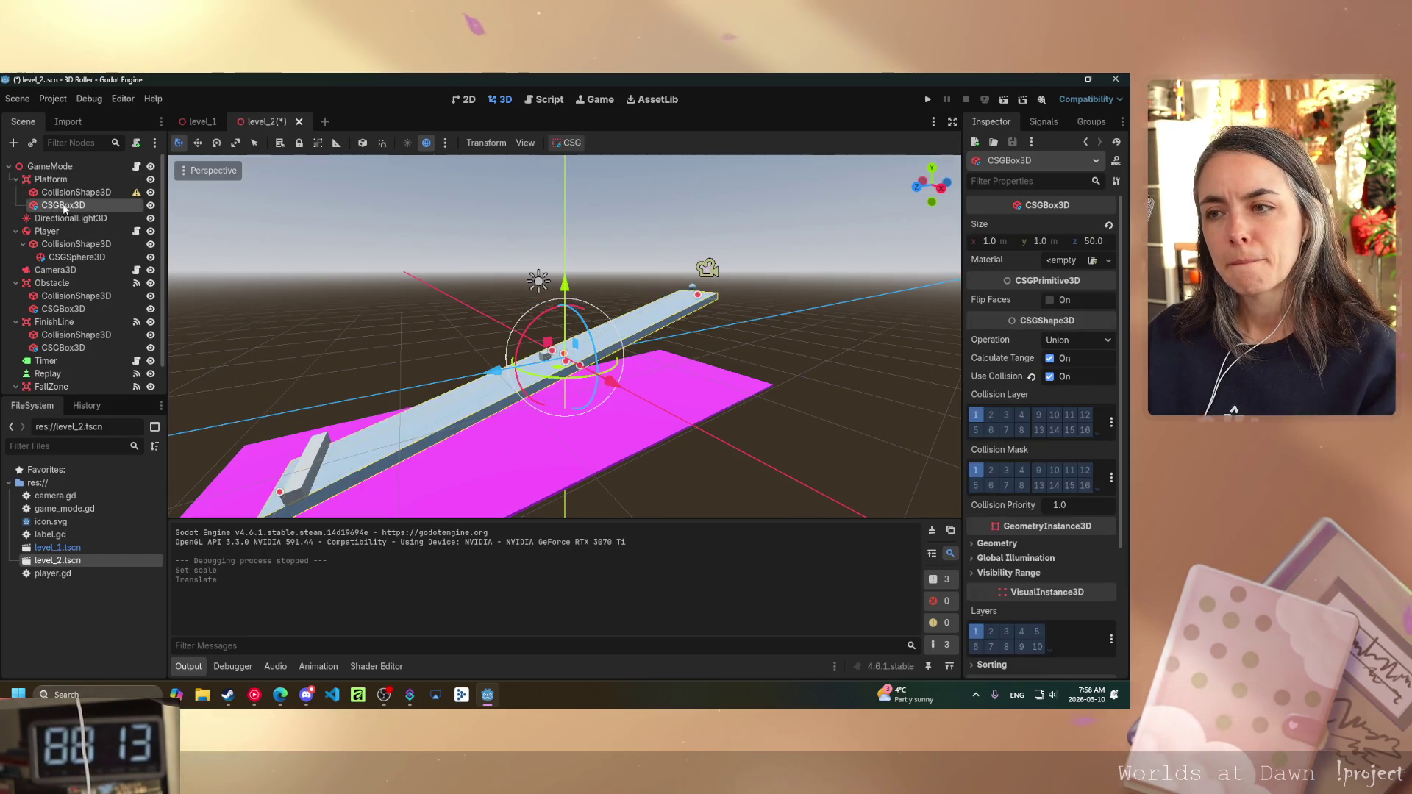
{"action": "mouse_move", "coordinate": [528, 333]}
{"action": "left_mouse_down"}
{"action": "mouse_move", "coordinate": [534, 318]}
{"action": "mouse_move", "coordinate": [585, 458]}
{"action": "mouse_move", "coordinate": [471, 418]}
{"action": "mouse_move", "coordinate": [510, 421]}
{"action": "mouse_move", "coordinate": [501, 397]}
{"action": "mouse_move", "coordinate": [494, 447]}
{"action": "left_mouse_up"}
{"action": "left_click", "coordinate": [77, 192]}
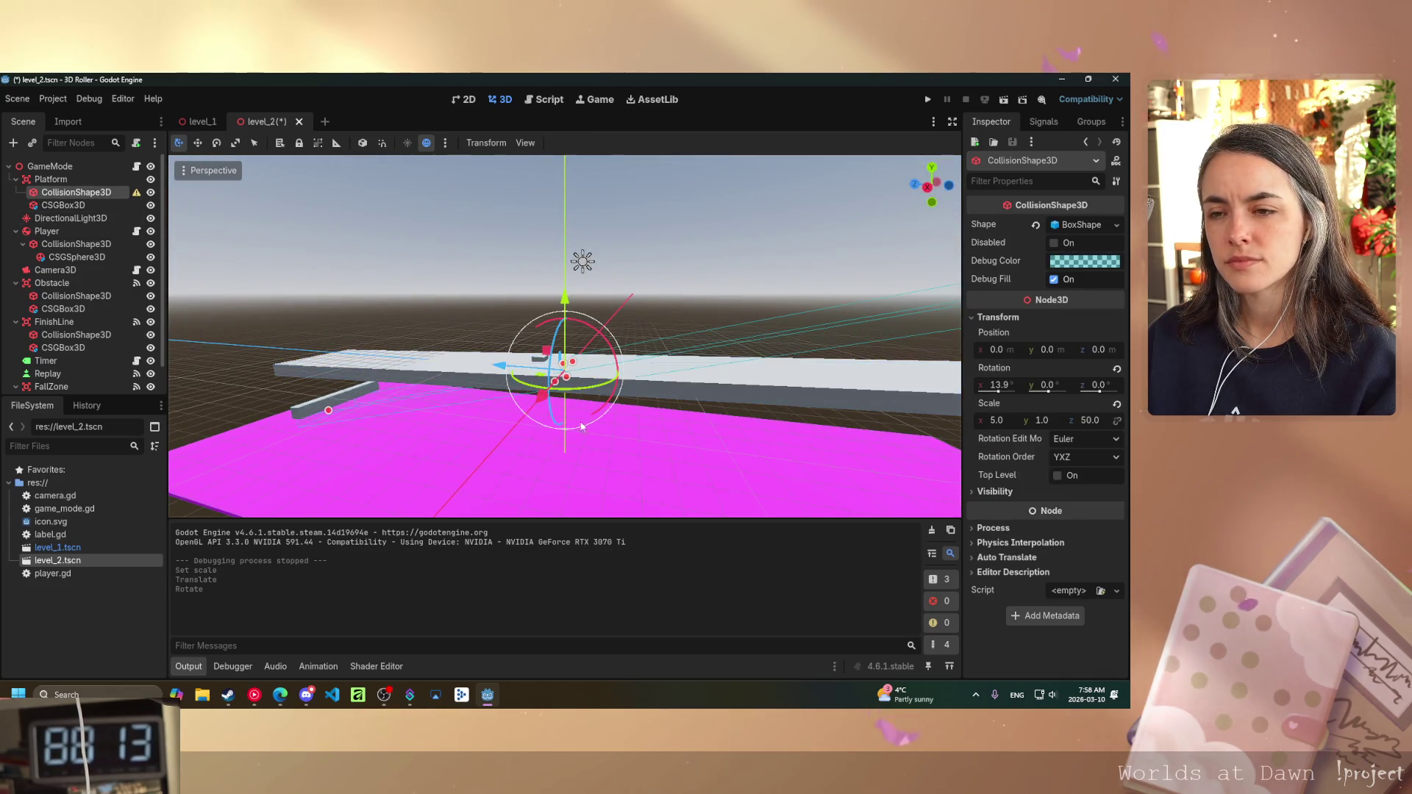
{"action": "left_click", "coordinate": [122, 205]}
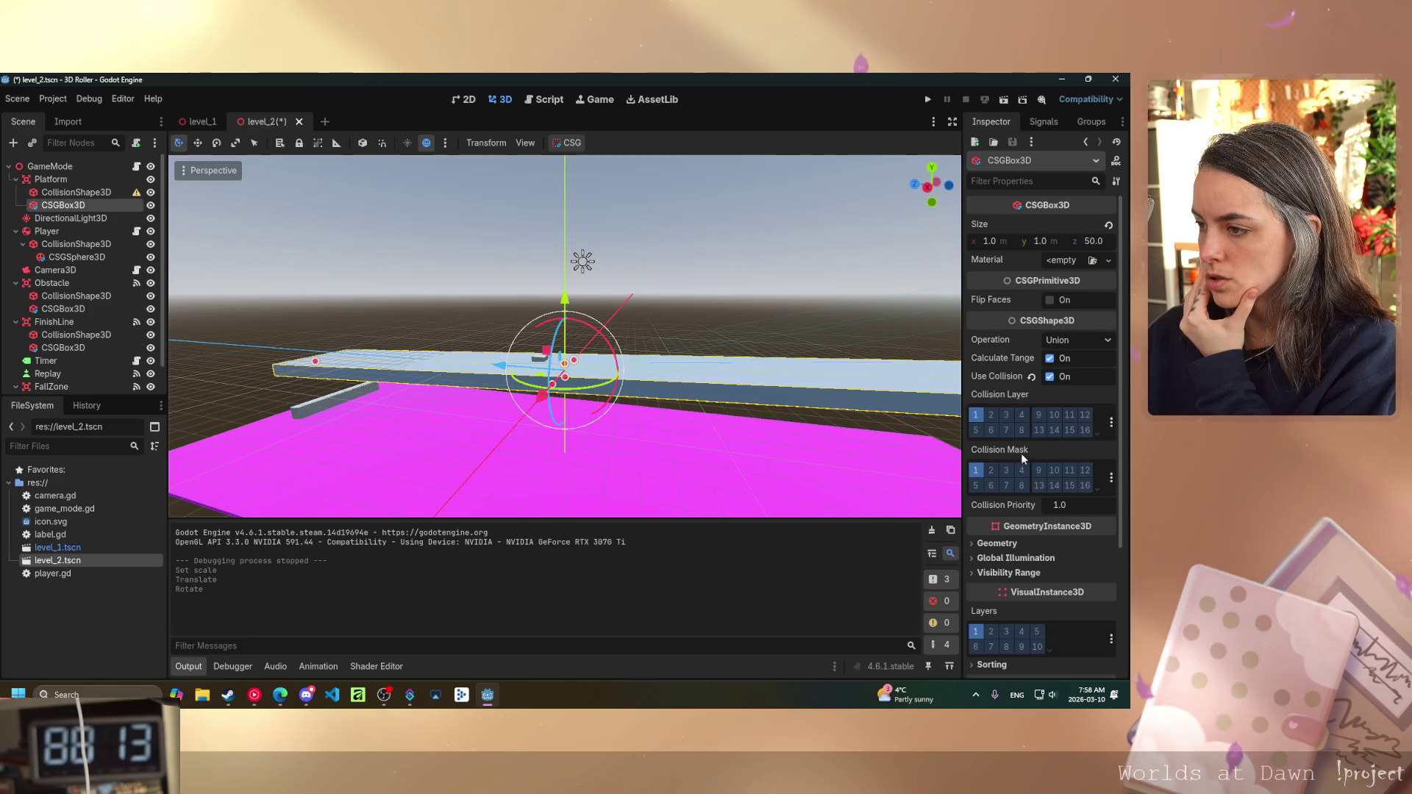
{"action": "scroll", "coordinate": [1016, 506], "scroll_direction": "down", "scroll_amount": 3}
{"action": "left_click", "coordinate": [971, 581]}
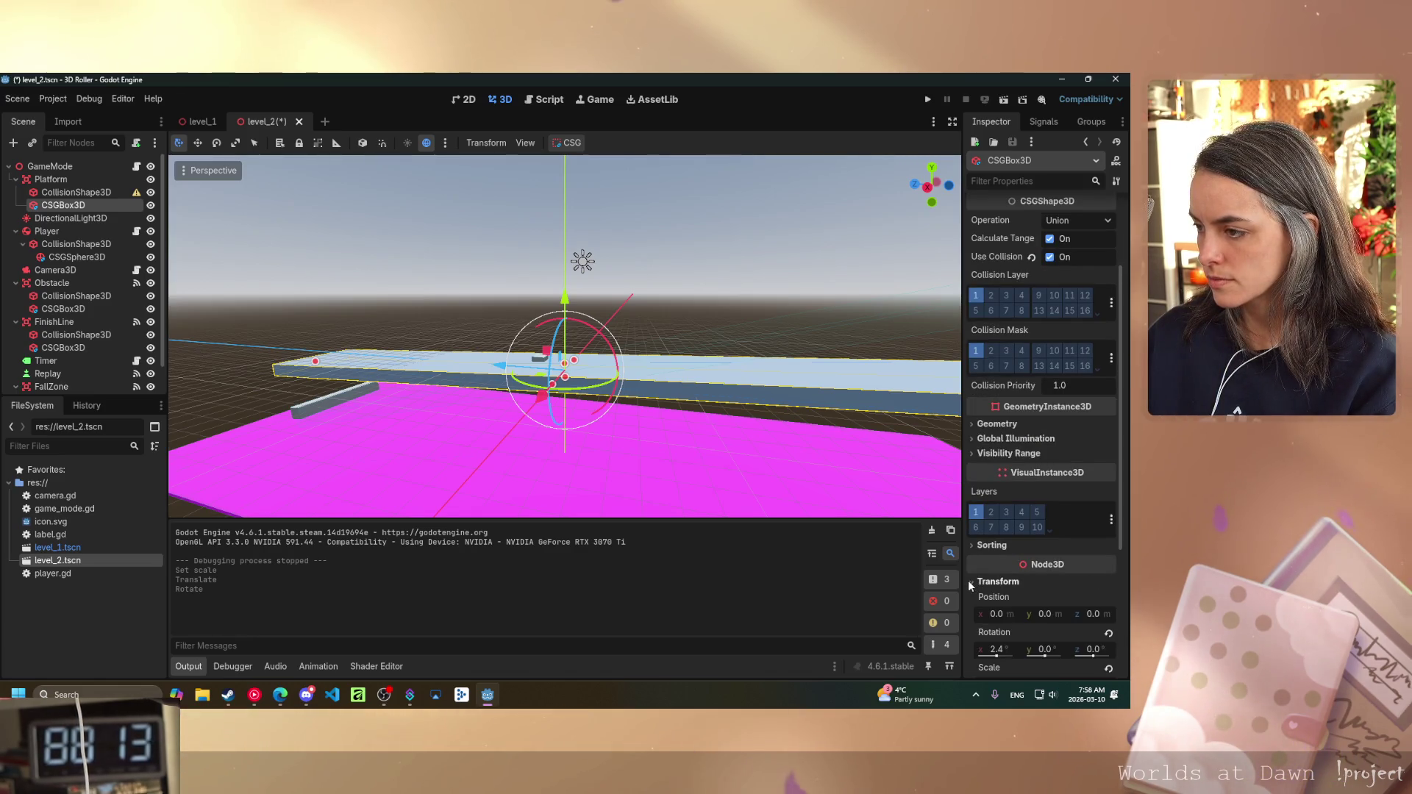
{"action": "scroll", "coordinate": [1059, 501], "scroll_direction": "down", "scroll_amount": 3}
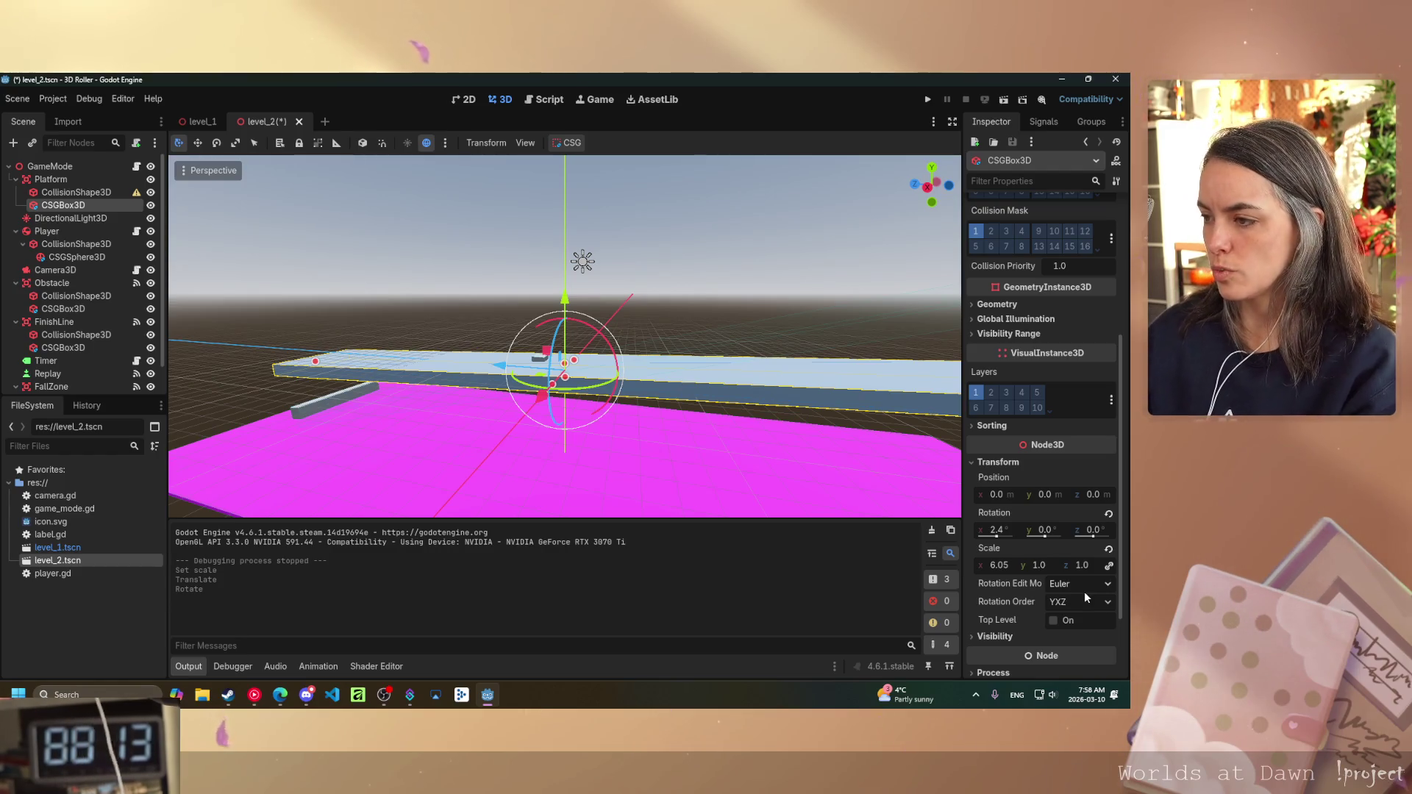
- Set the platform collision shape's X rotation to match the 2.4° tilt
{"action": "left_click", "coordinate": [81, 192]}
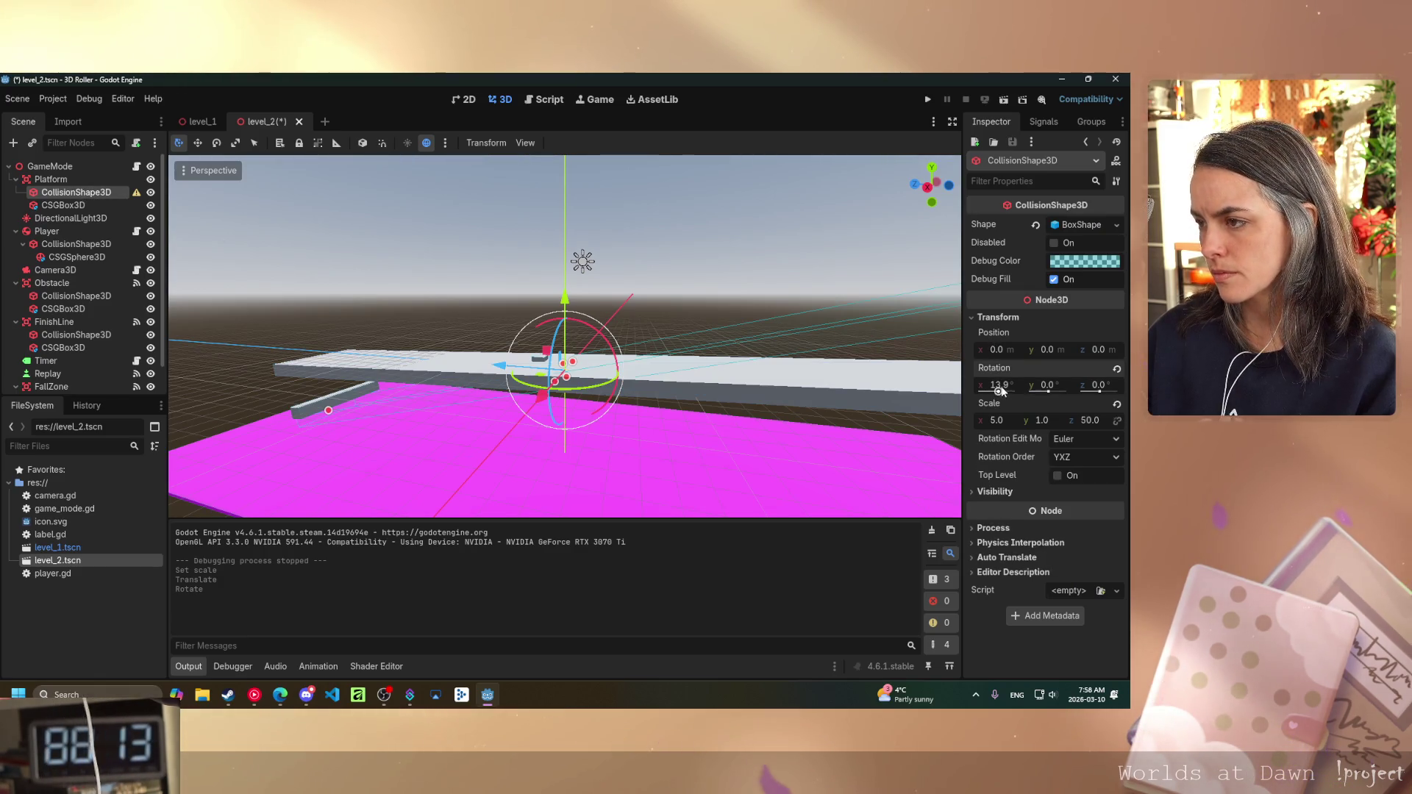
{"action": "type", "text": "0"}
{"action": "key", "text": "Return"}
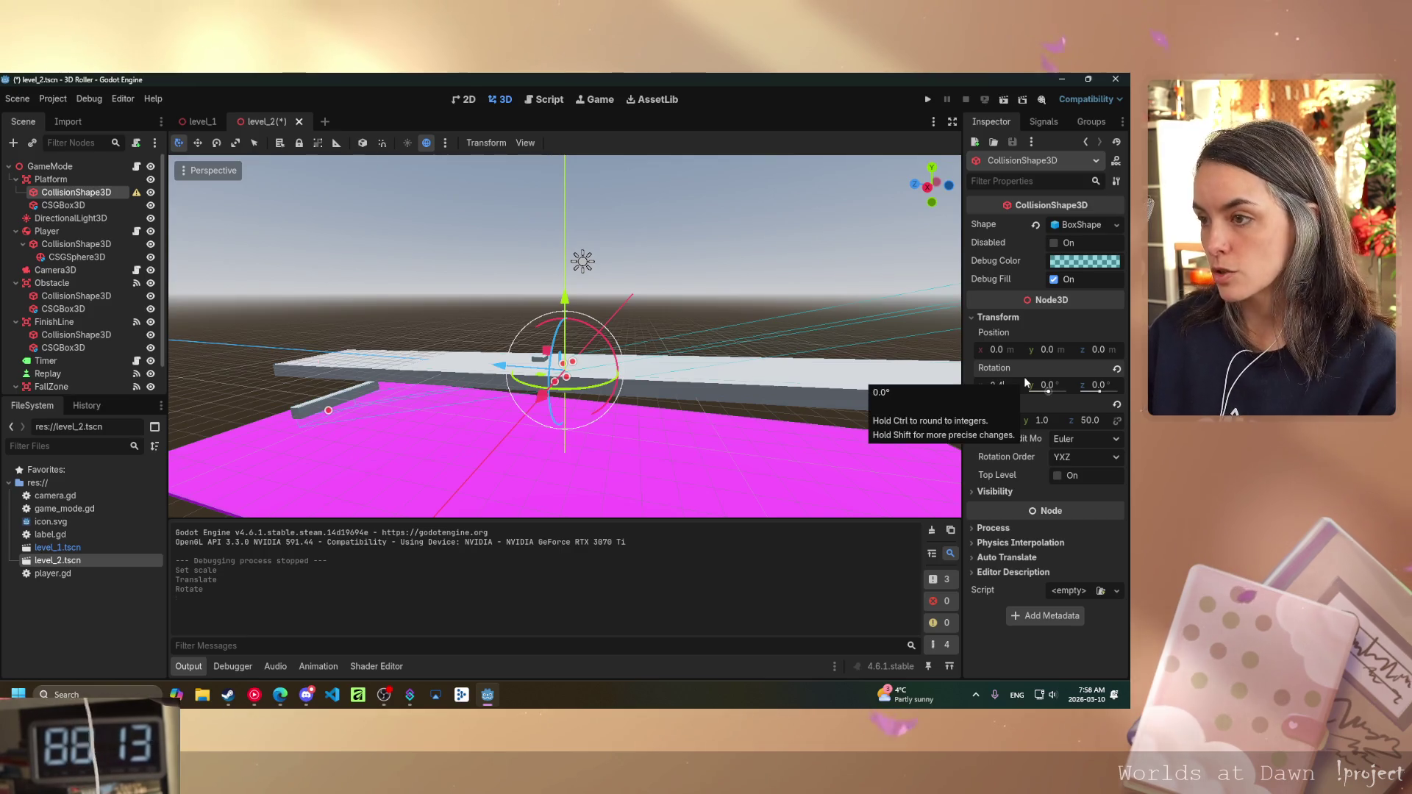
{"action": "mouse_move", "coordinate": [839, 407]}
{"action": "left_mouse_down"}
{"action": "mouse_move", "coordinate": [809, 430]}
{"action": "mouse_move", "coordinate": [862, 435]}
{"action": "mouse_move", "coordinate": [841, 372]}
{"action": "mouse_move", "coordinate": [813, 358]}
{"action": "mouse_move", "coordinate": [691, 396]}
{"action": "mouse_move", "coordinate": [730, 446]}
{"action": "mouse_move", "coordinate": [822, 422]}
{"action": "left_mouse_up"}
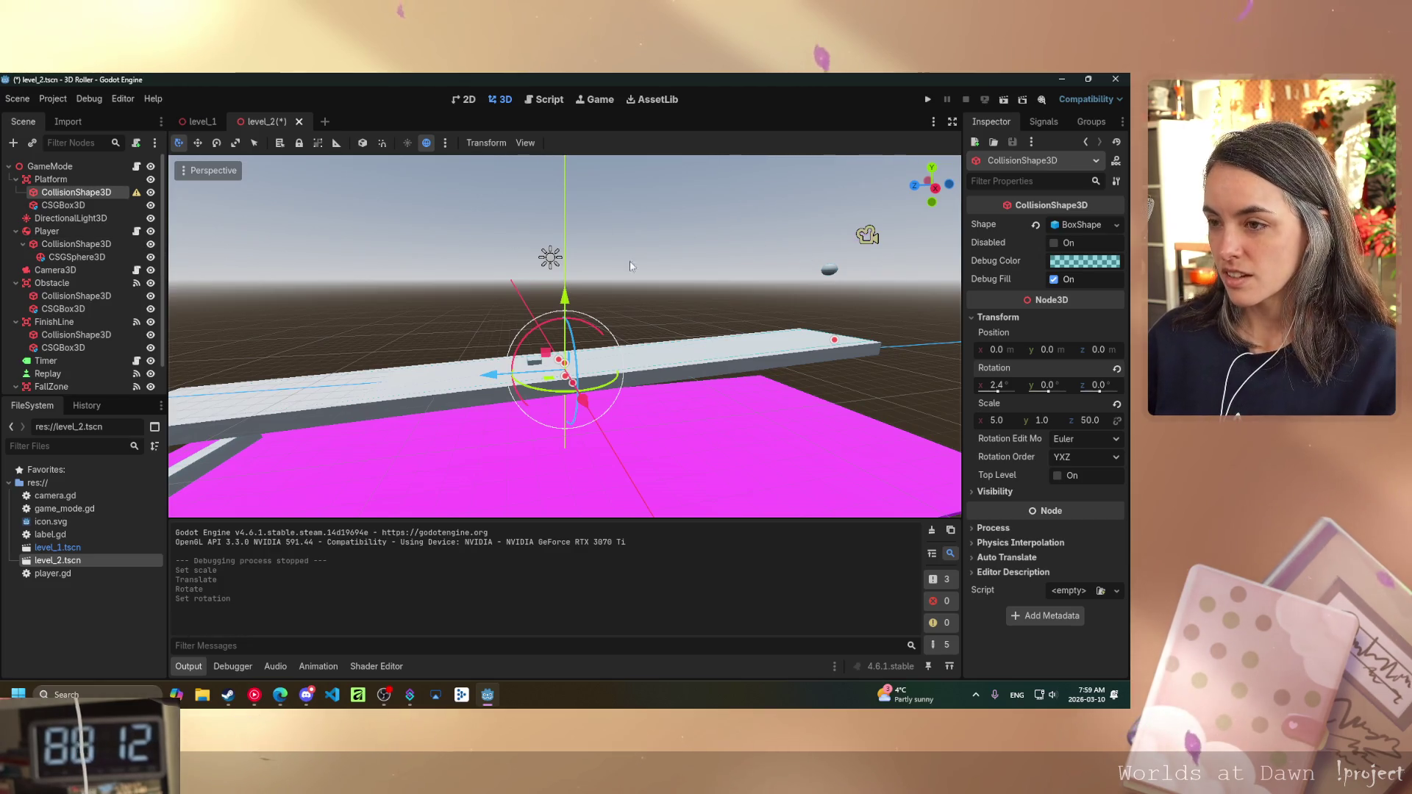
{"action": "scroll", "coordinate": [543, 395], "scroll_direction": "up", "scroll_amount": 4}
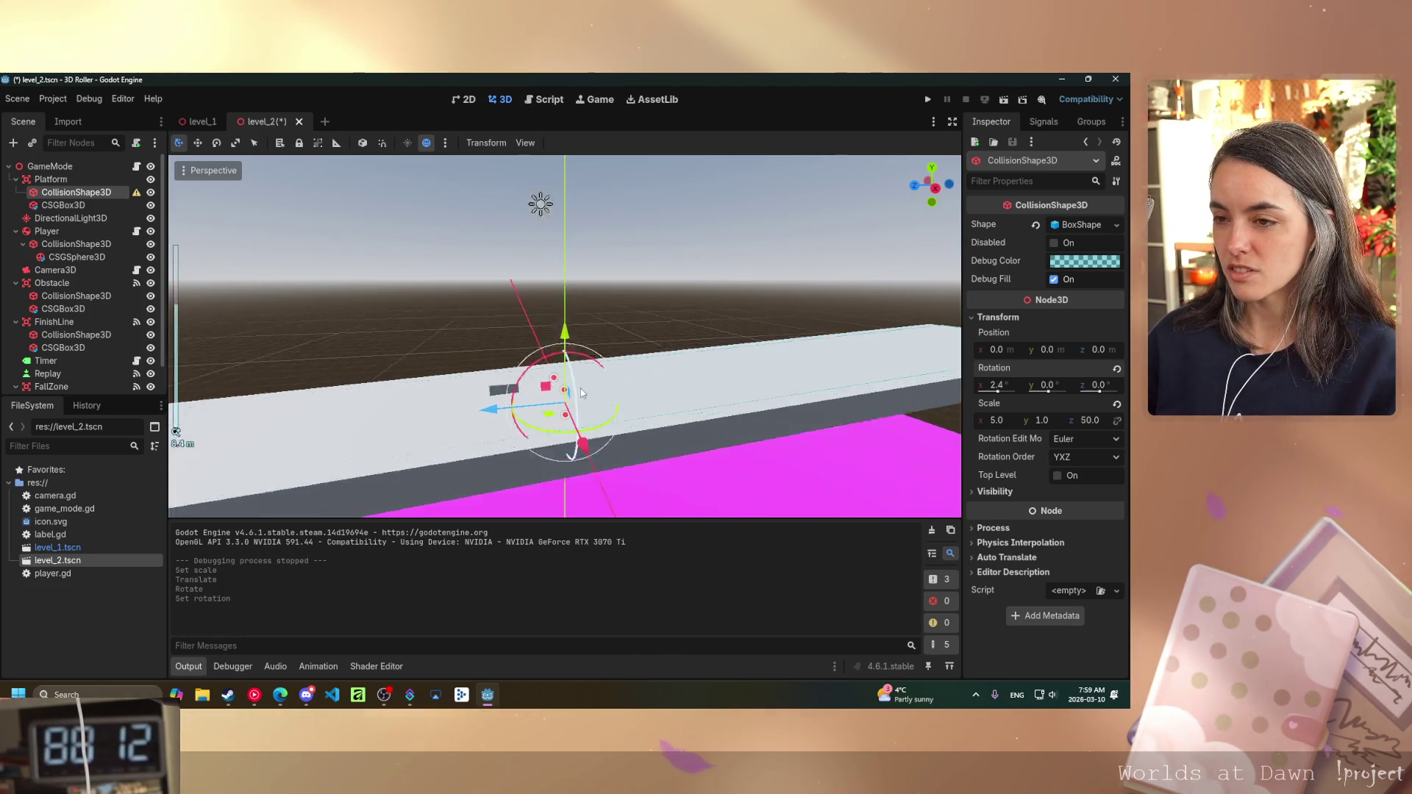
- Focus the Player ball and lower it onto the sloped platform
{"action": "left_click", "coordinate": [67, 231]}
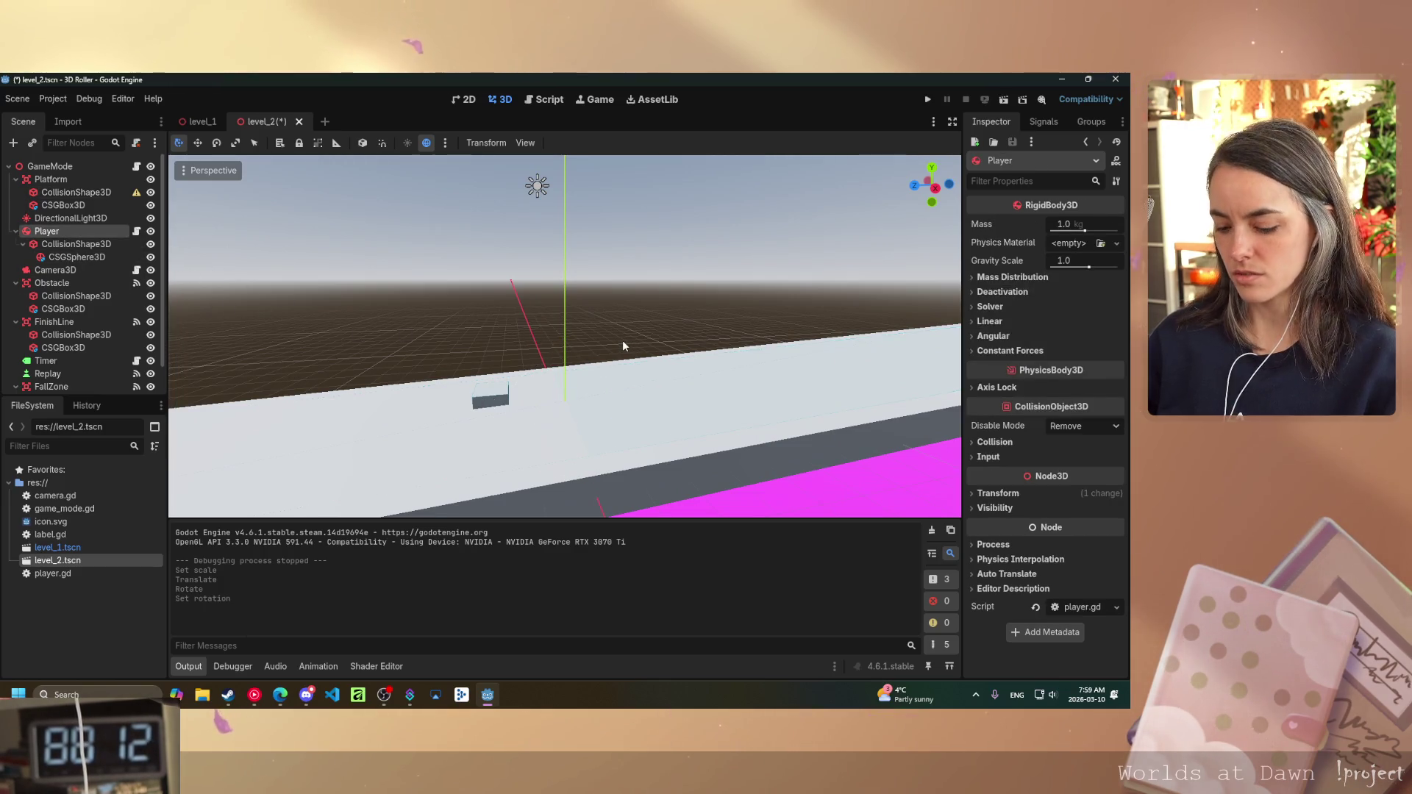
{"action": "key", "text": "f"}
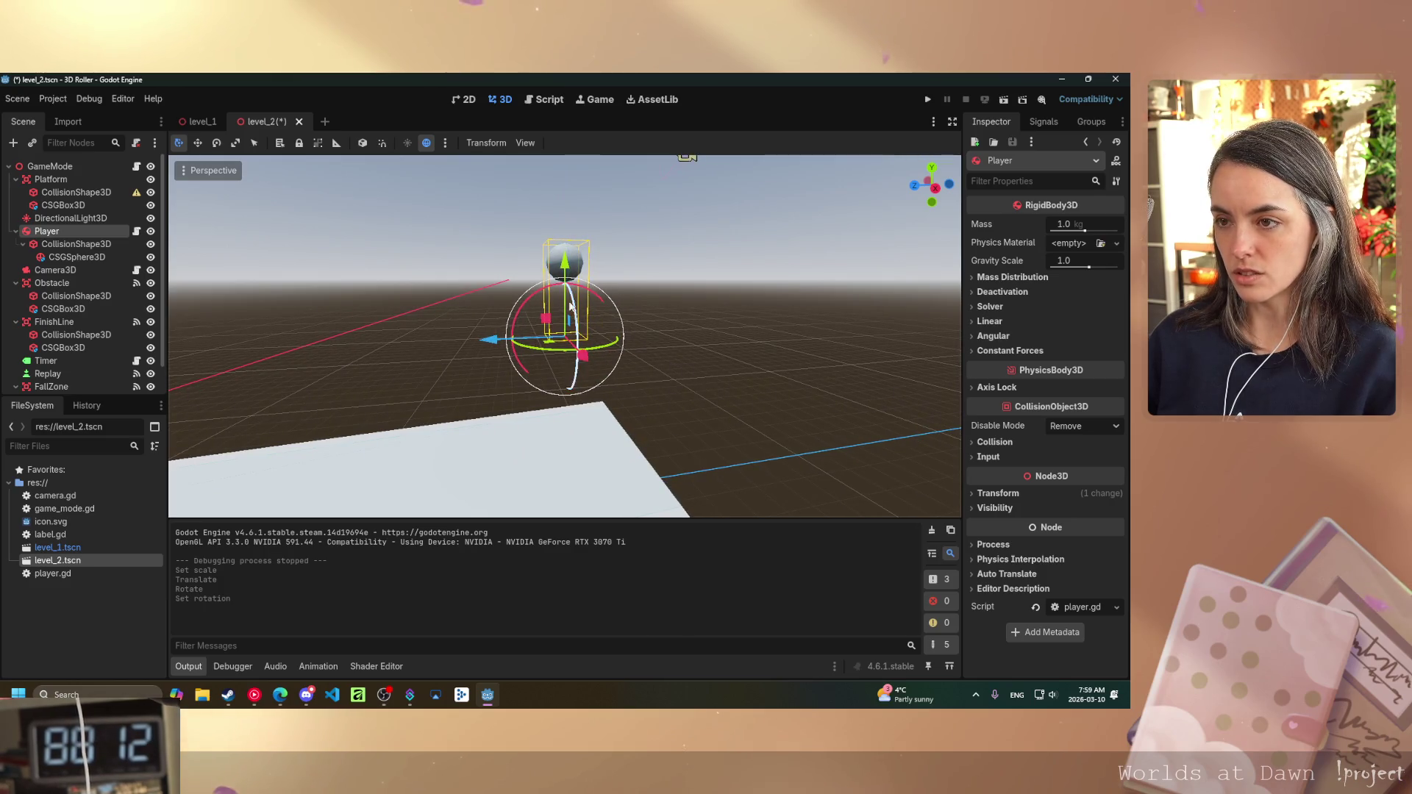
{"action": "mouse_move", "coordinate": [572, 315]}
{"action": "left_mouse_down"}
{"action": "mouse_move", "coordinate": [568, 455]}
{"action": "mouse_move", "coordinate": [565, 423]}
{"action": "mouse_move", "coordinate": [565, 435]}
{"action": "left_mouse_up"}
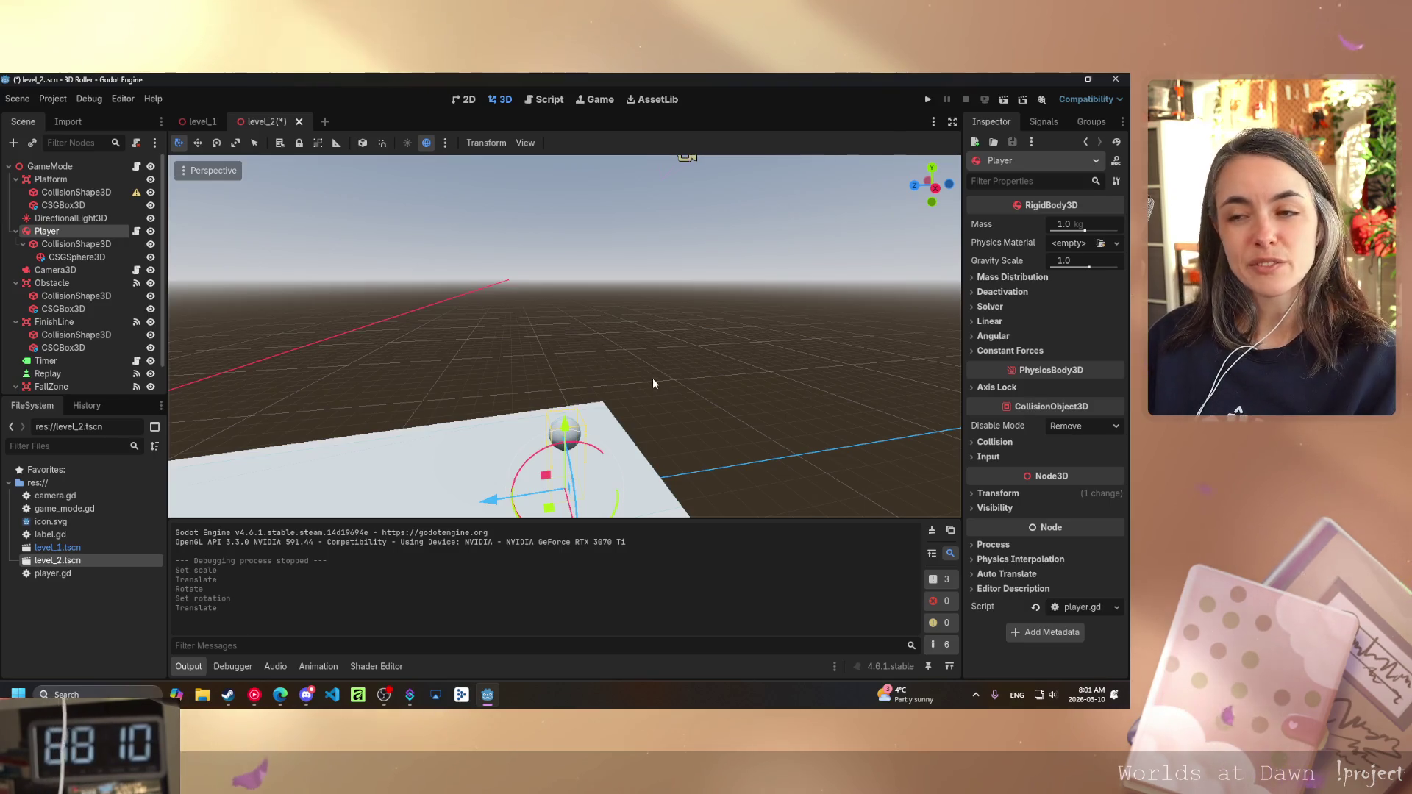
{"action": "scroll", "coordinate": [652, 378], "scroll_direction": "down", "scroll_amount": 3}
{"action": "scroll", "coordinate": [485, 378], "scroll_direction": "up", "scroll_amount": 3}
{"action": "left_click_drag", "start_coordinate": [559, 366], "coordinate": [497, 361]}
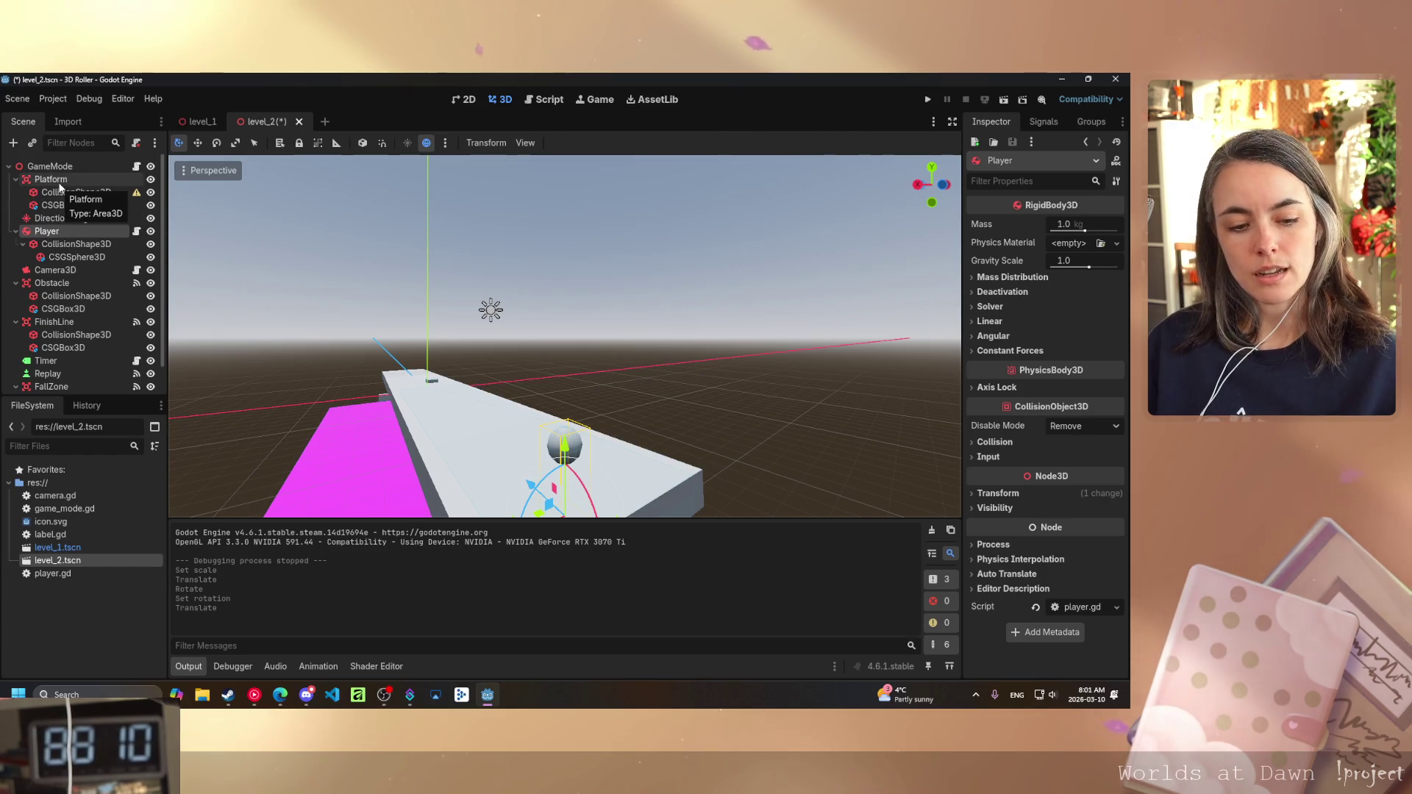
- Focus the Obstacle and raise it onto the platform
{"action": "left_click", "coordinate": [65, 283]}
{"action": "key", "text": "f"}
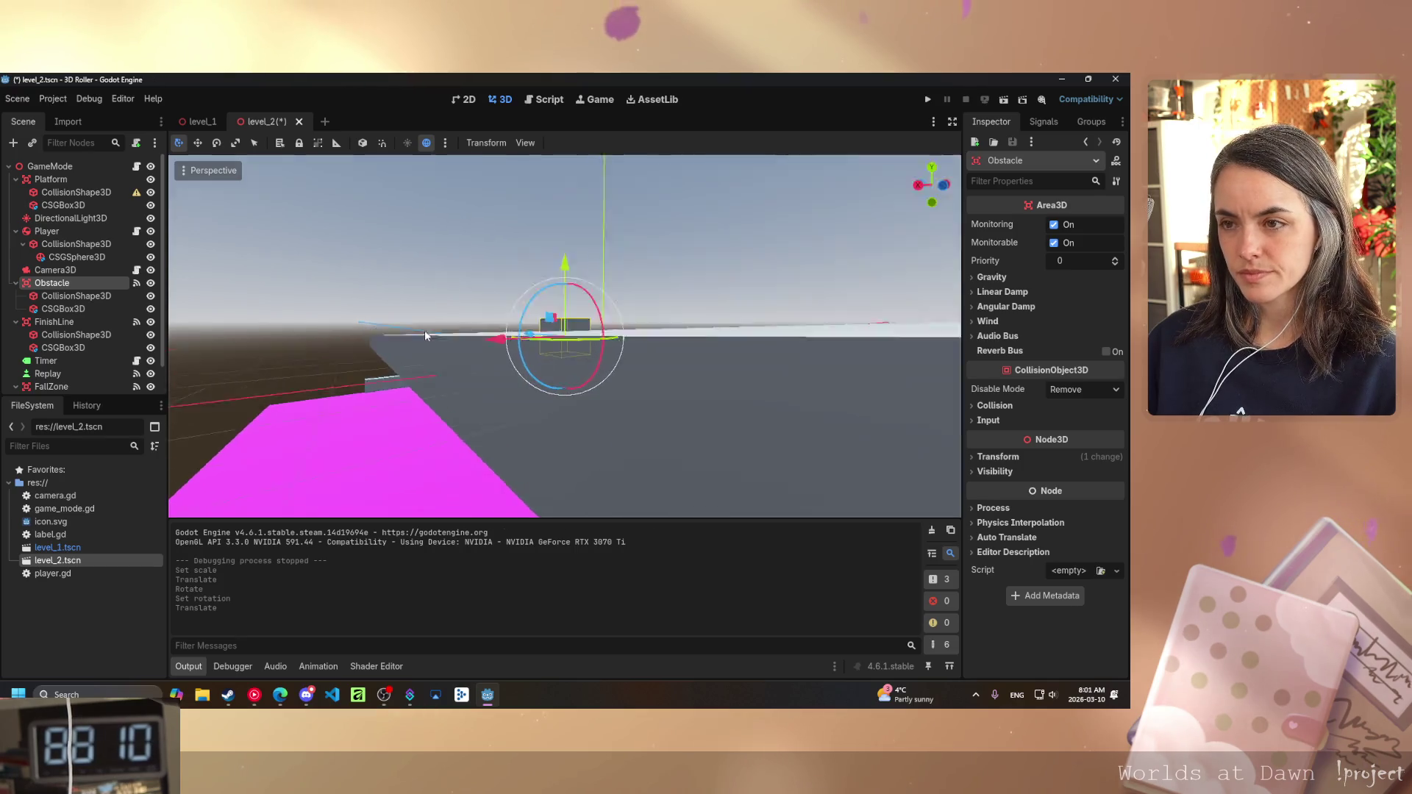
{"action": "mouse_move", "coordinate": [565, 266]}
{"action": "left_mouse_down"}
{"action": "mouse_move", "coordinate": [571, 220]}
{"action": "mouse_move", "coordinate": [574, 243]}
{"action": "left_mouse_up"}
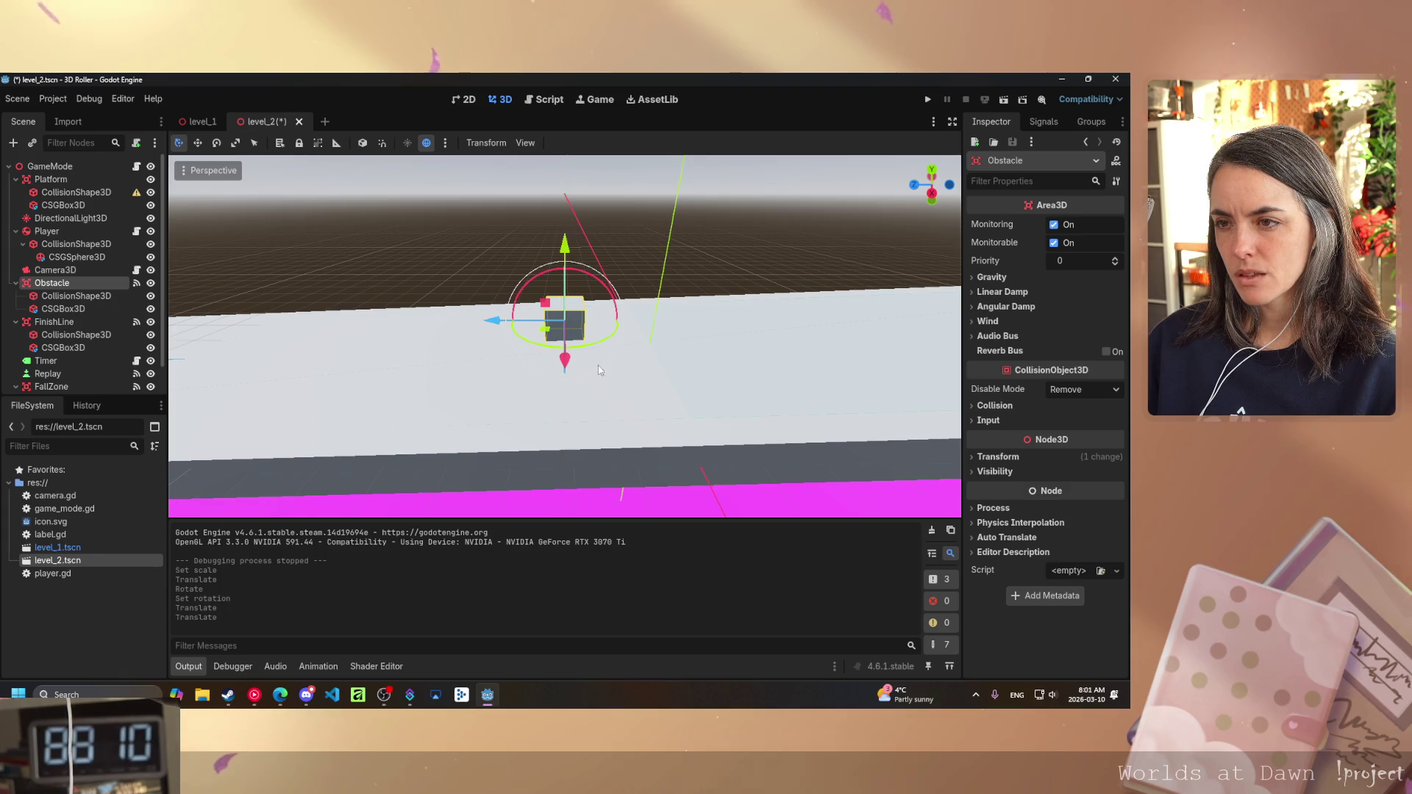
- Raise the FinishLine onto the platform, then save and run the level
{"action": "left_click", "coordinate": [81, 321]}
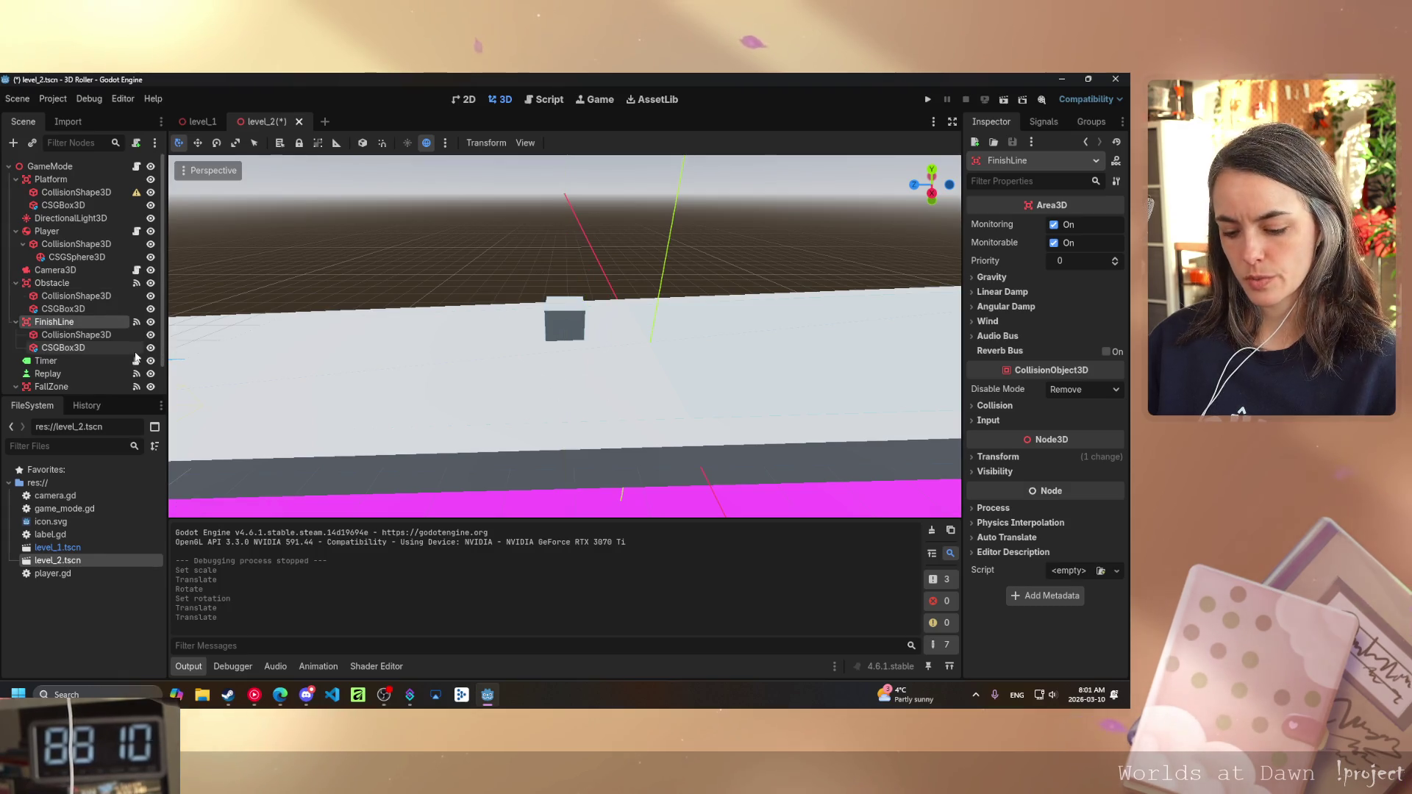
{"action": "scroll", "coordinate": [152, 357], "scroll_direction": "down", "scroll_amount": 1}
{"action": "left_click", "coordinate": [331, 364]}
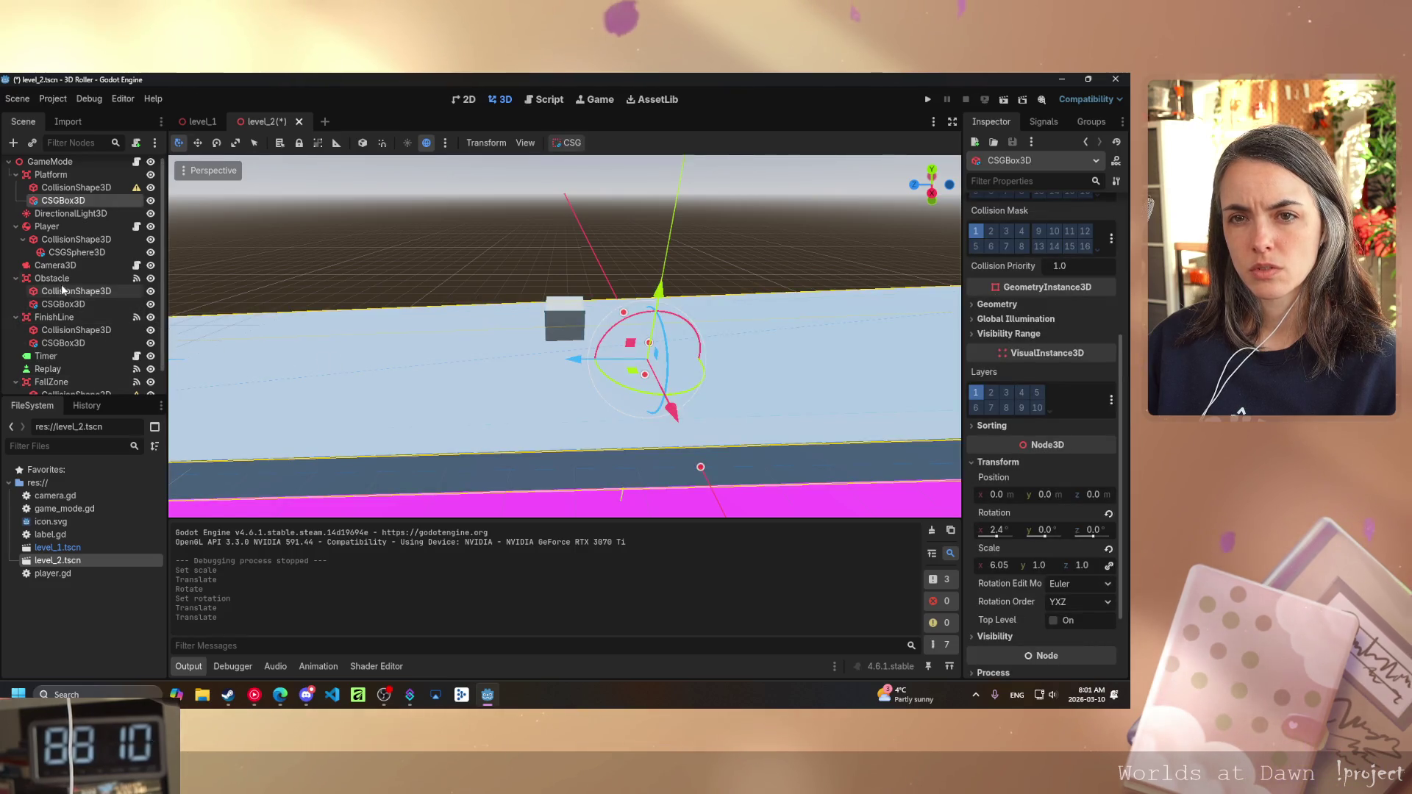
{"action": "left_click", "coordinate": [79, 324]}
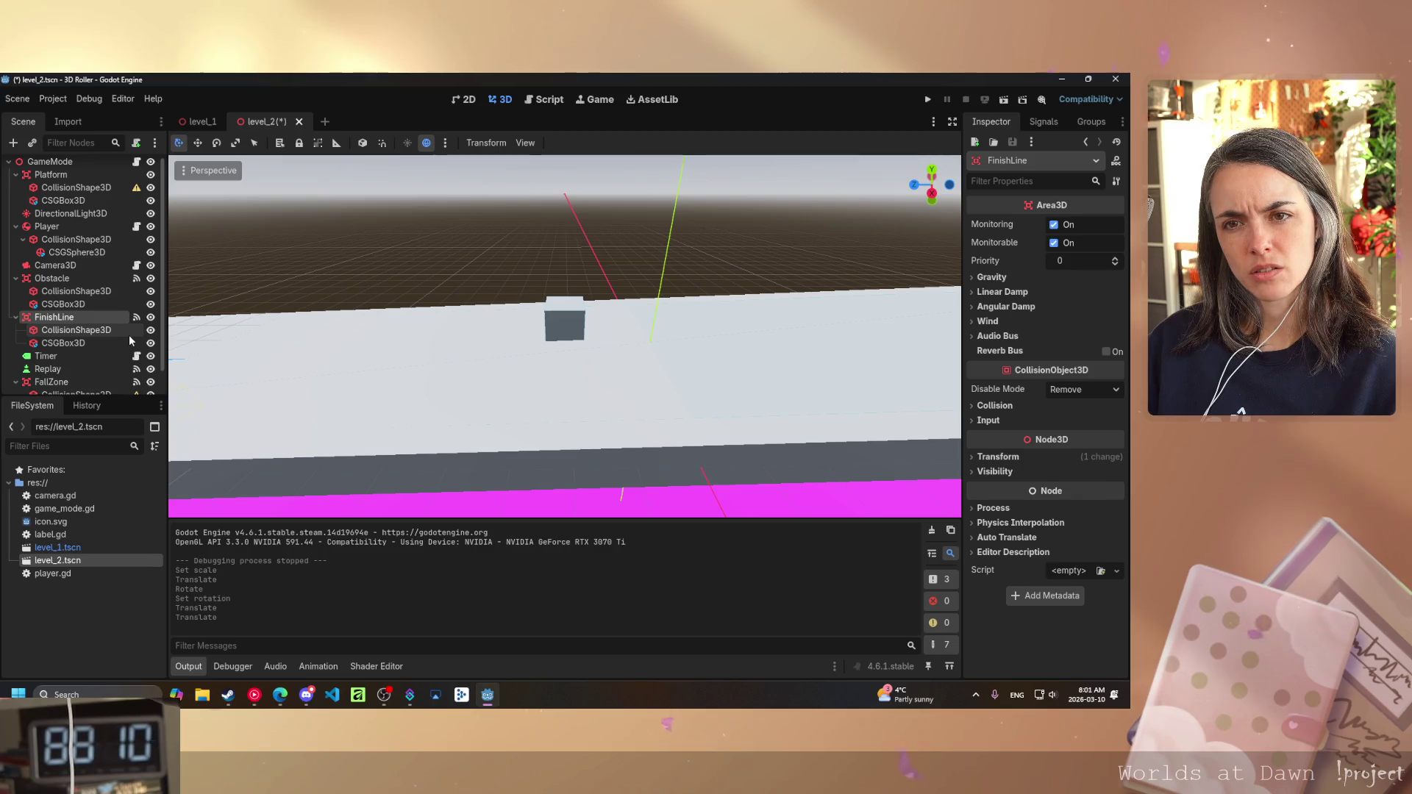
{"action": "key", "text": "f"}
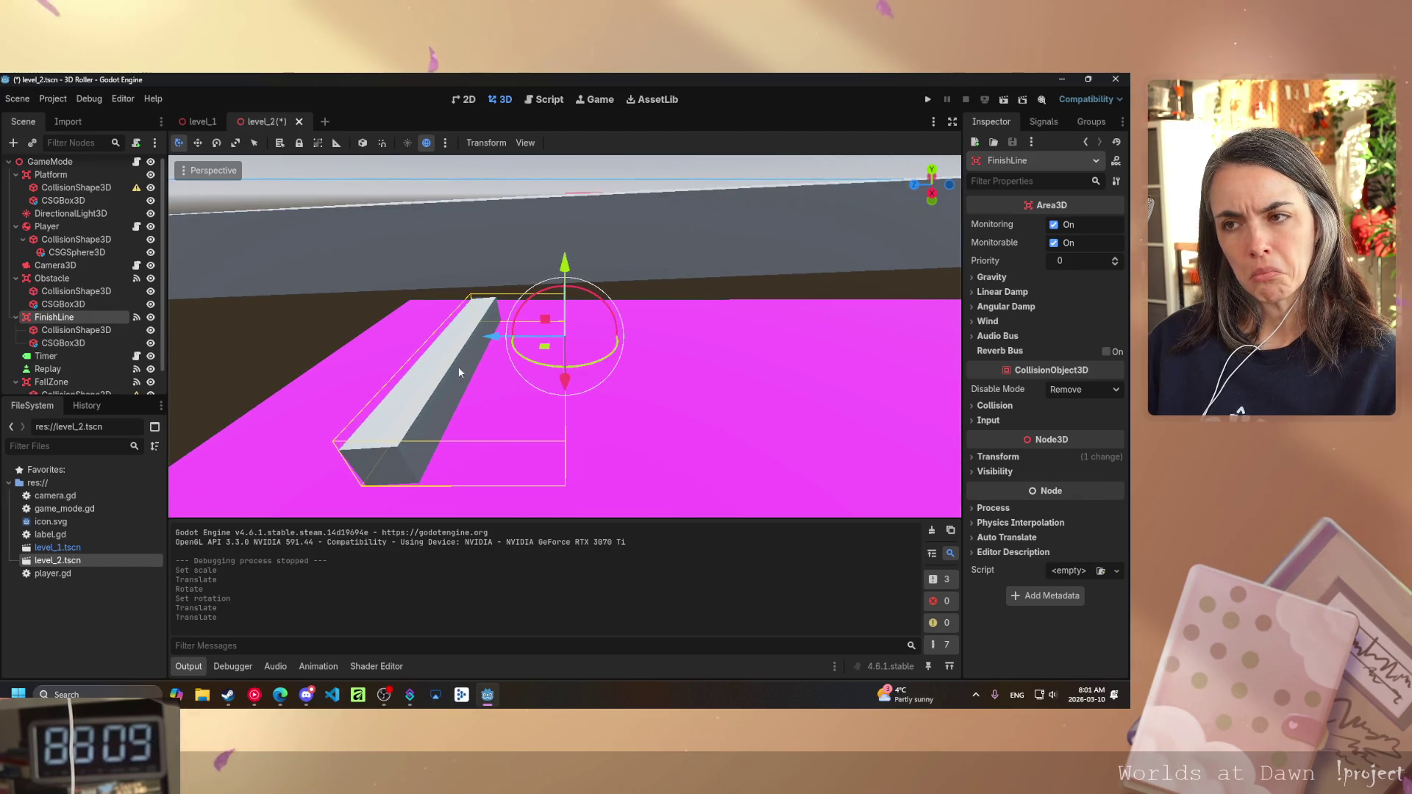
{"action": "scroll", "coordinate": [456, 363], "scroll_direction": "down", "scroll_amount": 4}
{"action": "mouse_move", "coordinate": [564, 279]}
{"action": "left_mouse_down"}
{"action": "mouse_move", "coordinate": [584, 169]}
{"action": "mouse_move", "coordinate": [576, 76]}
{"action": "mouse_move", "coordinate": [572, 92]}
{"action": "left_mouse_up"}
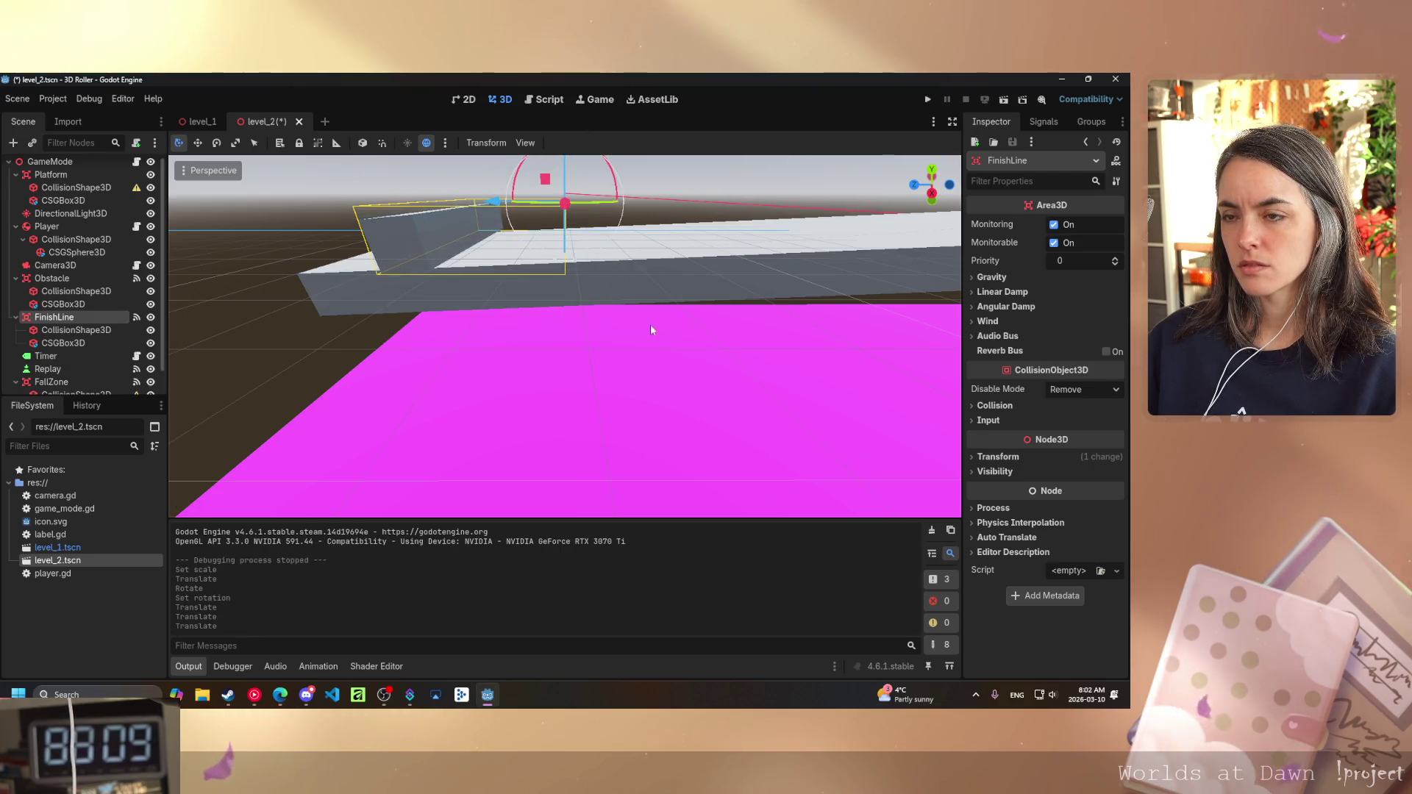
{"action": "scroll", "coordinate": [651, 324], "scroll_direction": "down", "scroll_amount": 5}
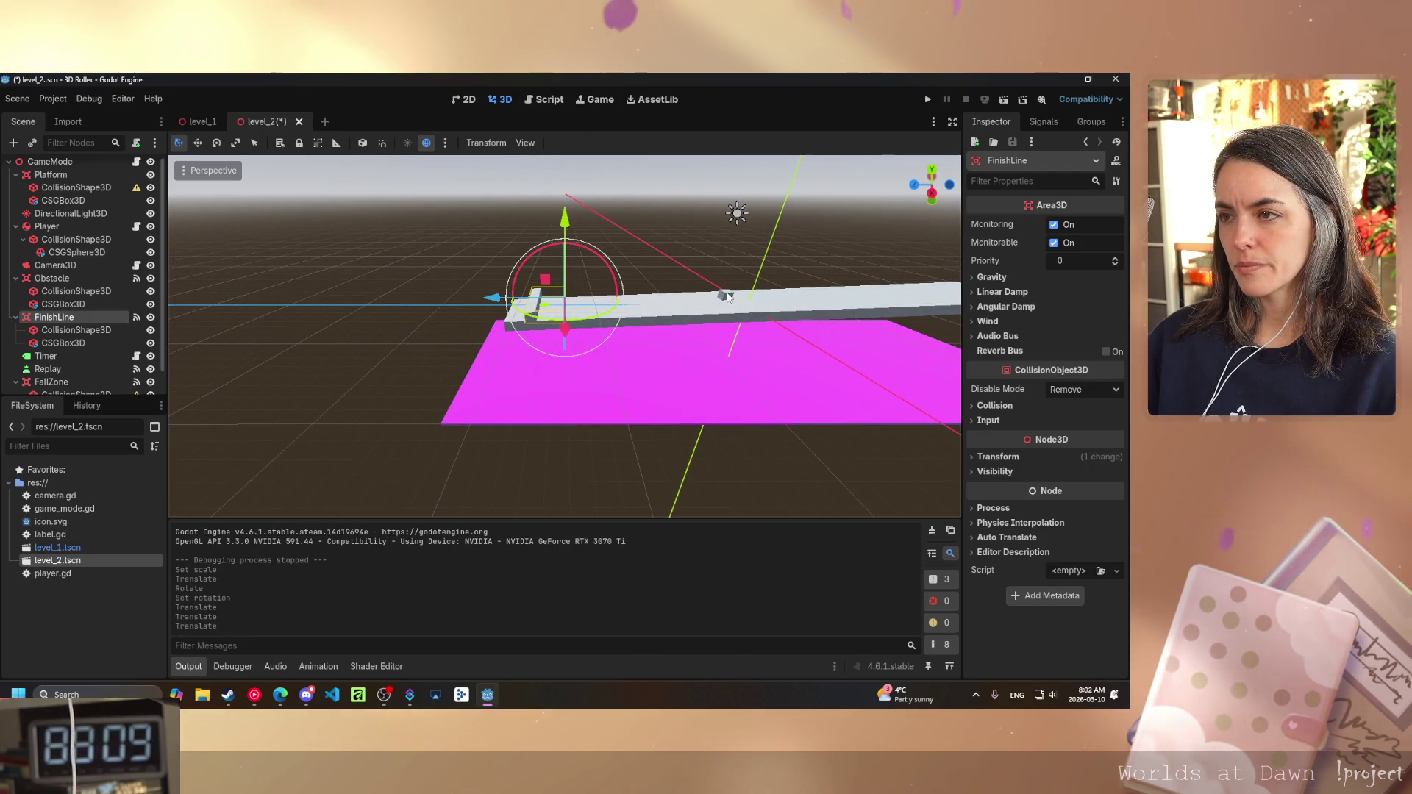
{"action": "mouse_move", "coordinate": [727, 296]}
{"action": "left_mouse_down"}
{"action": "mouse_move", "coordinate": [816, 252]}
{"action": "mouse_move", "coordinate": [789, 237]}
{"action": "mouse_move", "coordinate": [845, 291]}
{"action": "left_mouse_up"}
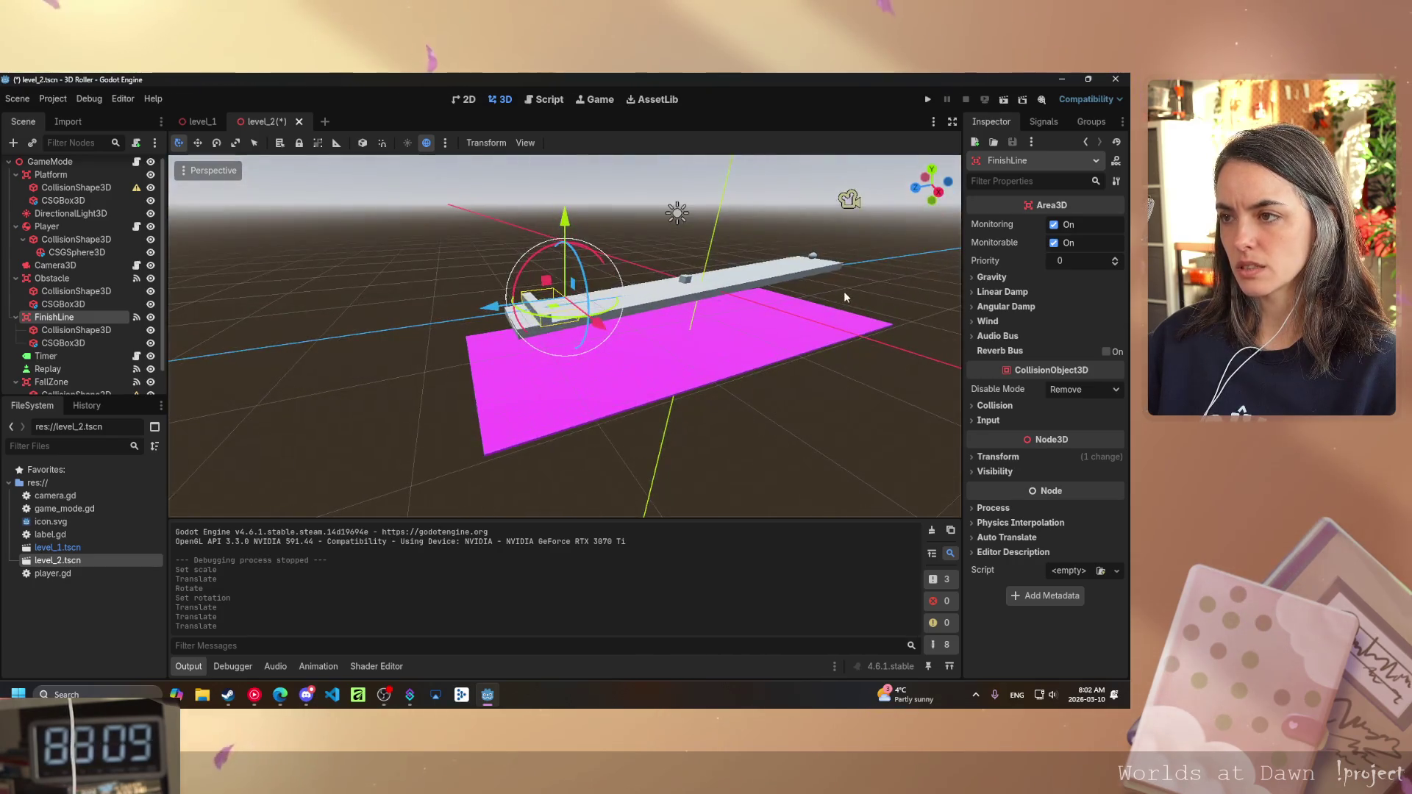
{"action": "left_click", "coordinate": [928, 99]}
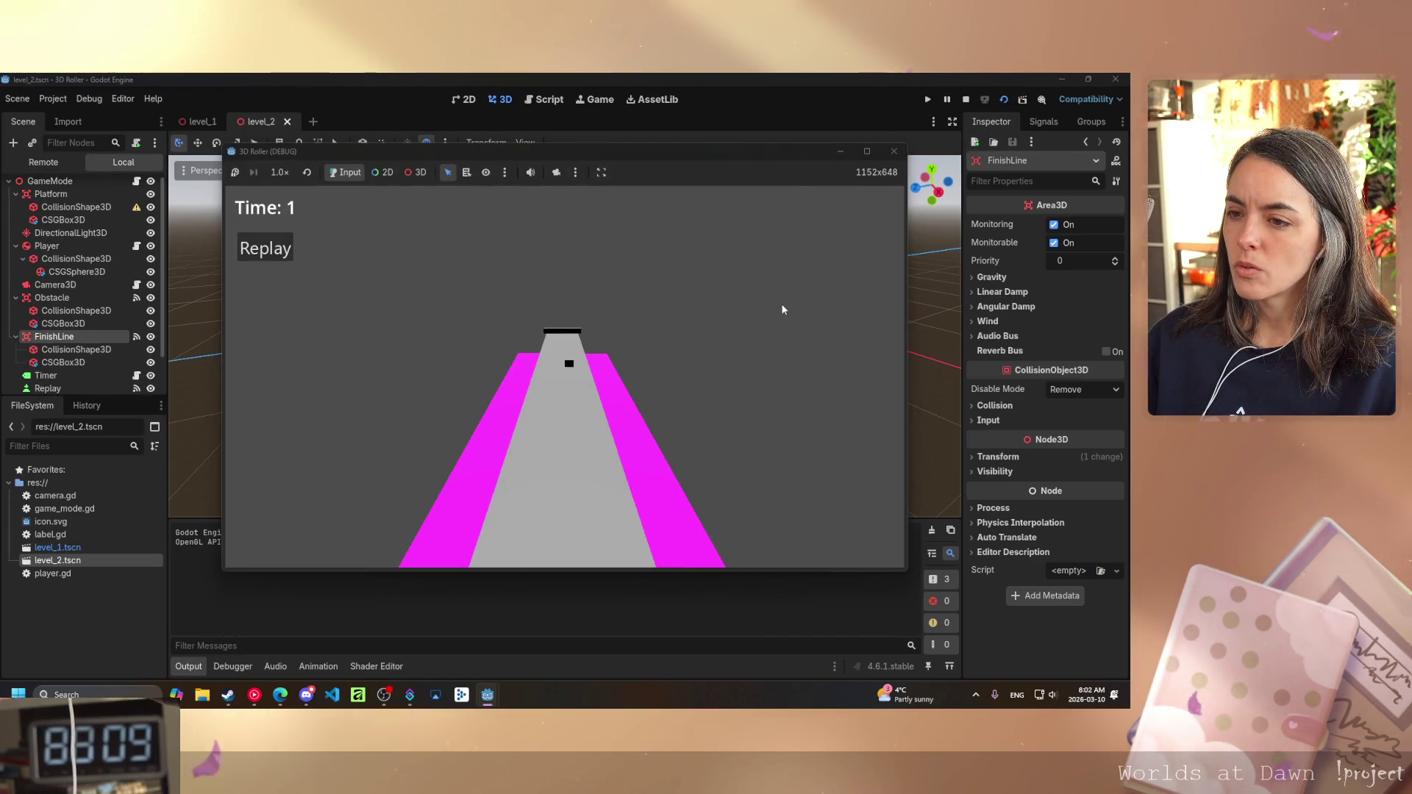
- Stop the test run and lower Camera3D closer to the platform
{"action": "key", "text": "F8"}
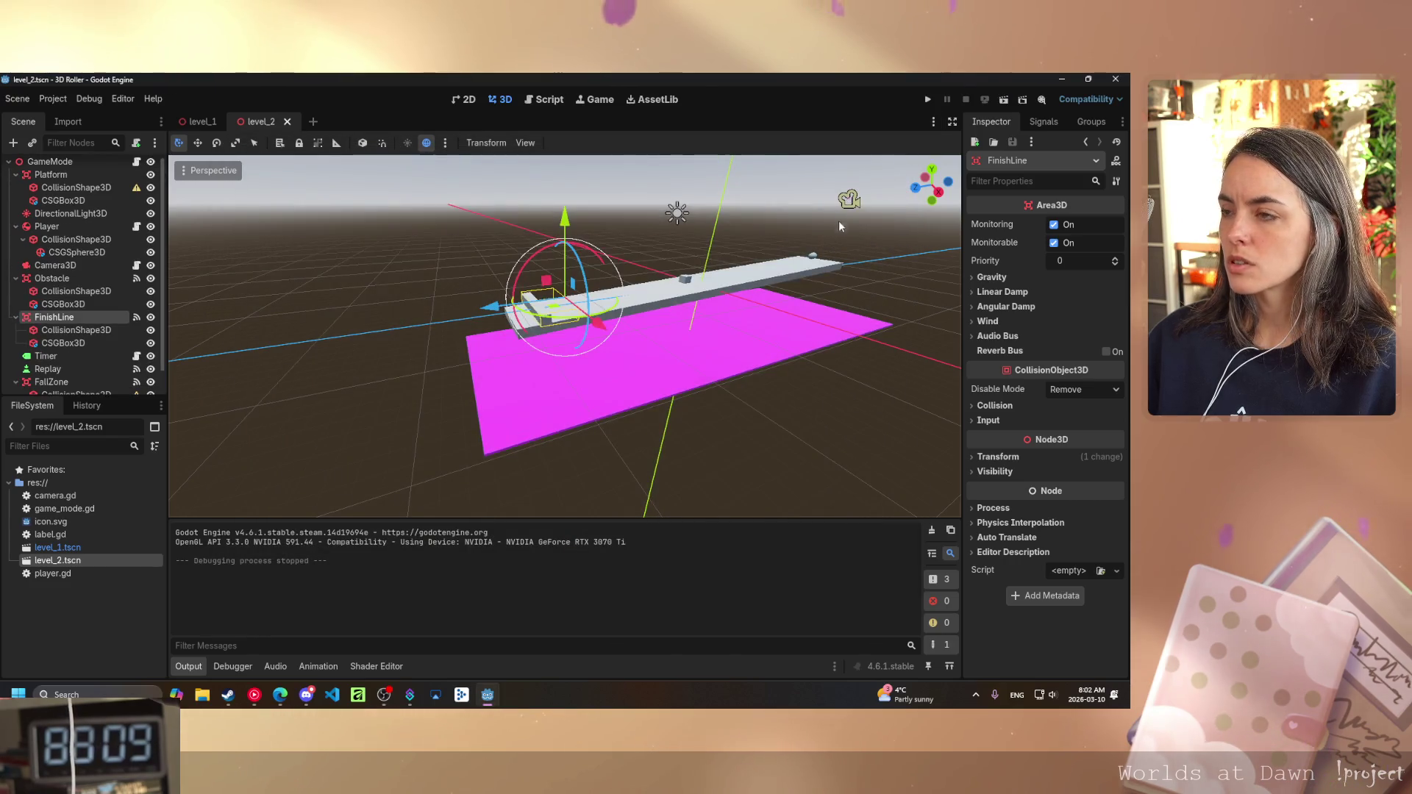
{"action": "left_click", "coordinate": [849, 199]}
{"action": "key", "text": "f"}
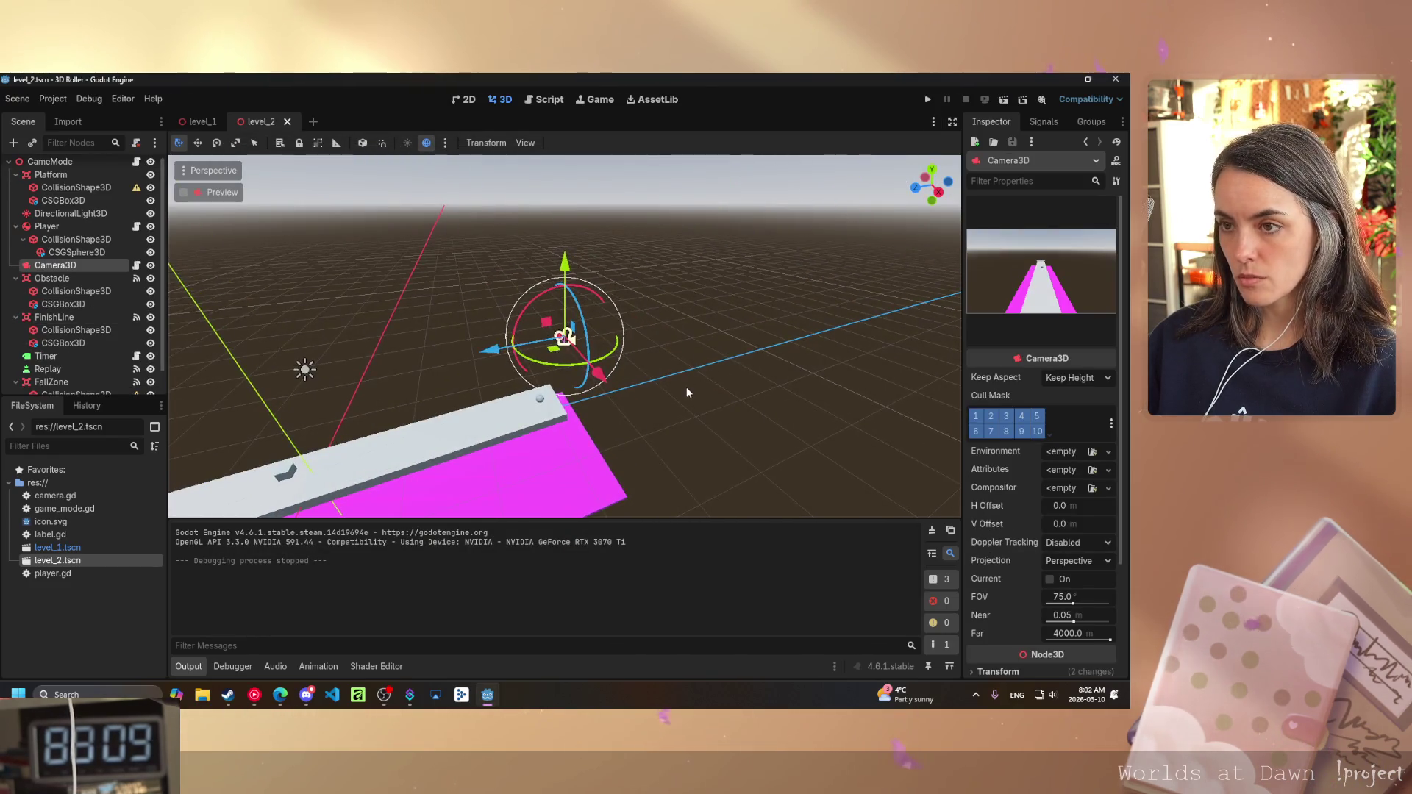
{"action": "left_click_drag", "start_coordinate": [565, 264], "coordinate": [574, 328]}
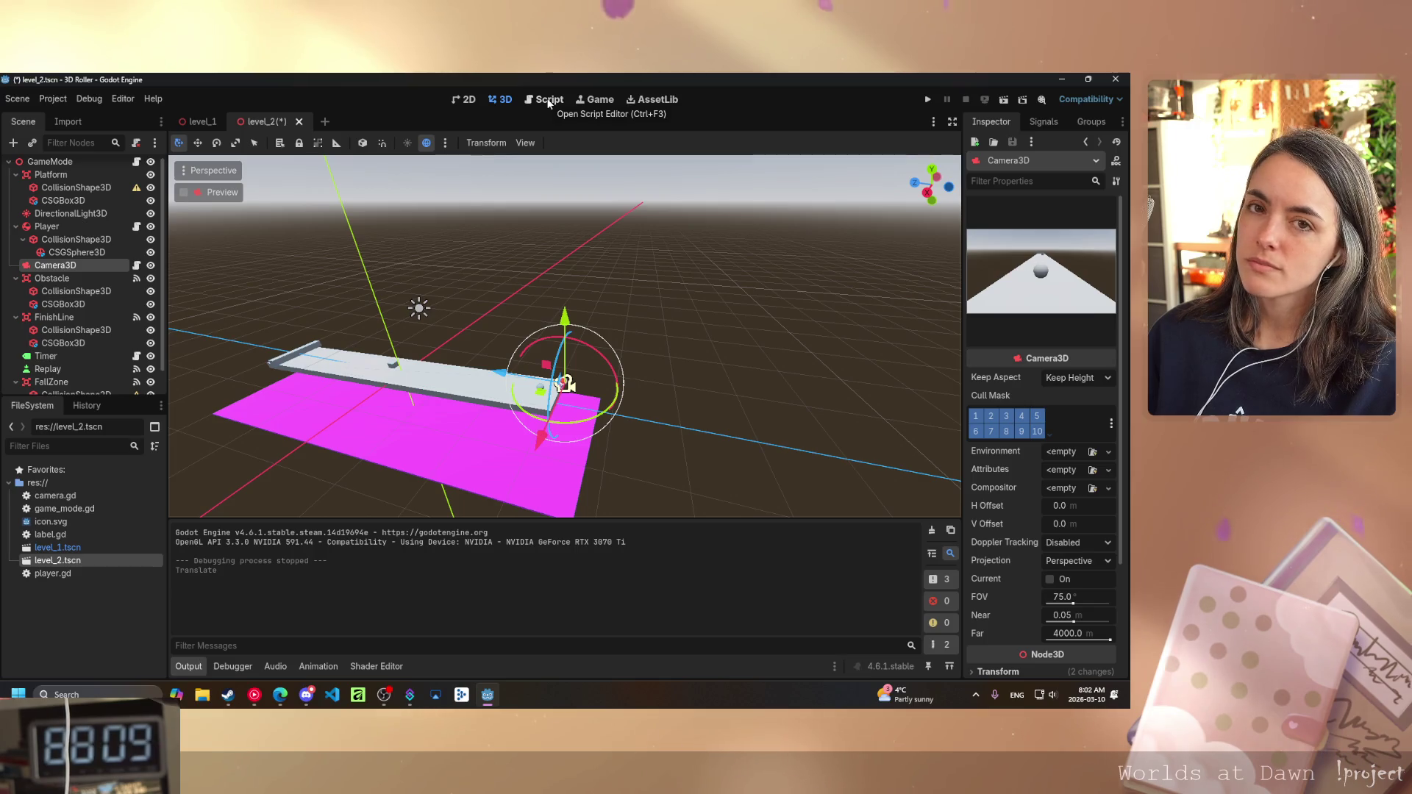
- Bring up the game_mode.gd script and scroll through its code
{"action": "left_click", "coordinate": [548, 102]}
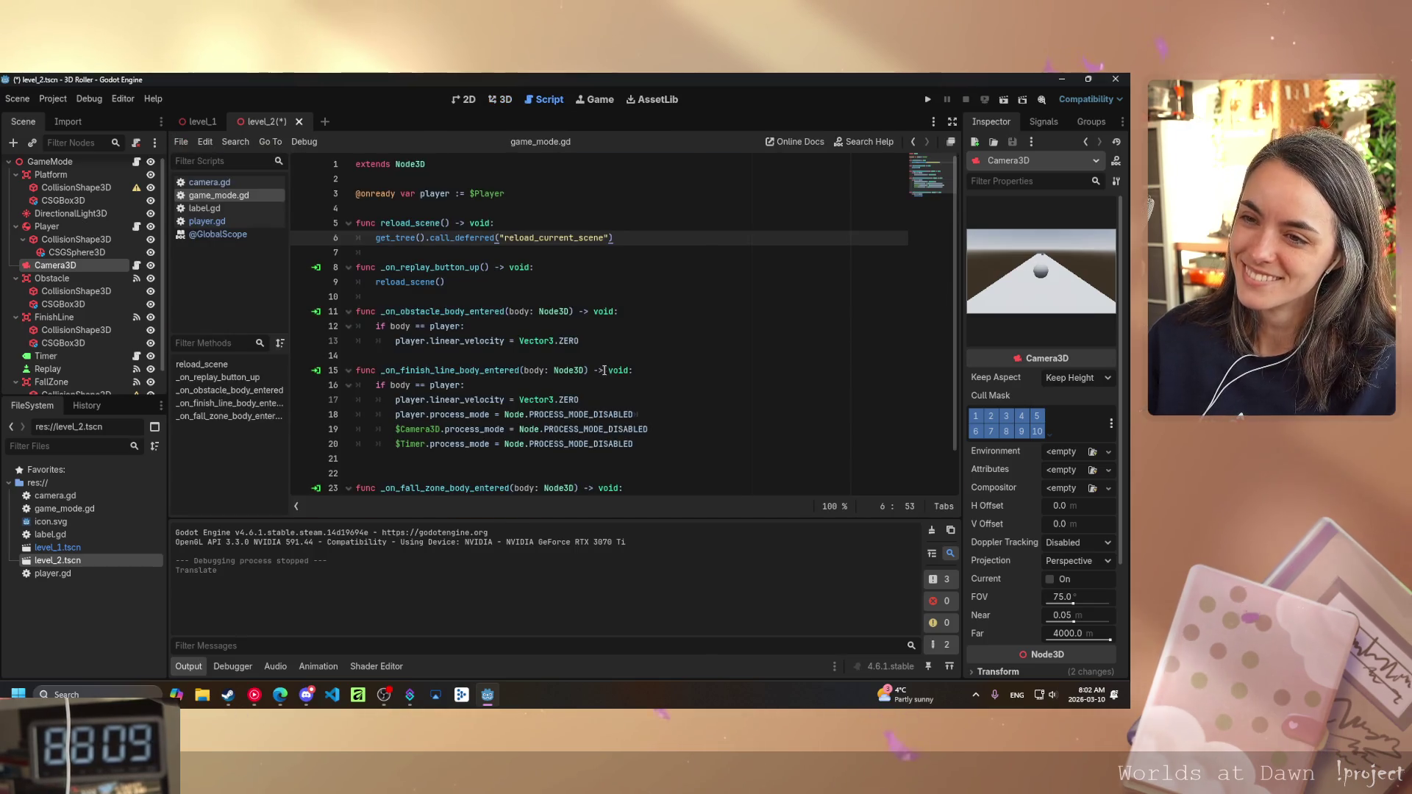
{"action": "scroll", "coordinate": [600, 354], "scroll_direction": "down", "scroll_amount": 1}
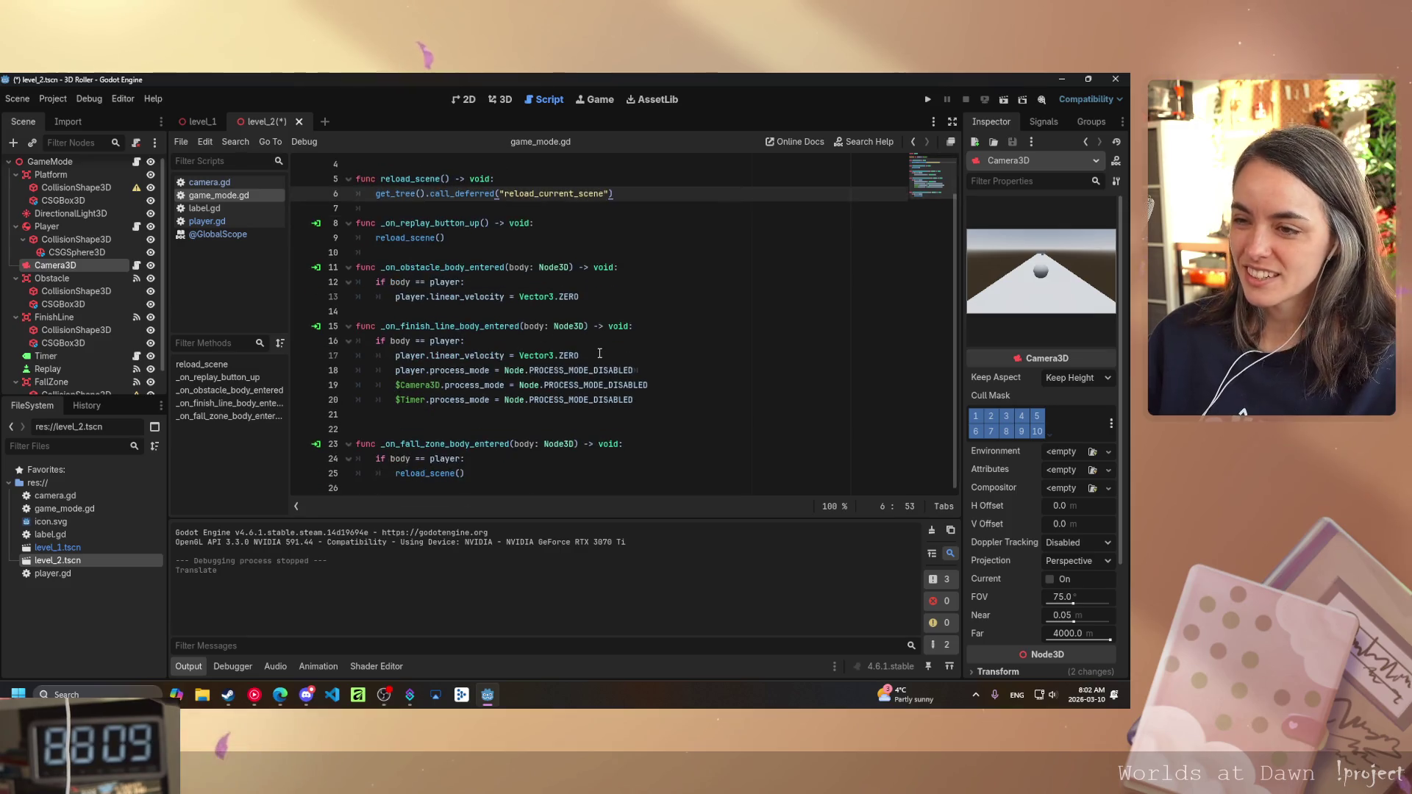
{"action": "scroll", "coordinate": [600, 354], "scroll_direction": "up", "scroll_amount": 1}
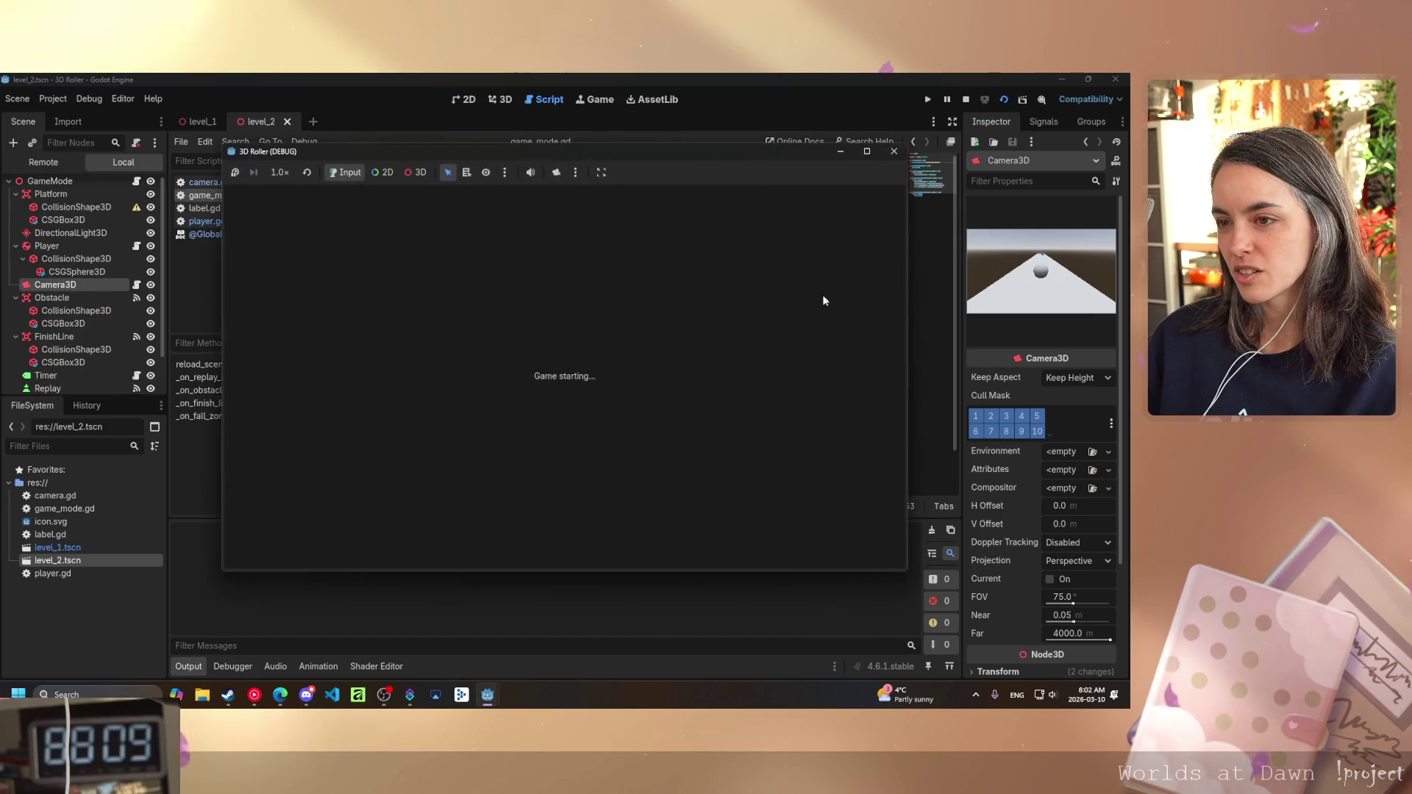
- Steer the rolling ball left and right in the level_2 test, then stop the game
{"action": "key", "text": "Left"}
{"action": "key", "text": "Right"}
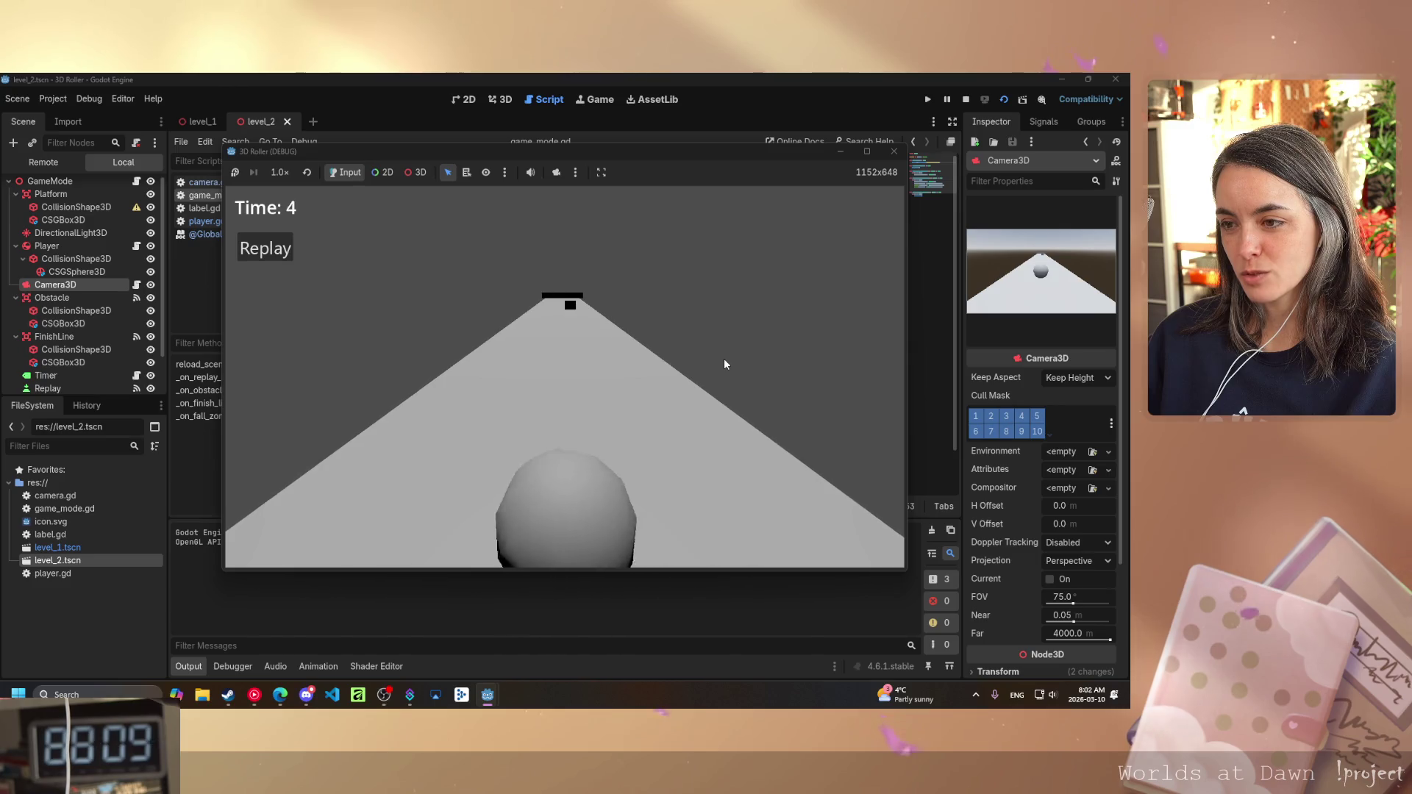
{"action": "key", "text": "Left"}
{"action": "key", "text": "Right"}
{"action": "key", "text": "Left"}
{"action": "key", "text": "Right"}
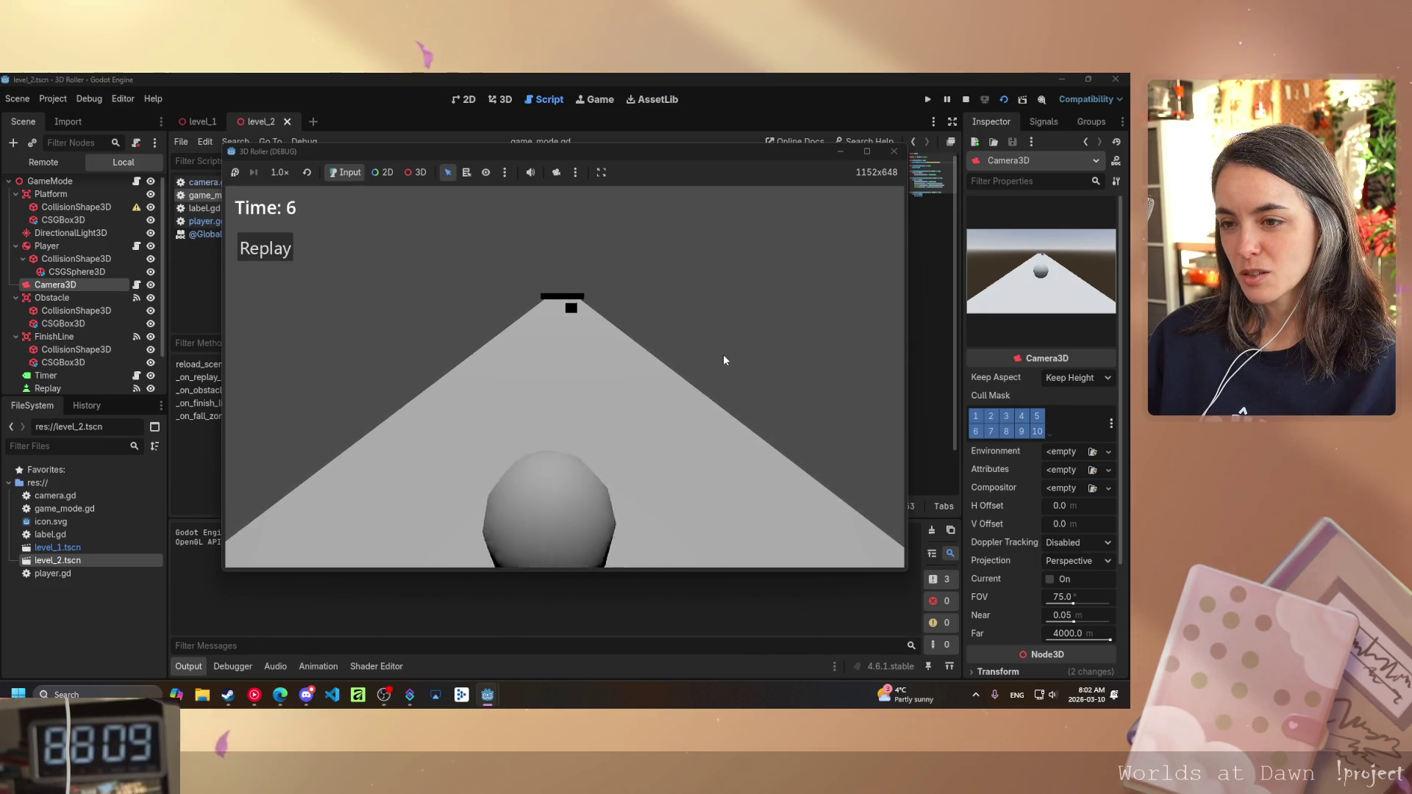
{"action": "key", "text": "Left"}
{"action": "key", "text": "Right"}
{"action": "key", "text": "Left"}
{"action": "key", "text": "Right"}
{"action": "key", "text": "Right"}
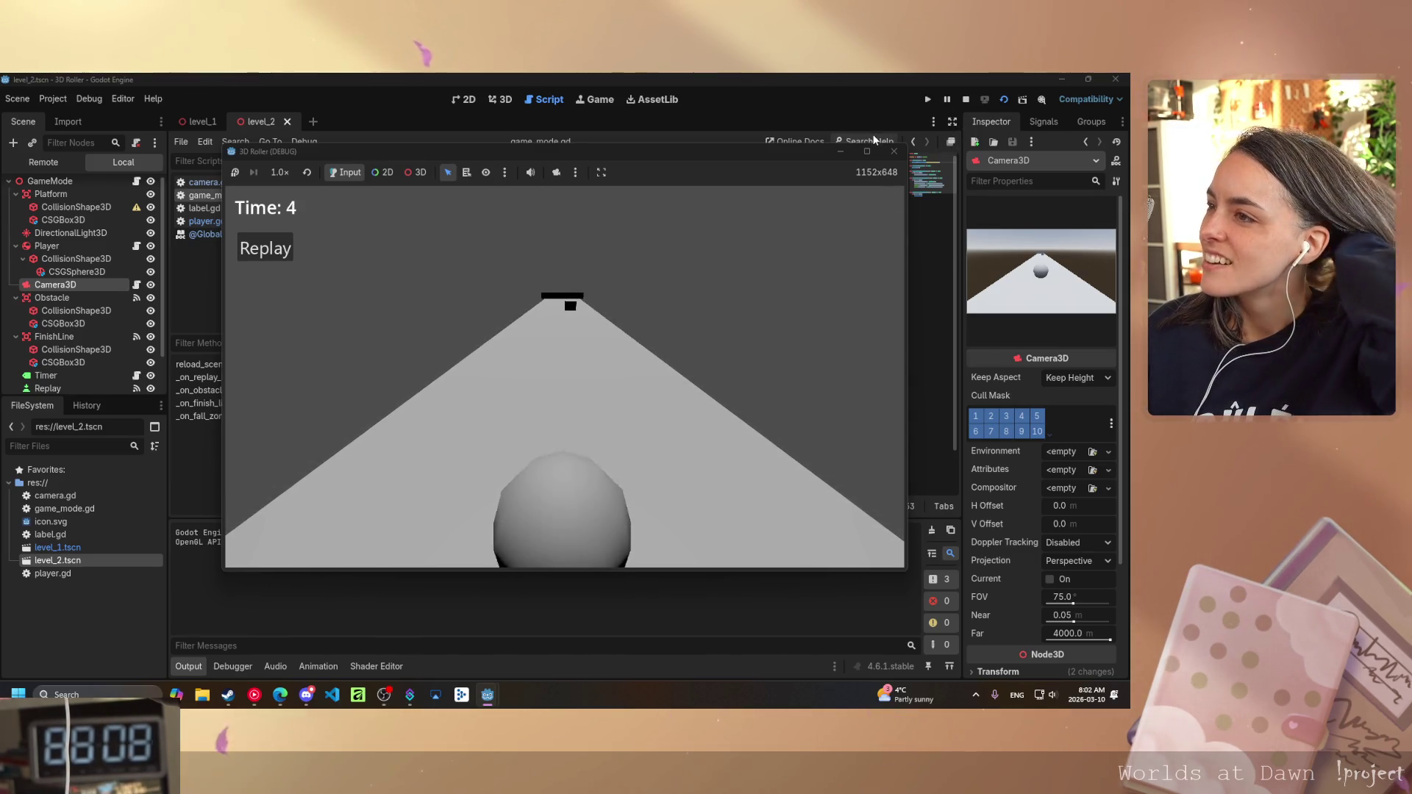
{"action": "left_click", "coordinate": [893, 151]}
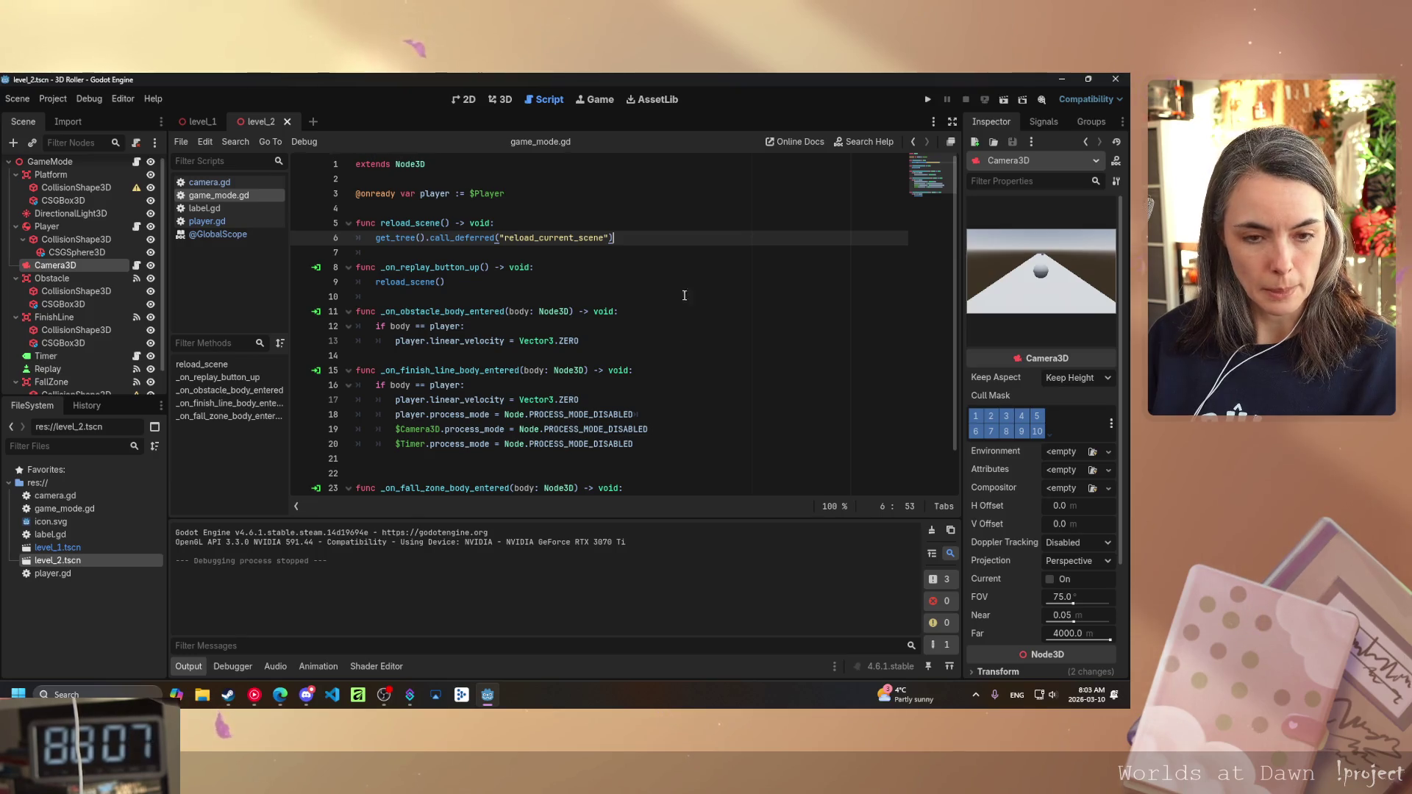
- Open the Player node's player.gd script at line 13, then bring up Editor Settings
{"action": "left_click", "coordinate": [47, 226]}
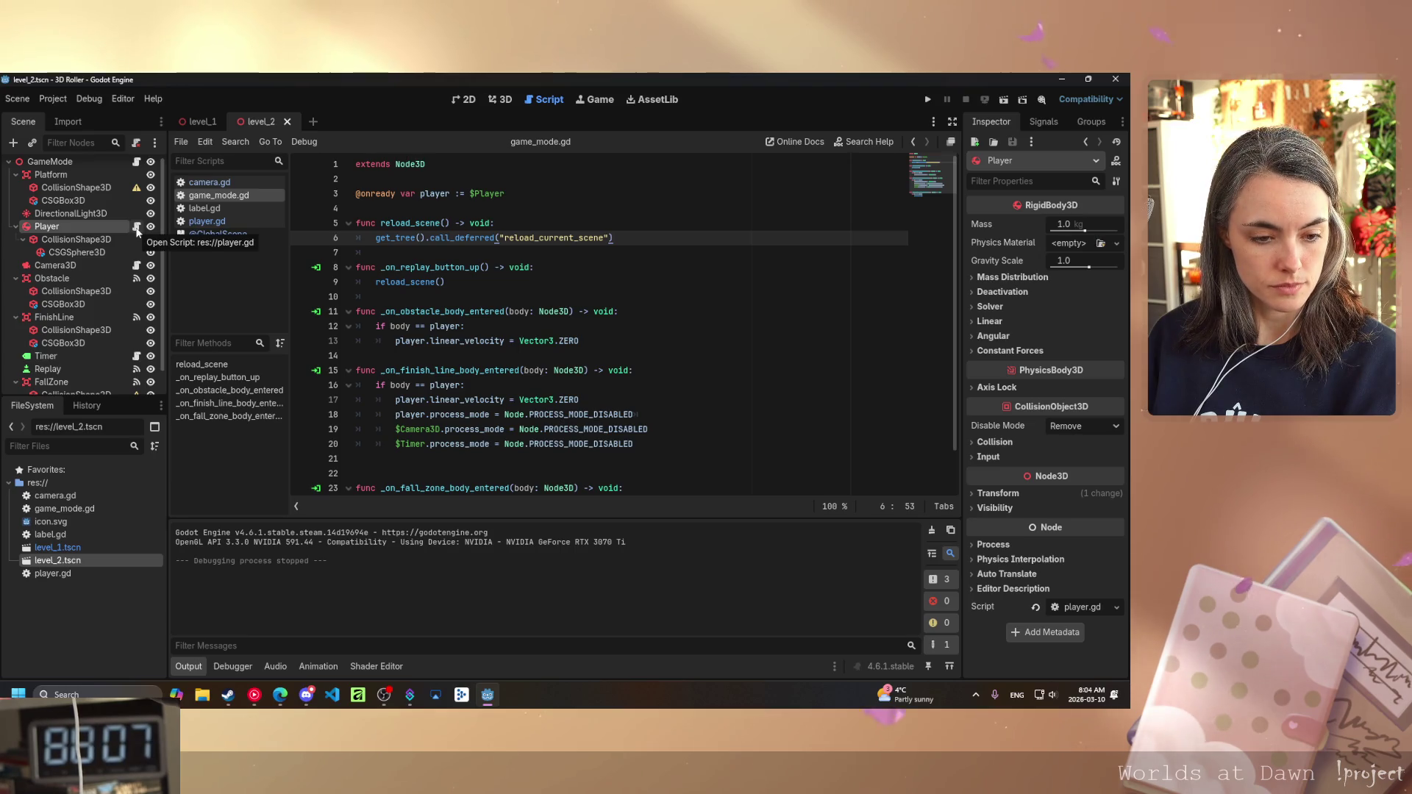
{"action": "left_click", "coordinate": [137, 228]}
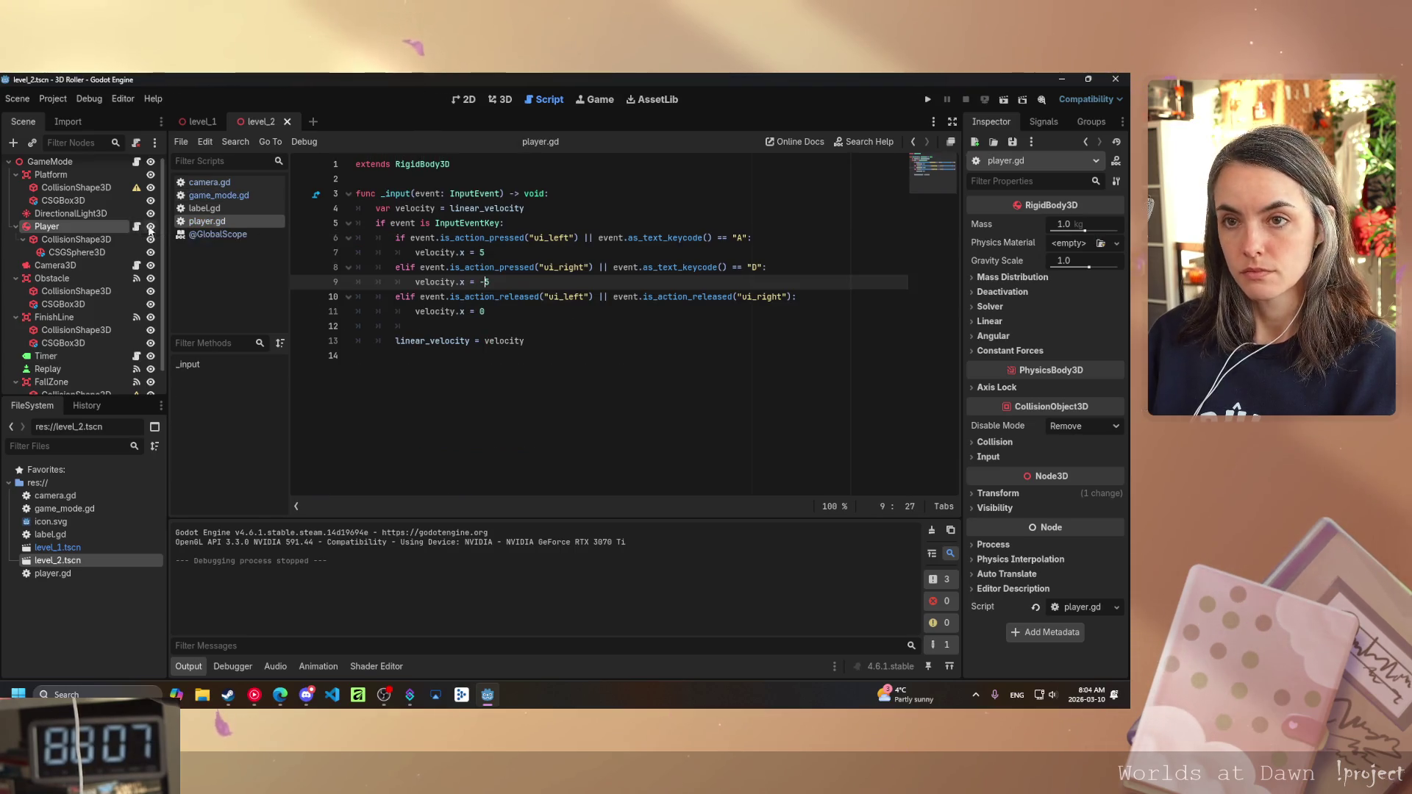
{"action": "left_click", "coordinate": [565, 338]}
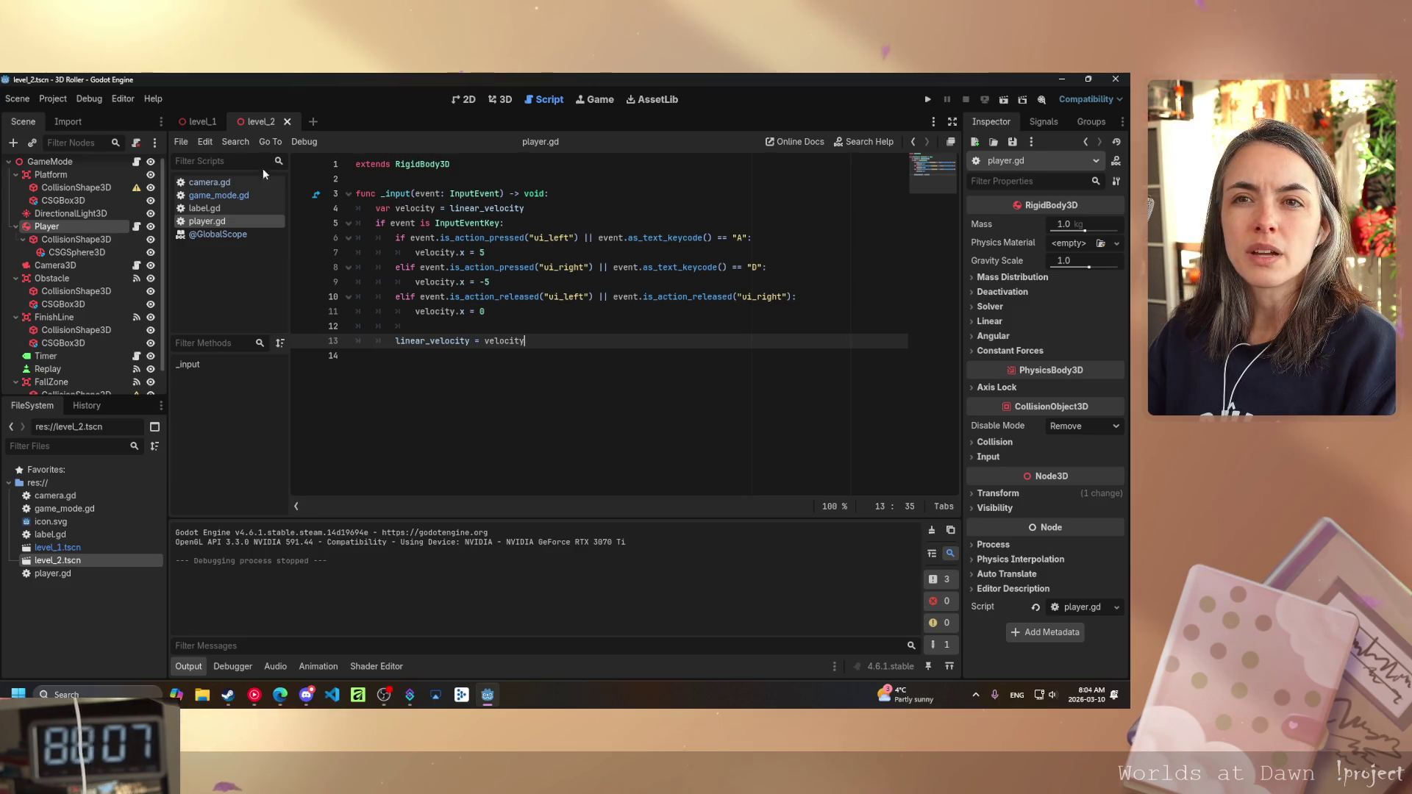
{"action": "left_click", "coordinate": [123, 100]}
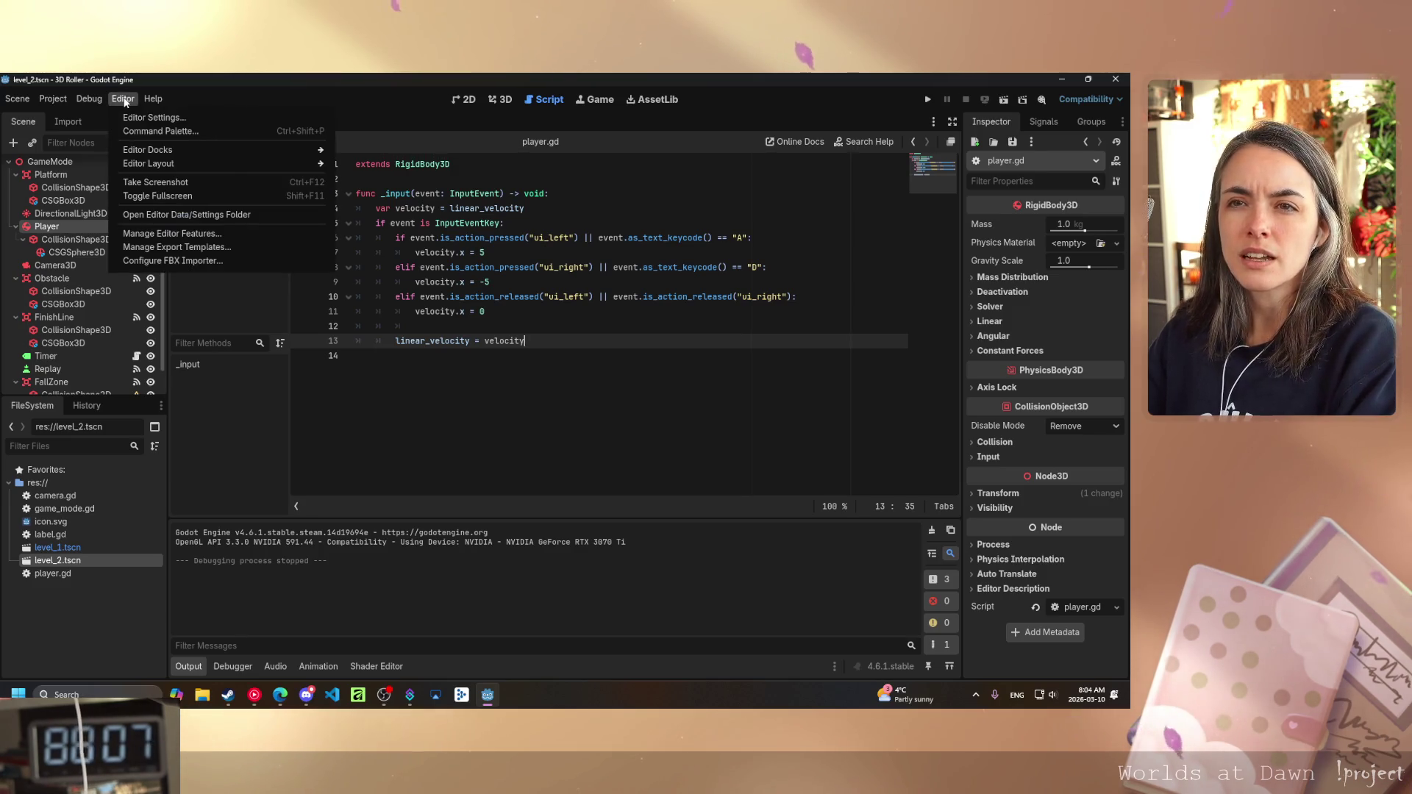
{"action": "left_click", "coordinate": [162, 119]}
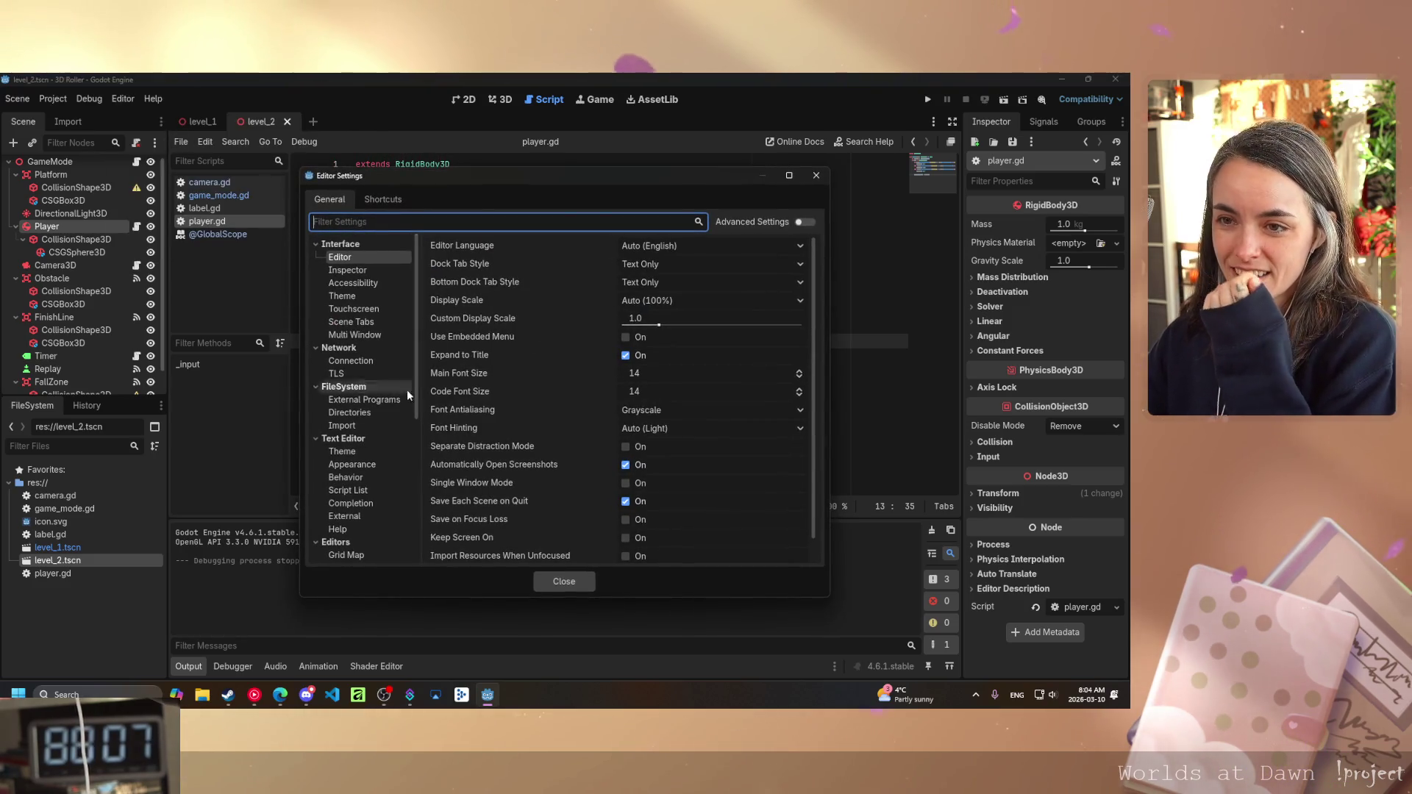
- Set the Text Editor Theme's Color Theme to Custom
{"action": "left_click", "coordinate": [368, 451]}
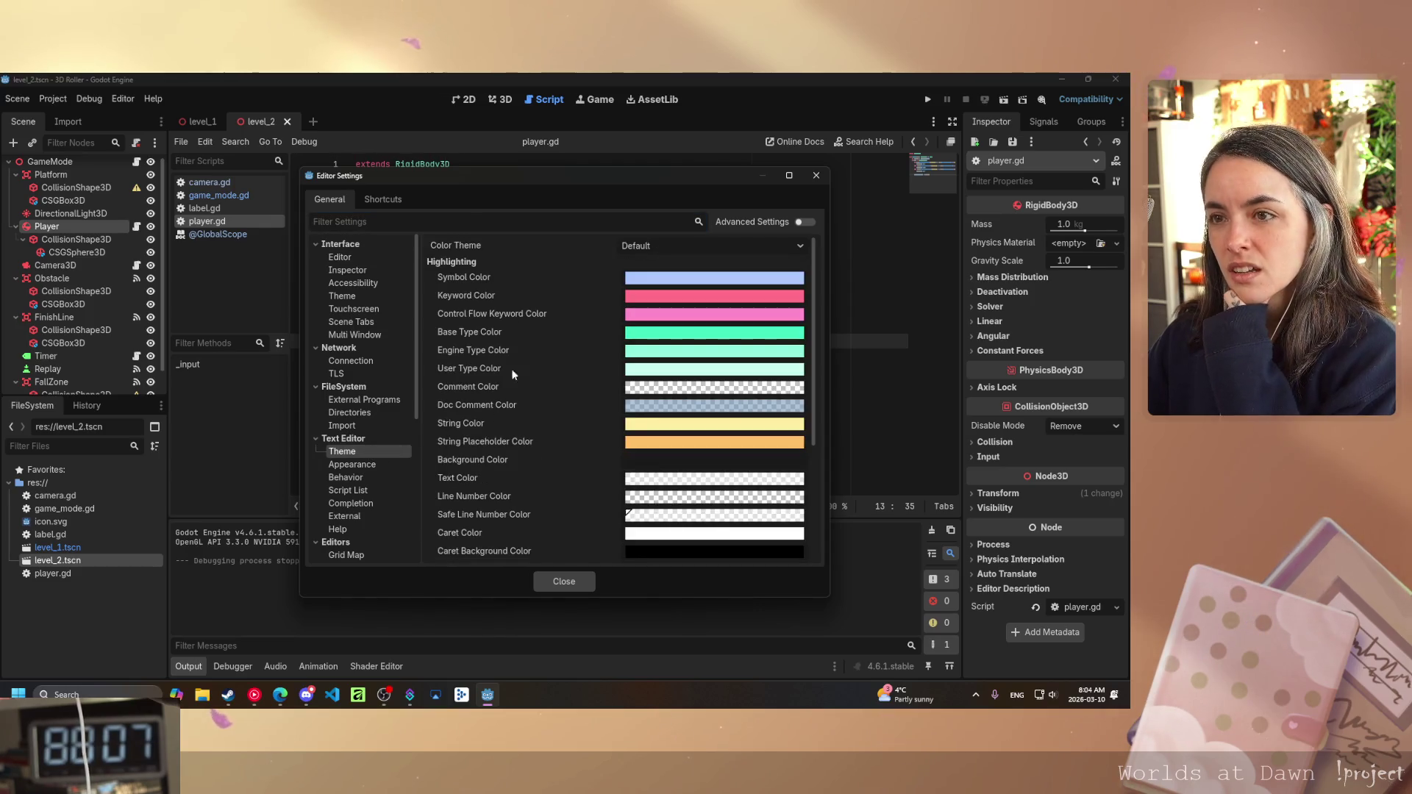
{"action": "left_click", "coordinate": [651, 248]}
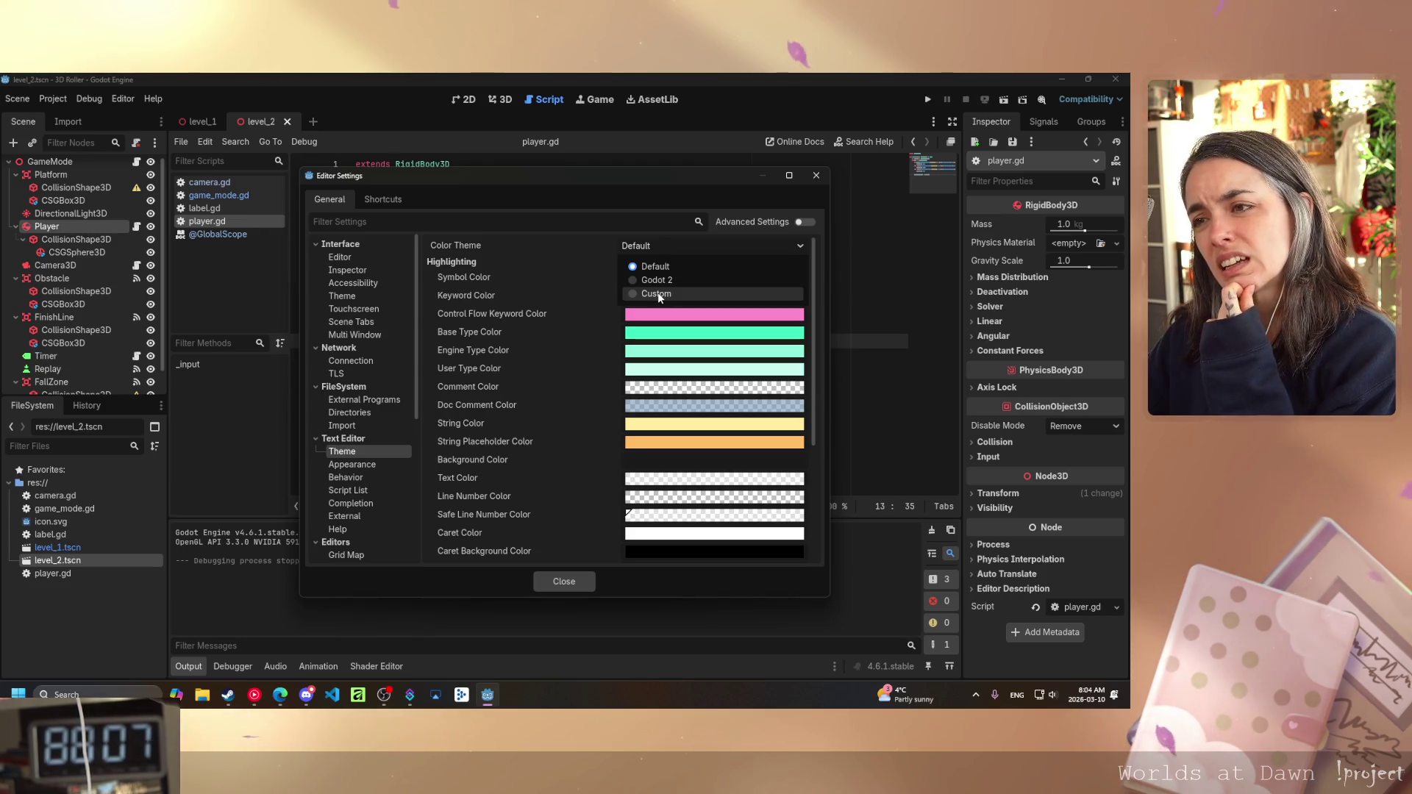
{"action": "left_click", "coordinate": [659, 294]}
{"action": "left_click", "coordinate": [650, 245]}
{"action": "left_click", "coordinate": [644, 294]}
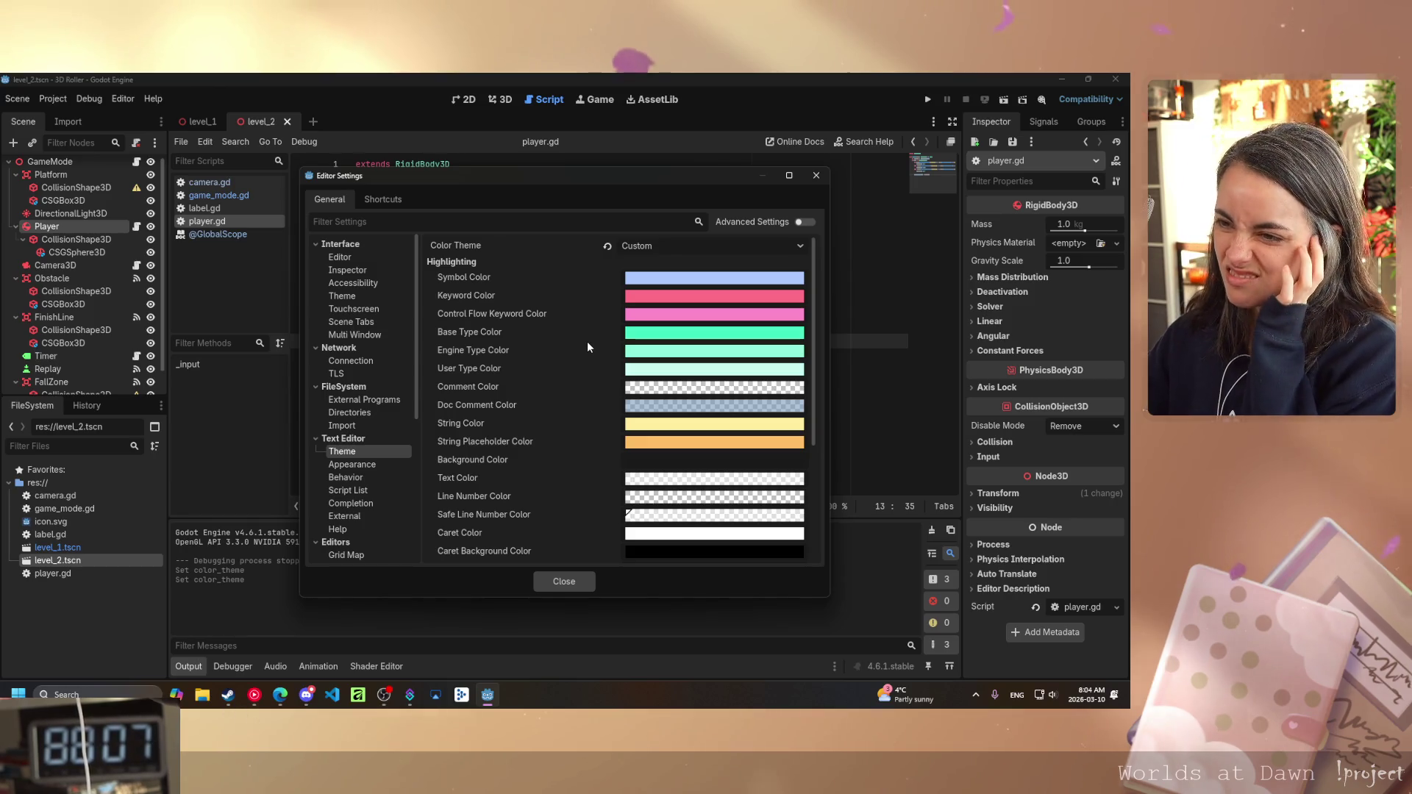
- Make Caret Background Color fully opaque white by raising HSV value to 100
{"action": "scroll", "coordinate": [583, 353], "scroll_direction": "down", "scroll_amount": 4}
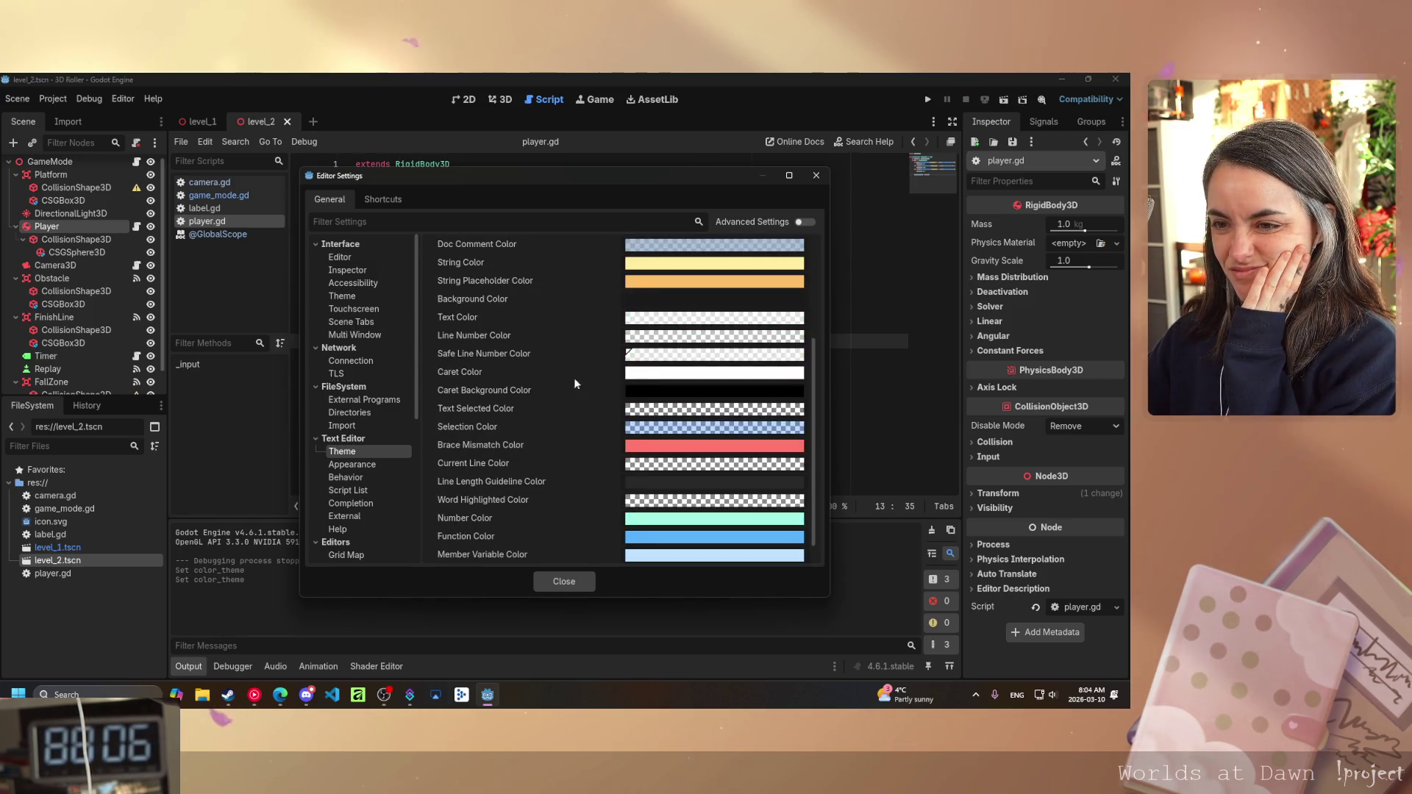
{"action": "left_click", "coordinate": [643, 388]}
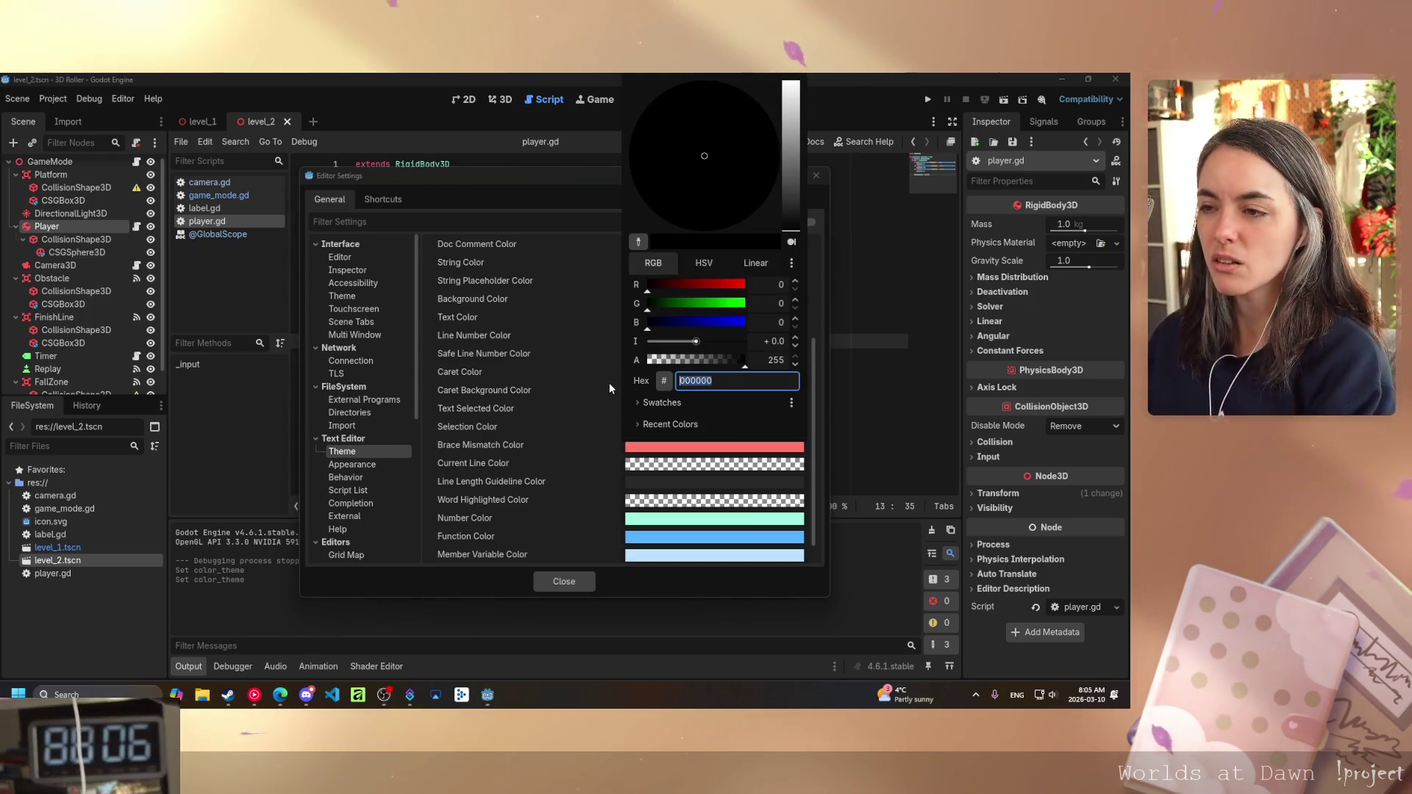
{"action": "left_click", "coordinate": [648, 360]}
{"action": "left_click_drag", "start_coordinate": [649, 362], "coordinate": [751, 365]}
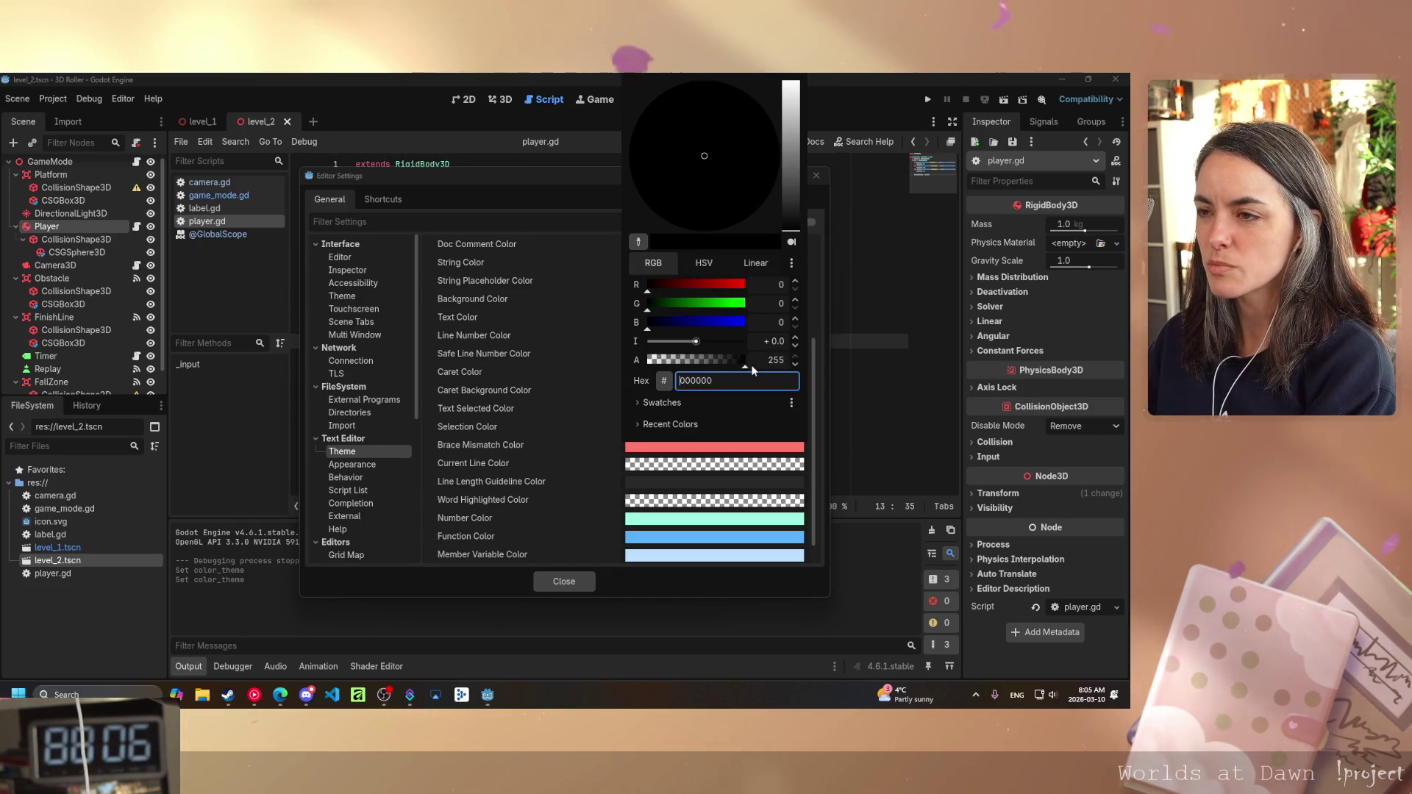
{"action": "left_click", "coordinate": [704, 263]}
{"action": "left_click_drag", "start_coordinate": [701, 317], "coordinate": [766, 330]}
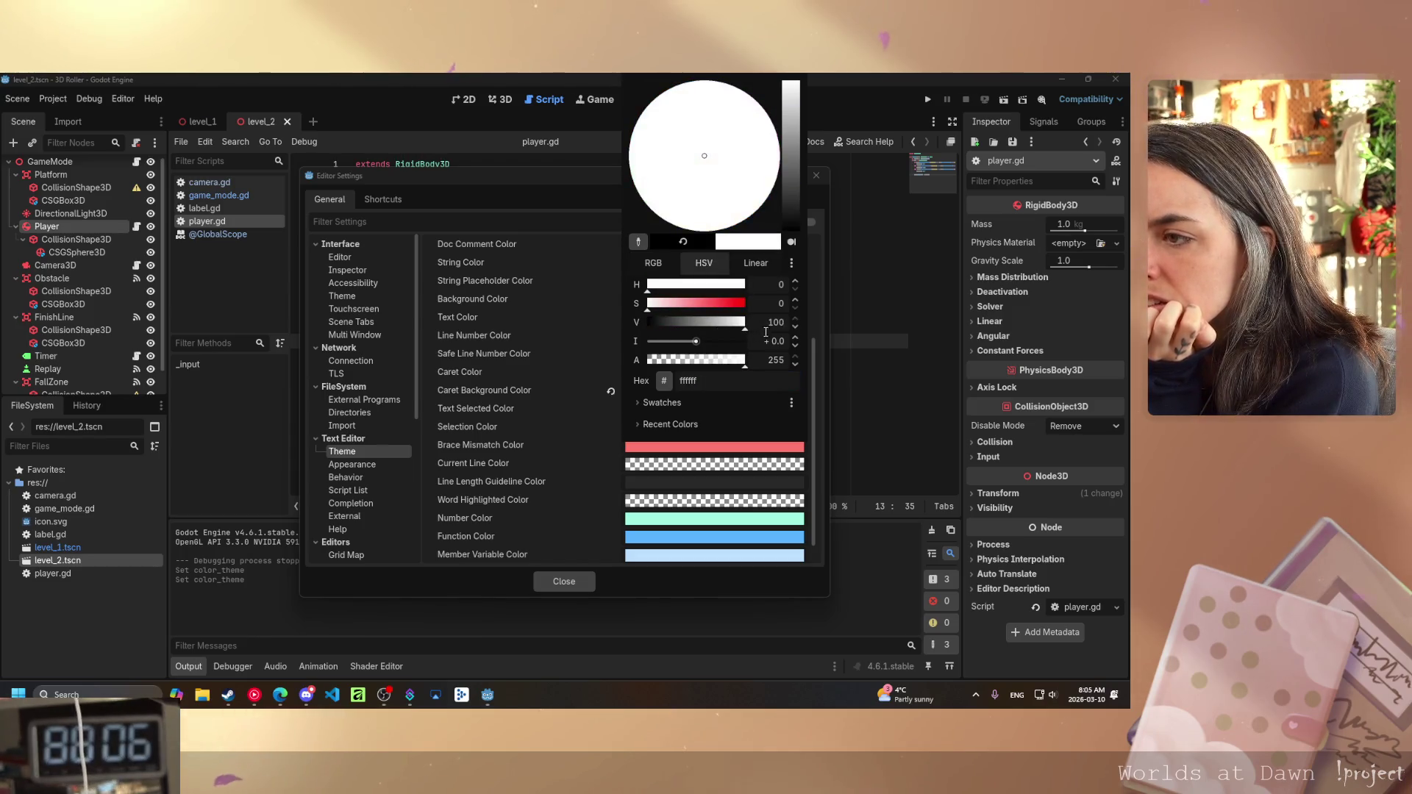
{"action": "left_click", "coordinate": [575, 383]}
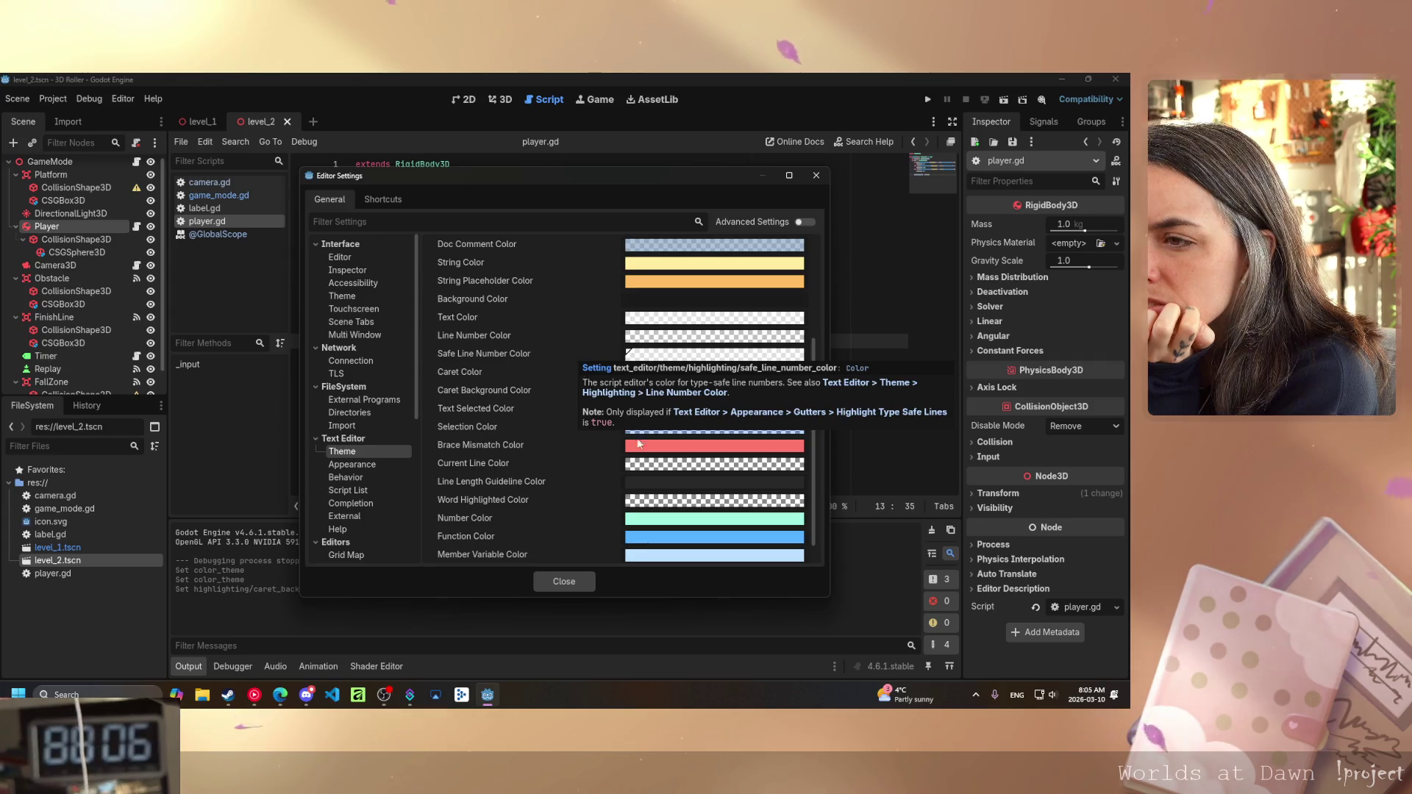
- Revert the Color Theme to Default and view the Text Editor Appearance settings
{"action": "scroll", "coordinate": [671, 478], "scroll_direction": "down", "scroll_amount": 1}
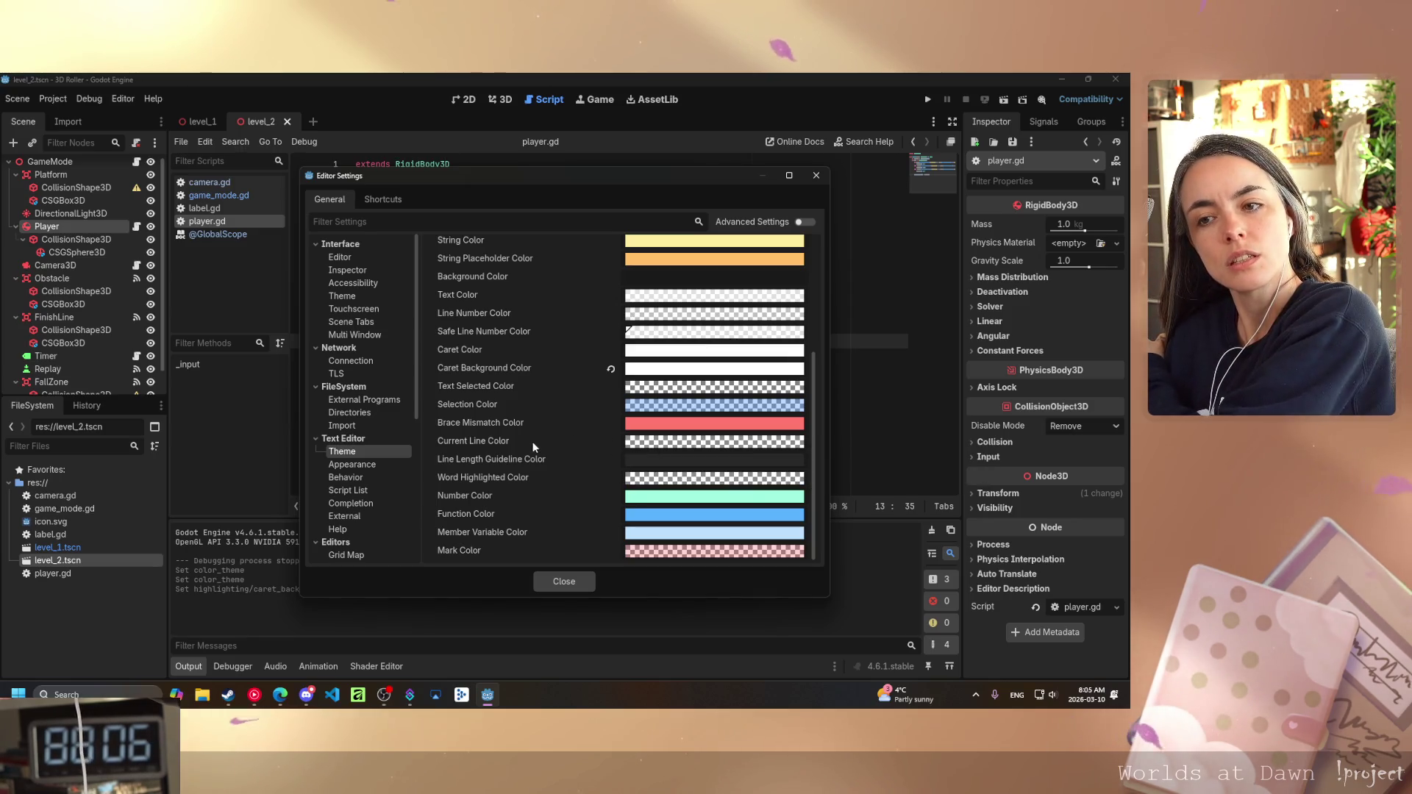
{"action": "scroll", "coordinate": [575, 441], "scroll_direction": "up", "scroll_amount": 5}
{"action": "left_click", "coordinate": [674, 244]}
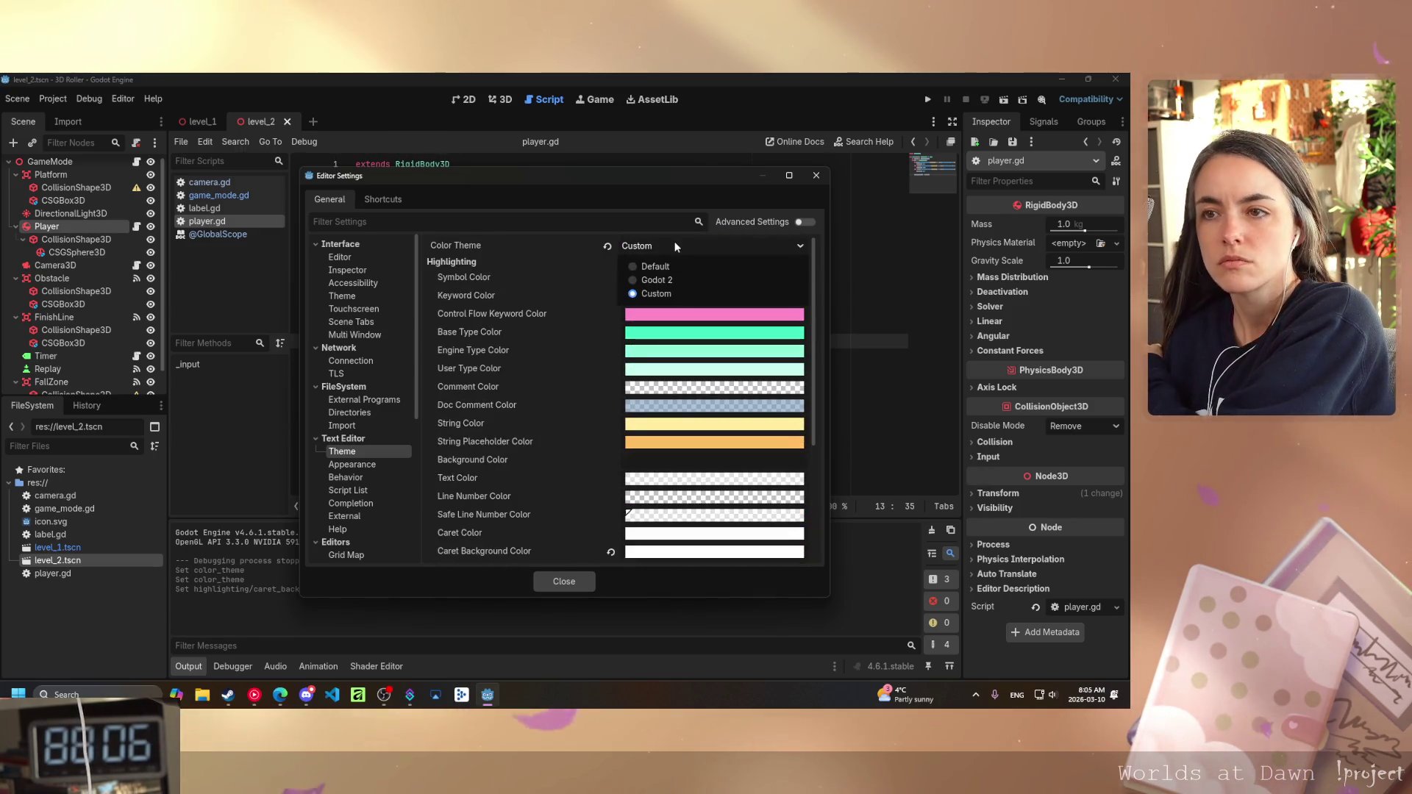
{"action": "left_click", "coordinate": [672, 266]}
{"action": "scroll", "coordinate": [587, 328], "scroll_direction": "down", "scroll_amount": 5}
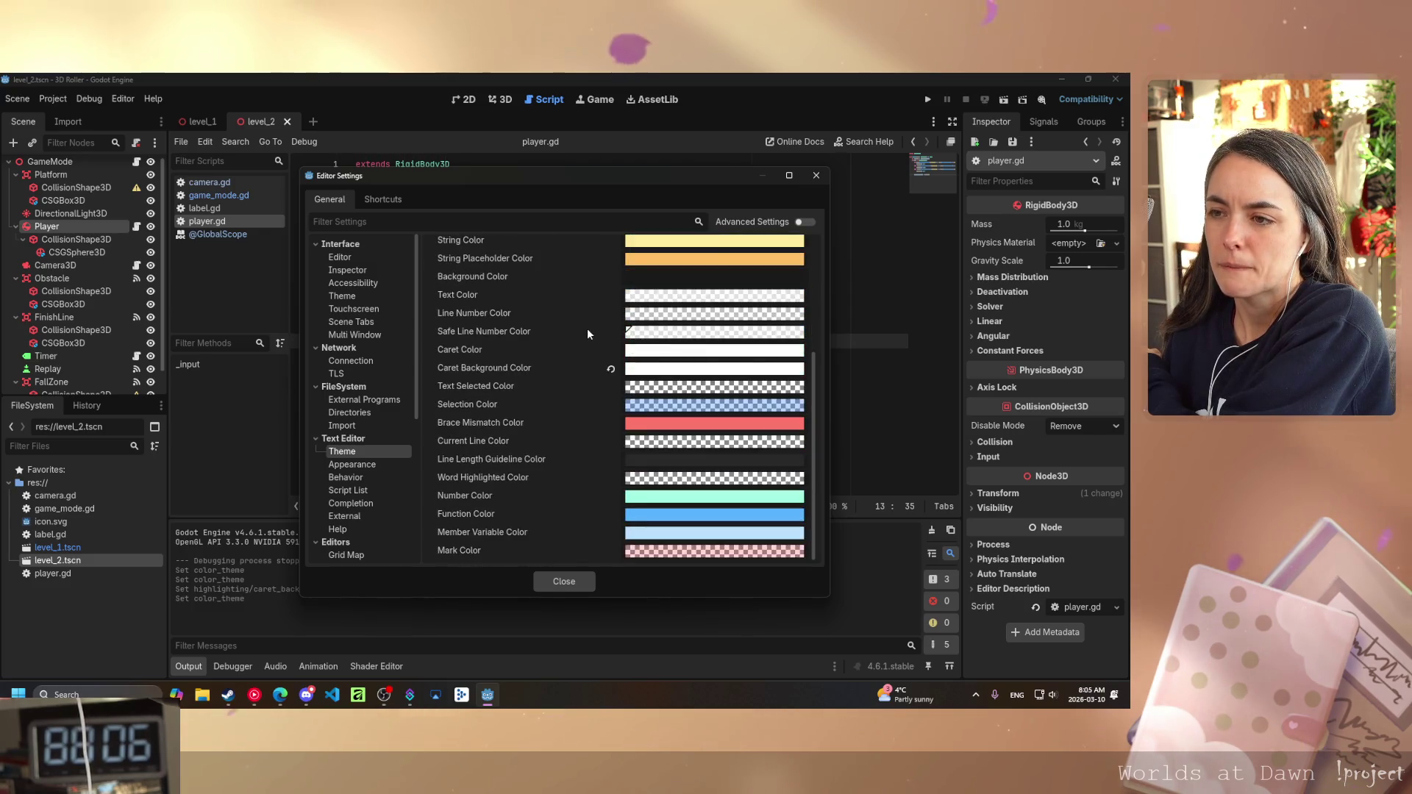
{"action": "left_click", "coordinate": [377, 465]}
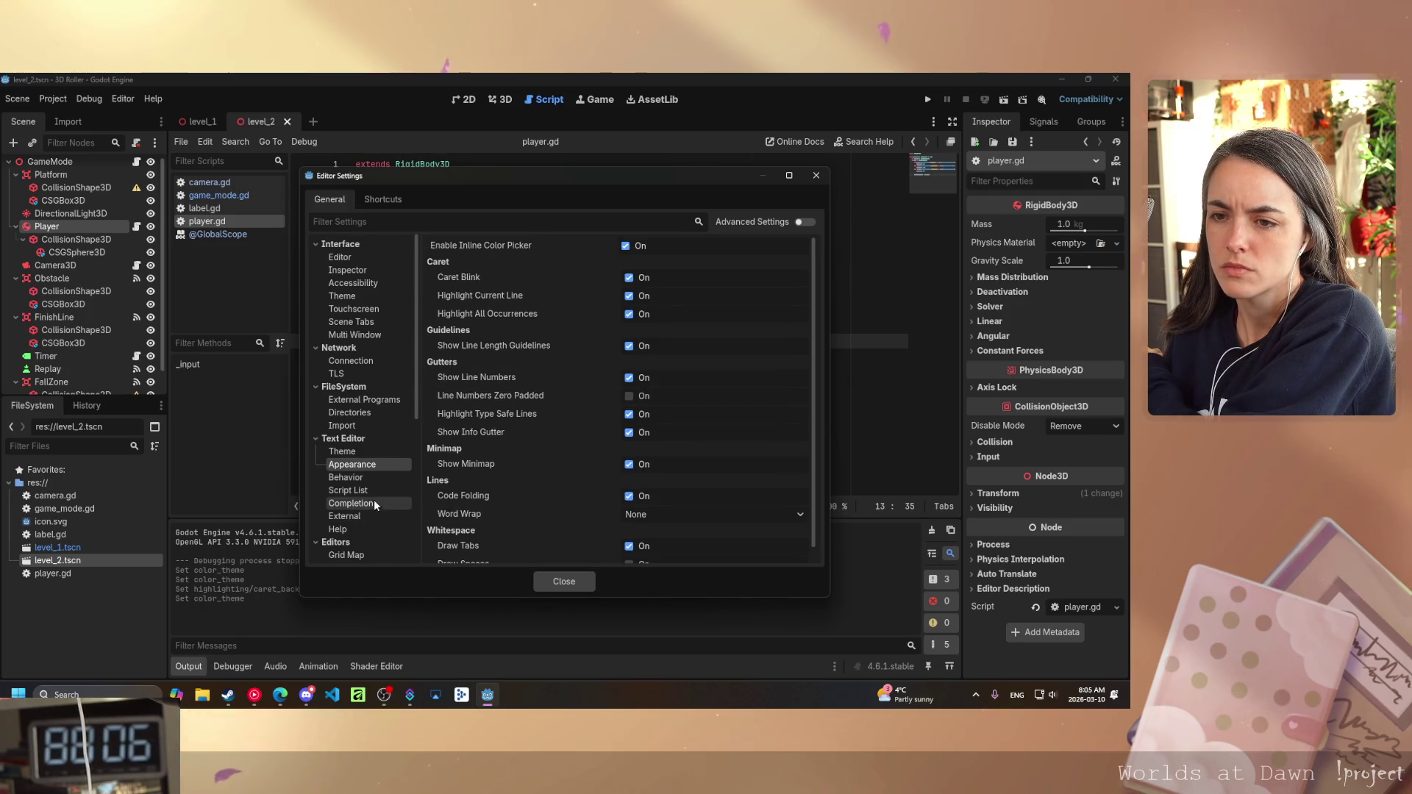
- Return to the Text Editor Theme colours and read the colour settings' tooltips
{"action": "left_click", "coordinate": [343, 452]}
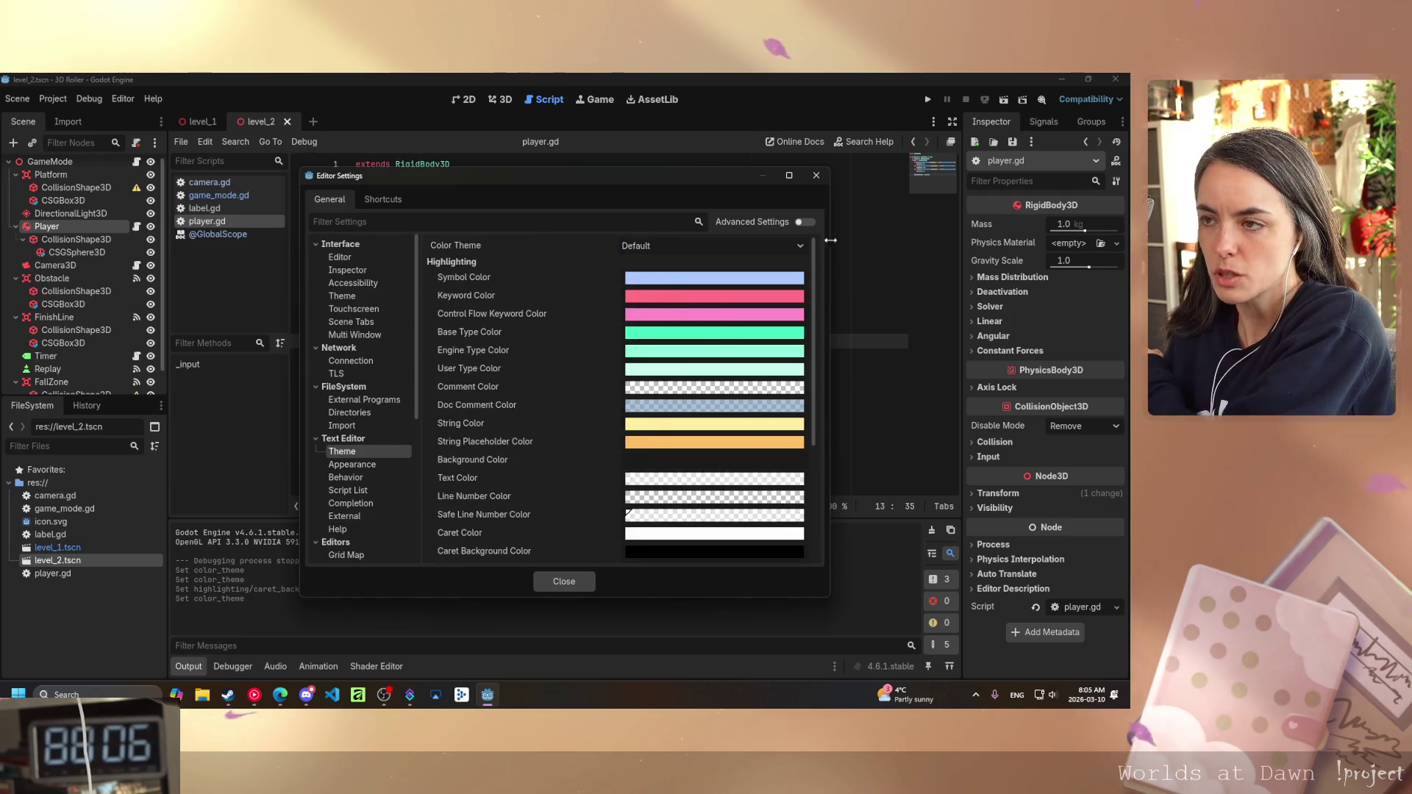
{"action": "scroll", "coordinate": [597, 384], "scroll_direction": "down", "scroll_amount": 5}
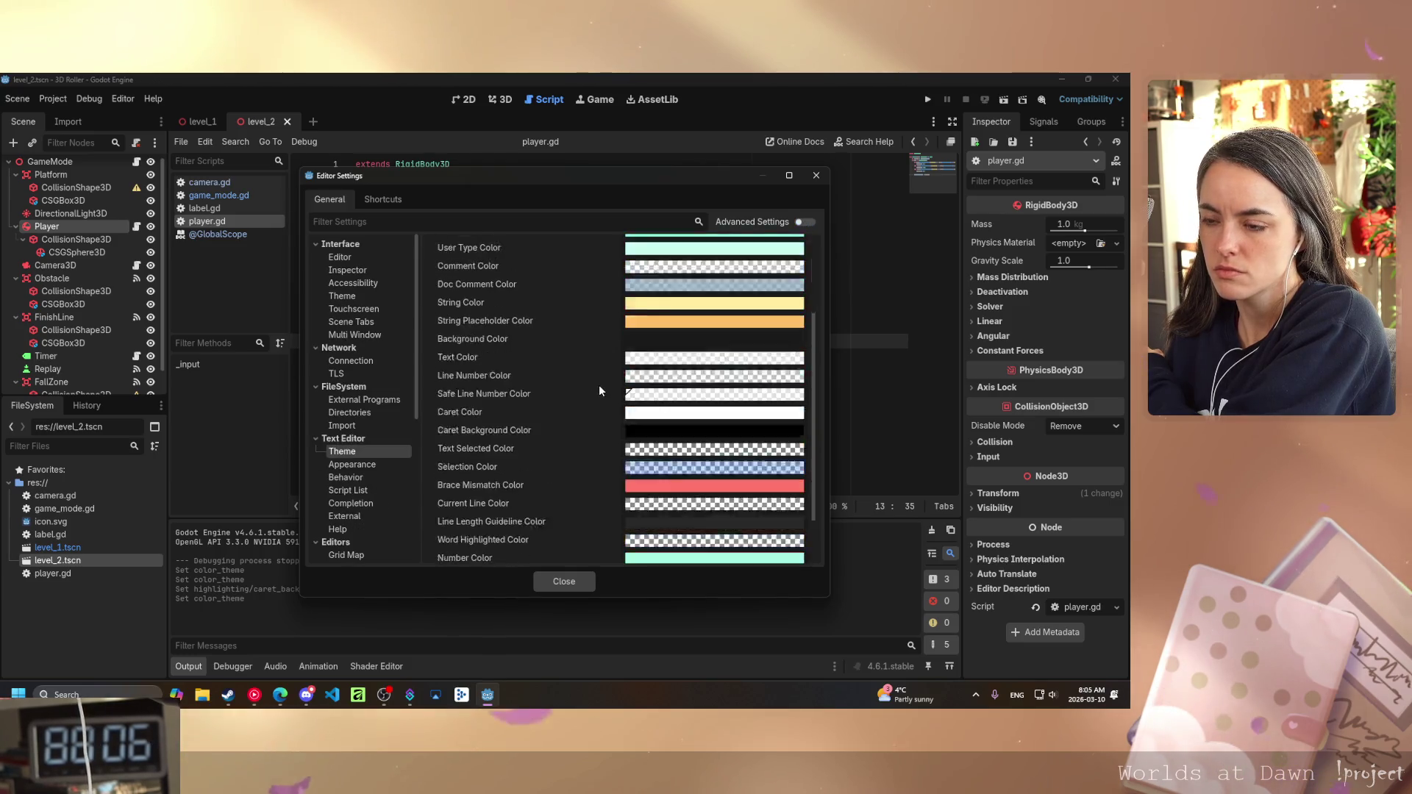
{"action": "scroll", "coordinate": [601, 386], "scroll_direction": "up", "scroll_amount": 5}
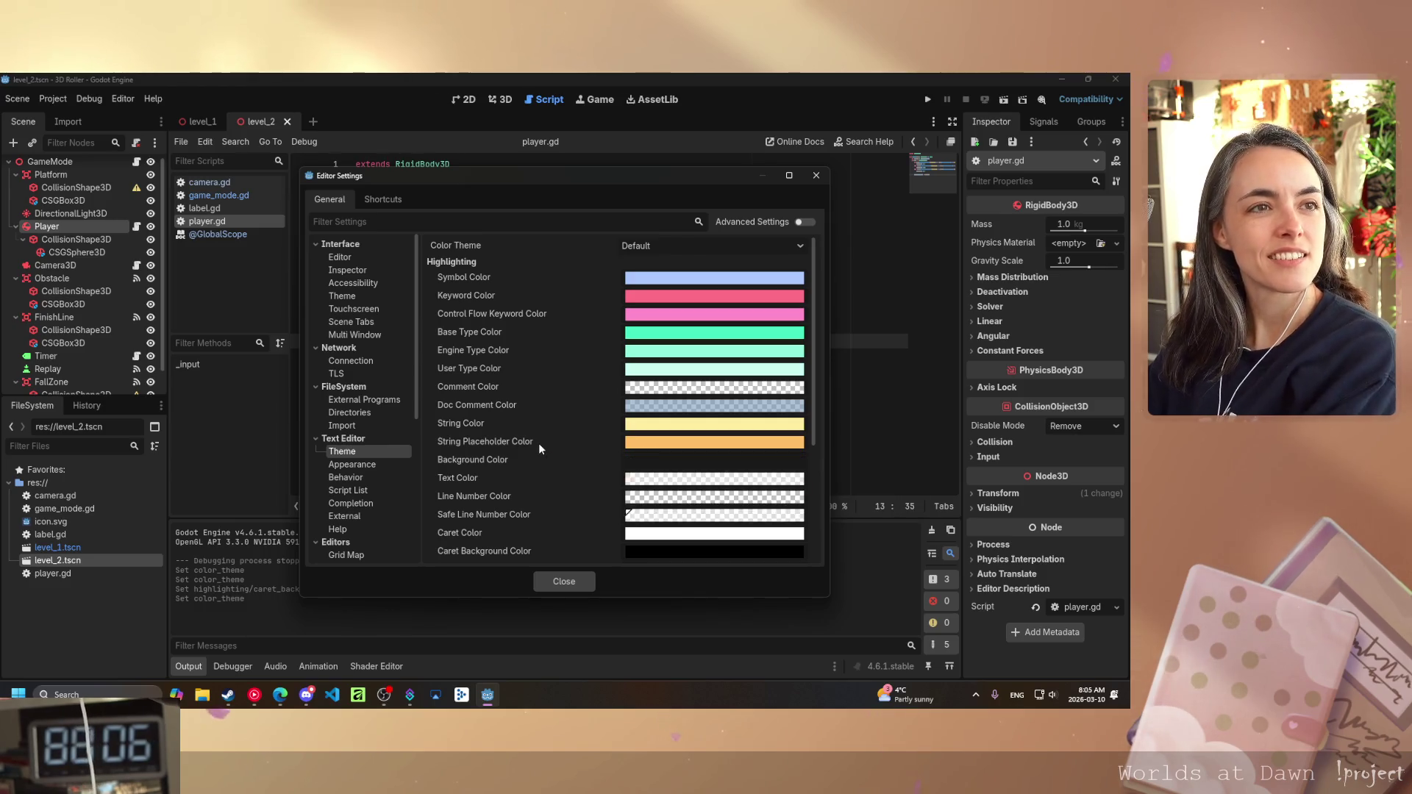
{"action": "mouse_move", "coordinate": [536, 443]}
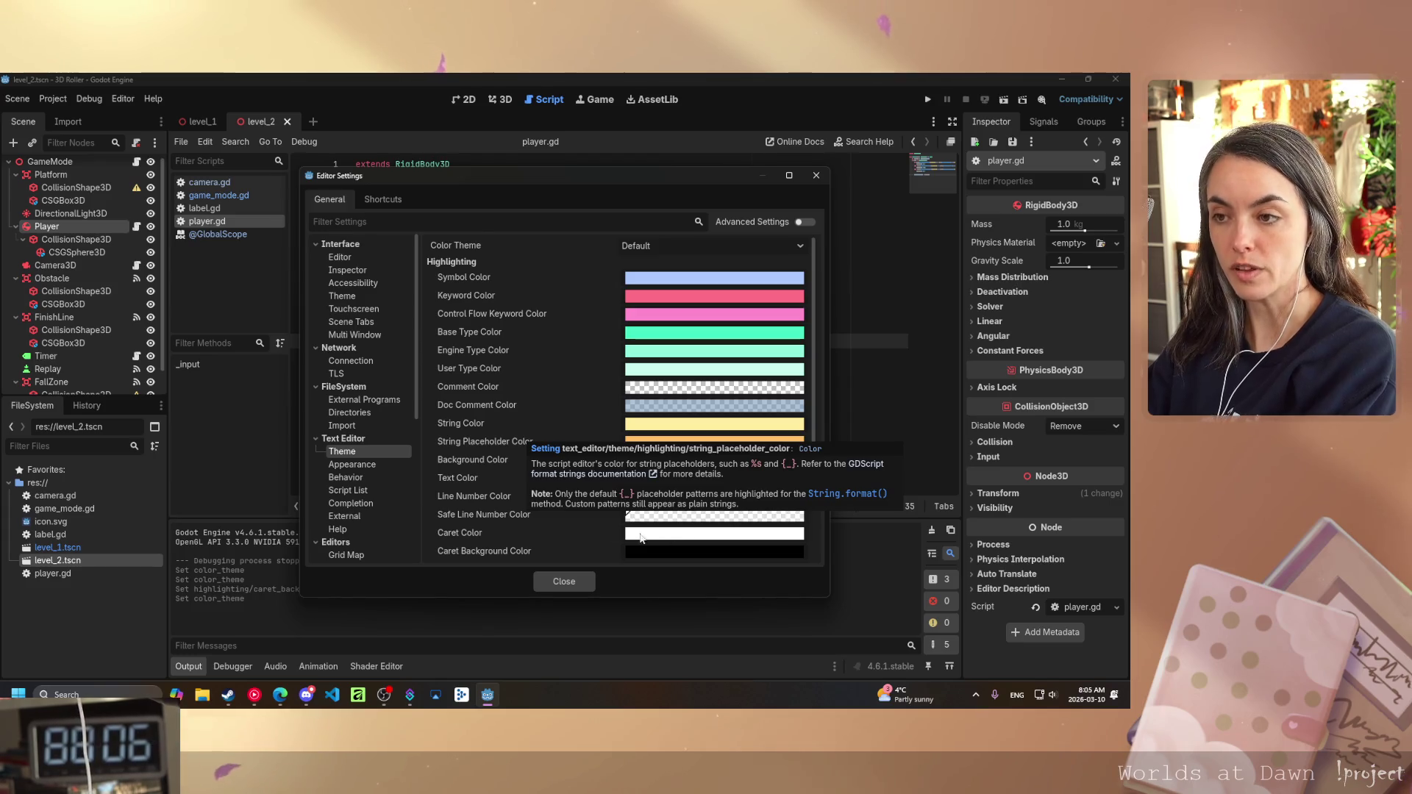
{"action": "mouse_move", "coordinate": [551, 468]}
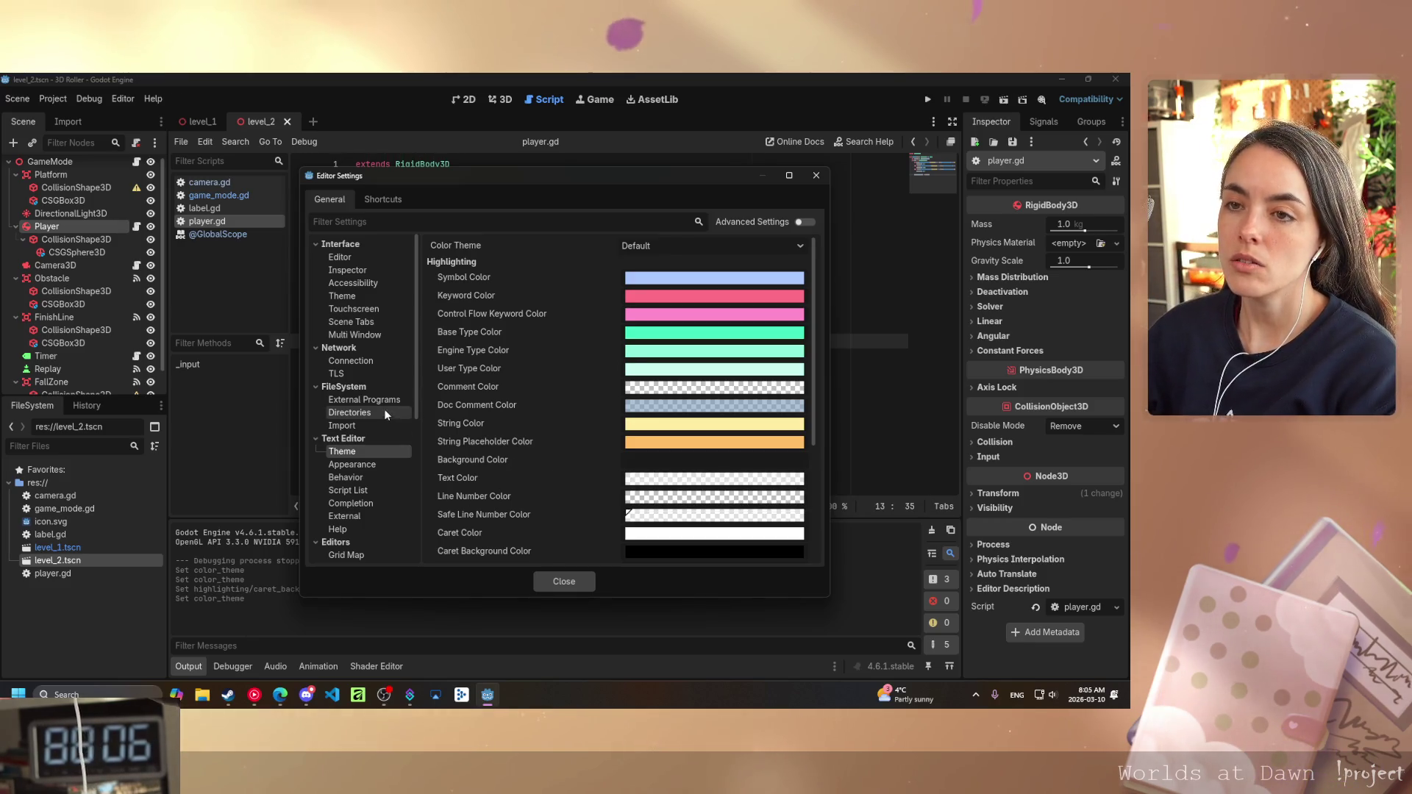
- Try the Solarized (Light) colour preset under Interface > Theme
{"action": "left_click", "coordinate": [359, 296]}
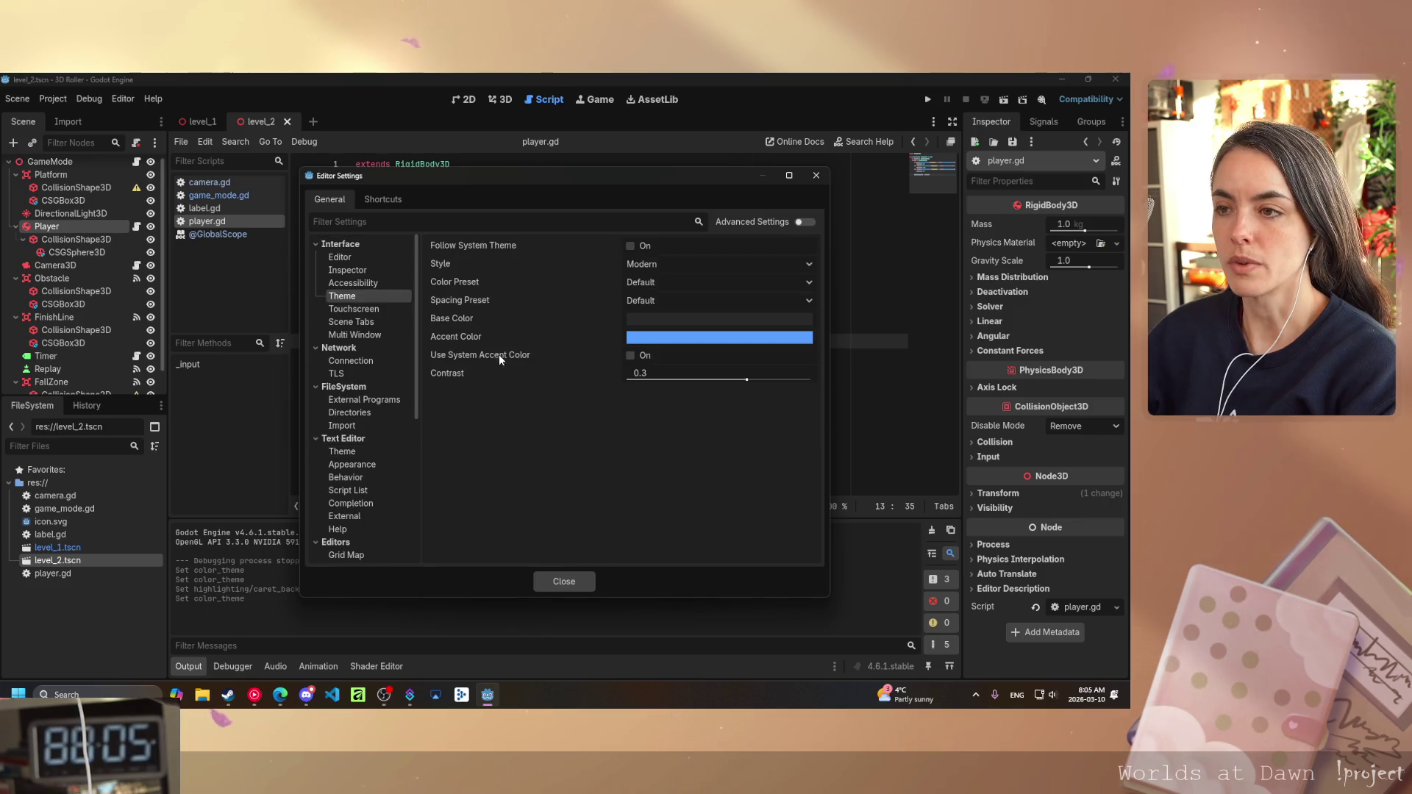
{"action": "left_click", "coordinate": [684, 264]}
{"action": "left_click", "coordinate": [684, 263]}
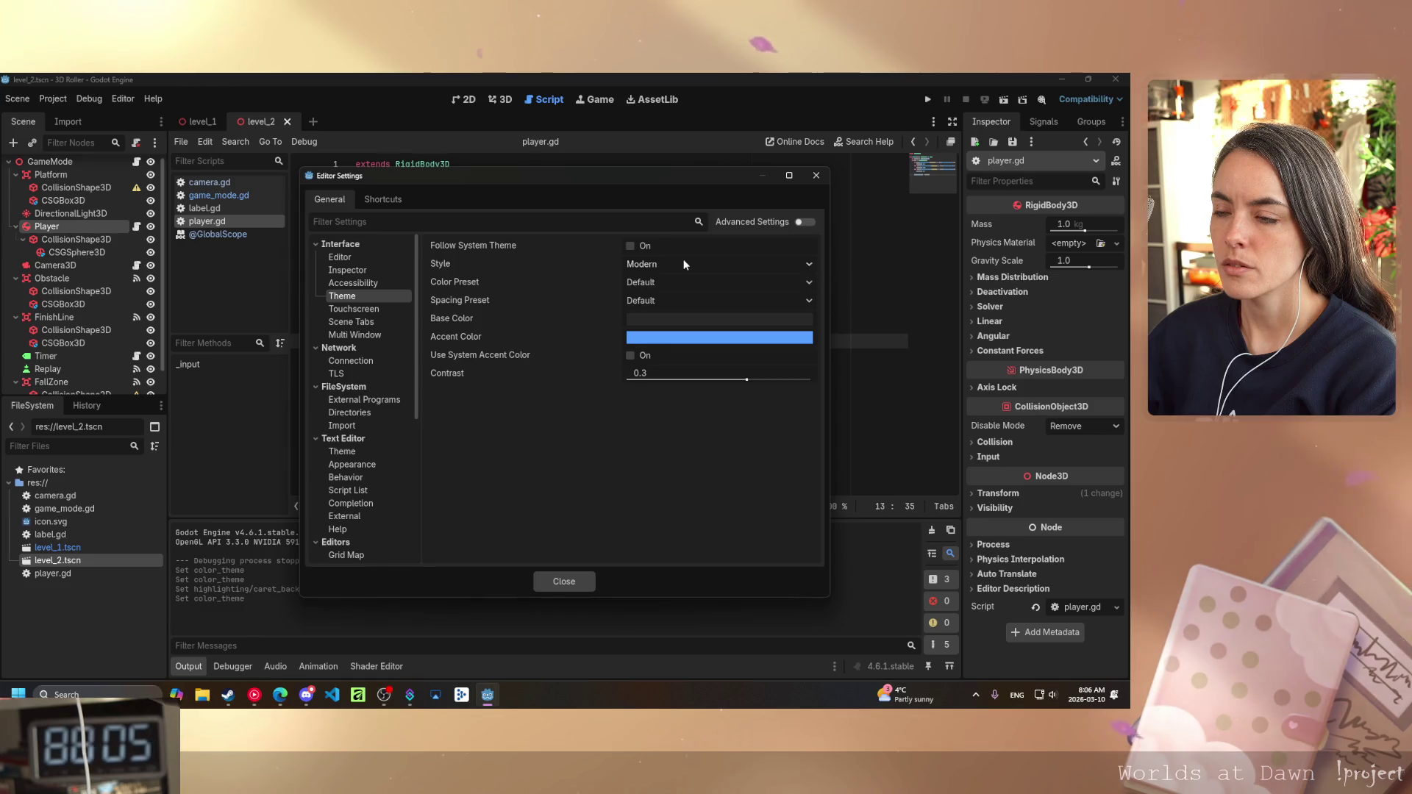
{"action": "left_click", "coordinate": [675, 282]}
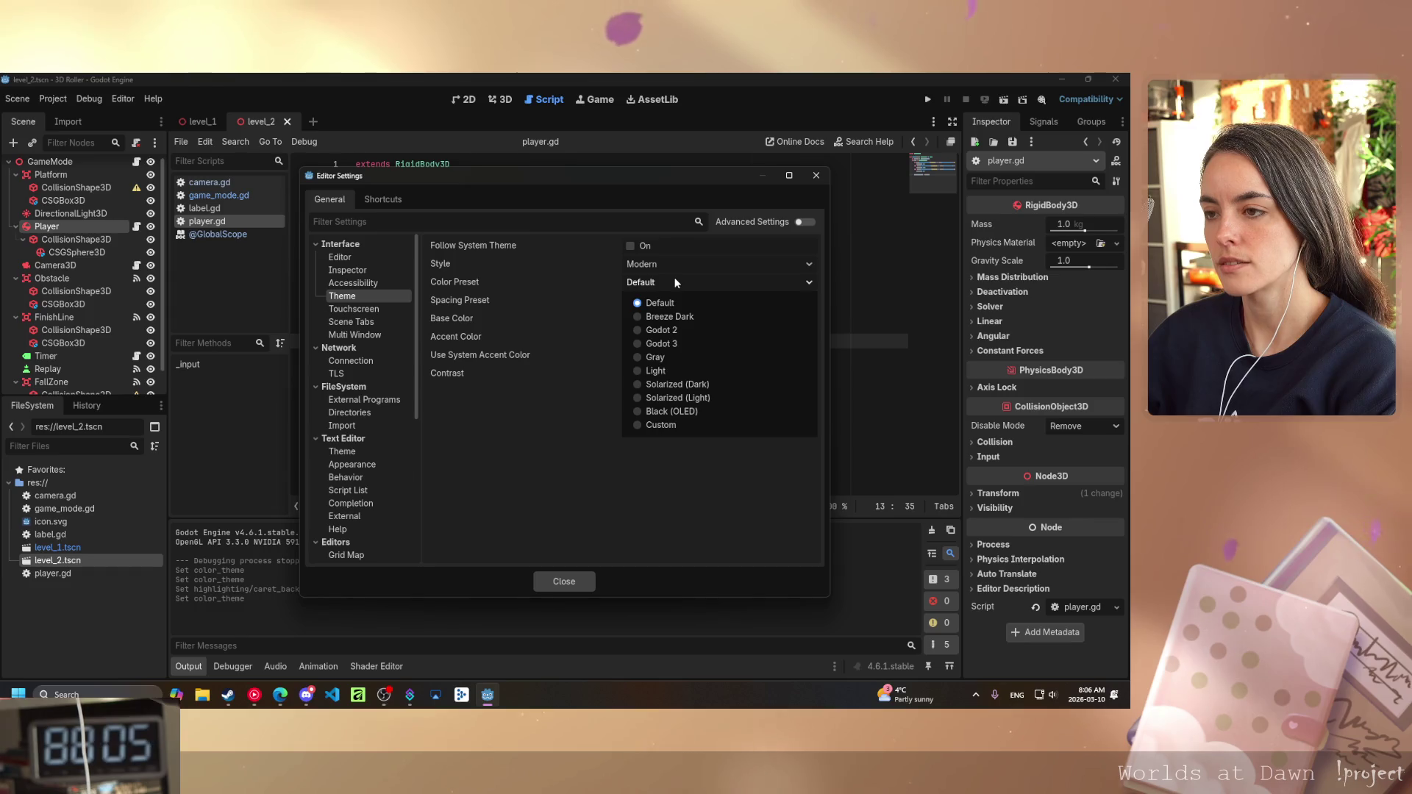
{"action": "left_click", "coordinate": [665, 398]}
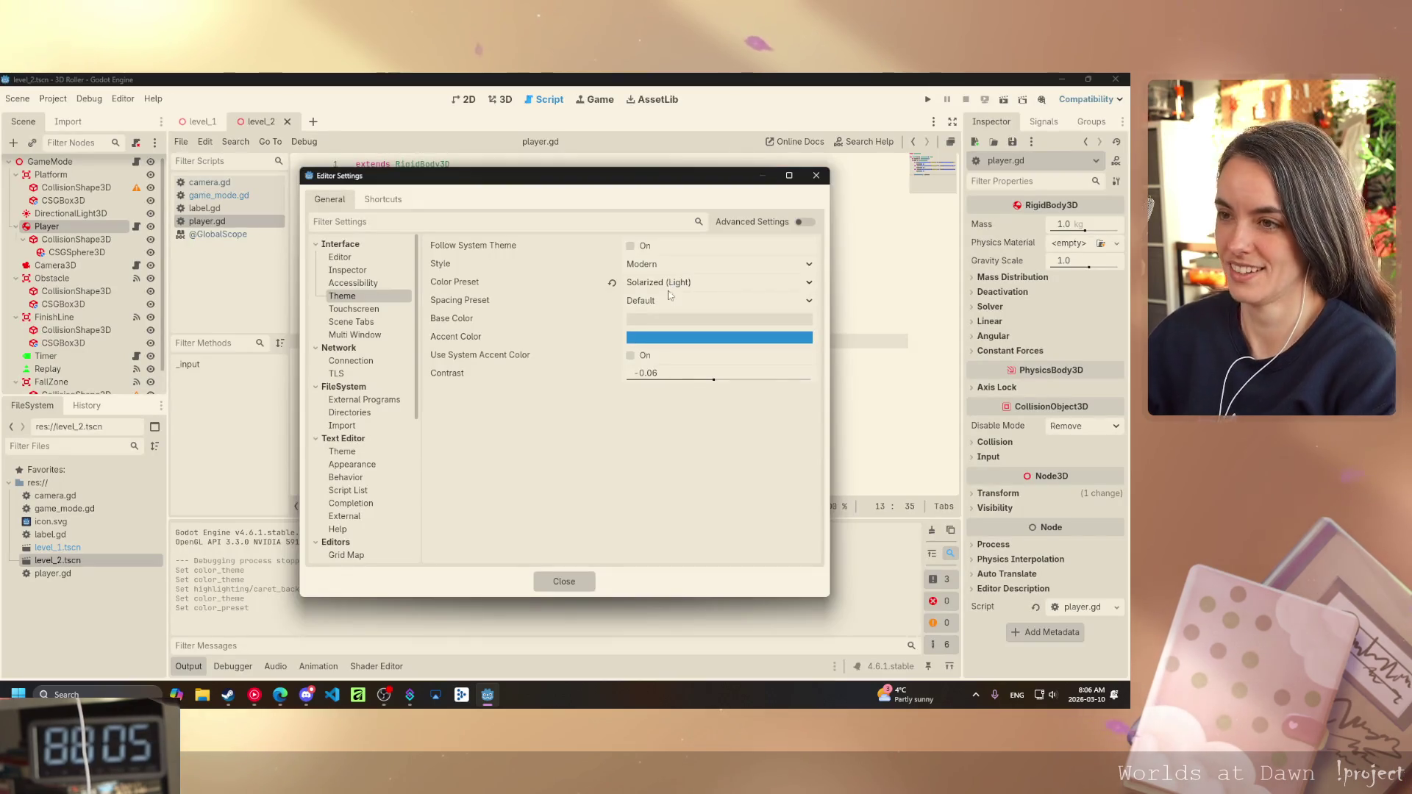
- Switch the editor colour preset to Light and close Editor Settings
{"action": "left_click", "coordinate": [670, 287]}
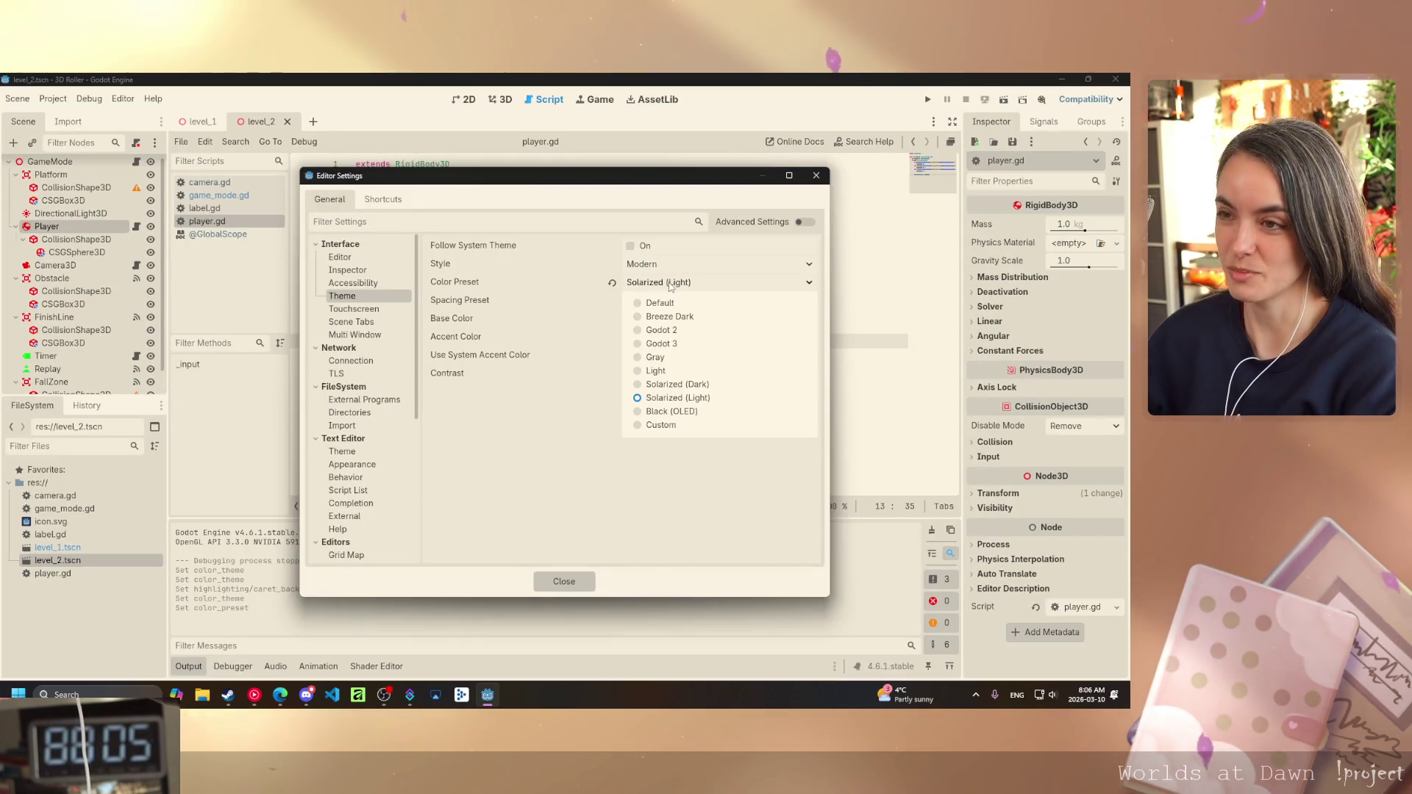
{"action": "left_click", "coordinate": [661, 373]}
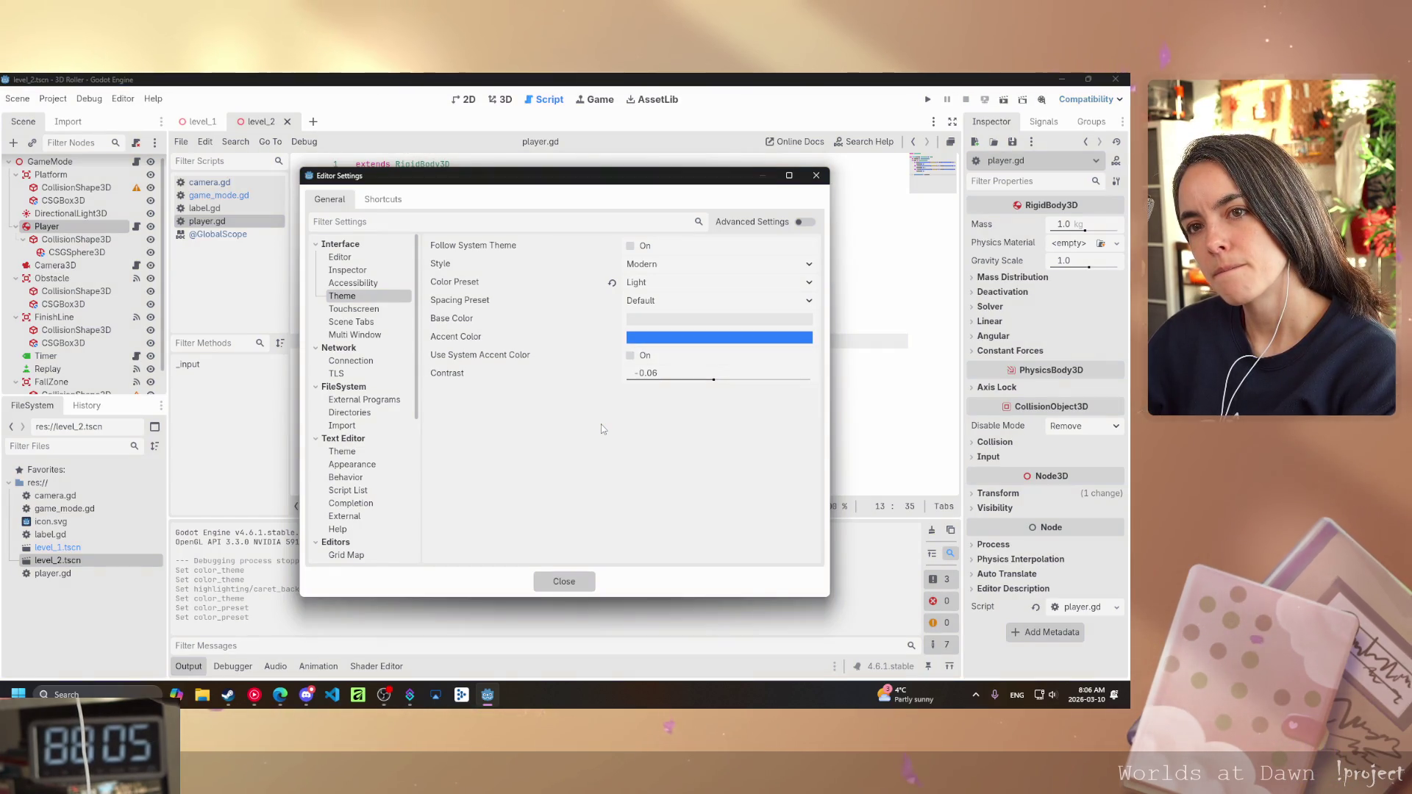
{"action": "left_click", "coordinate": [702, 285]}
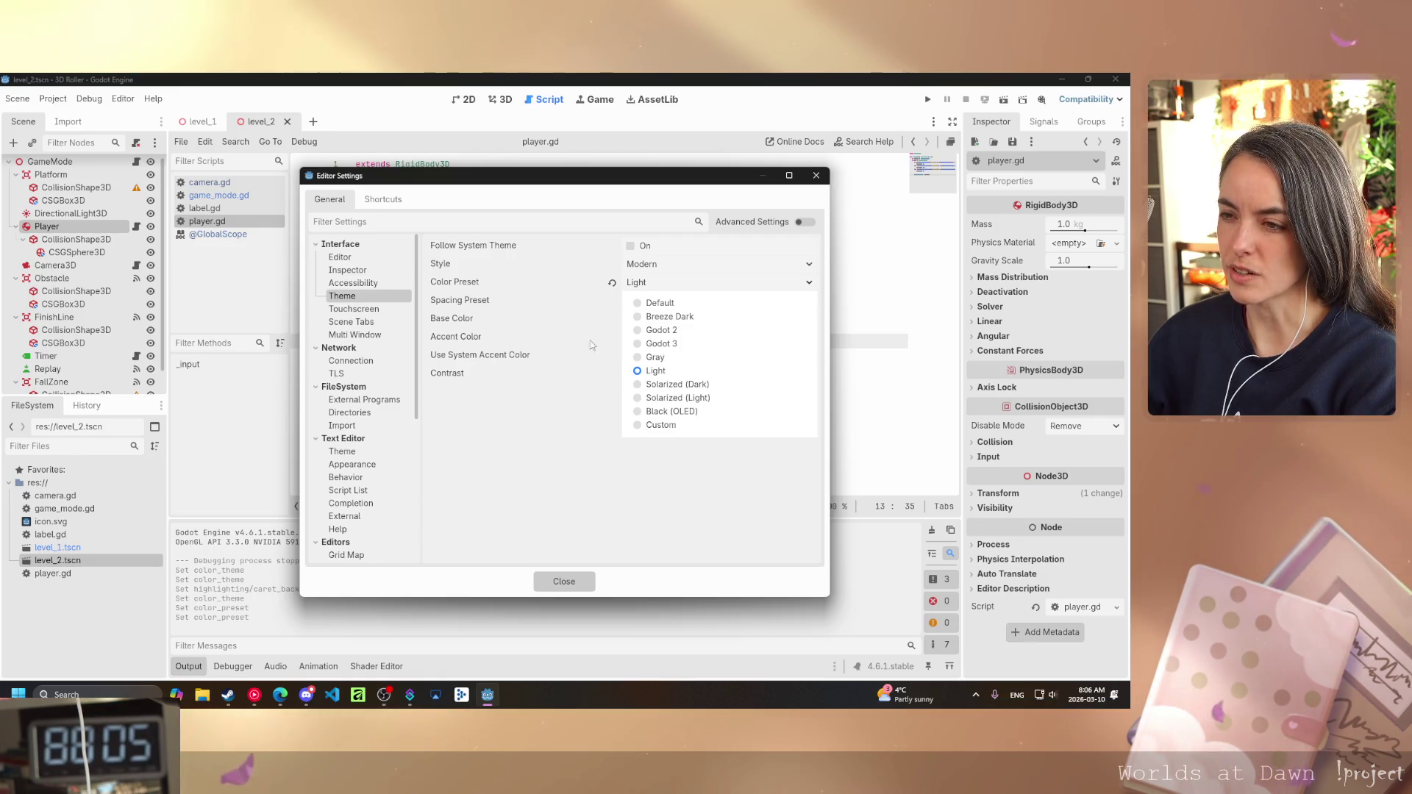
{"action": "left_click", "coordinate": [581, 411]}
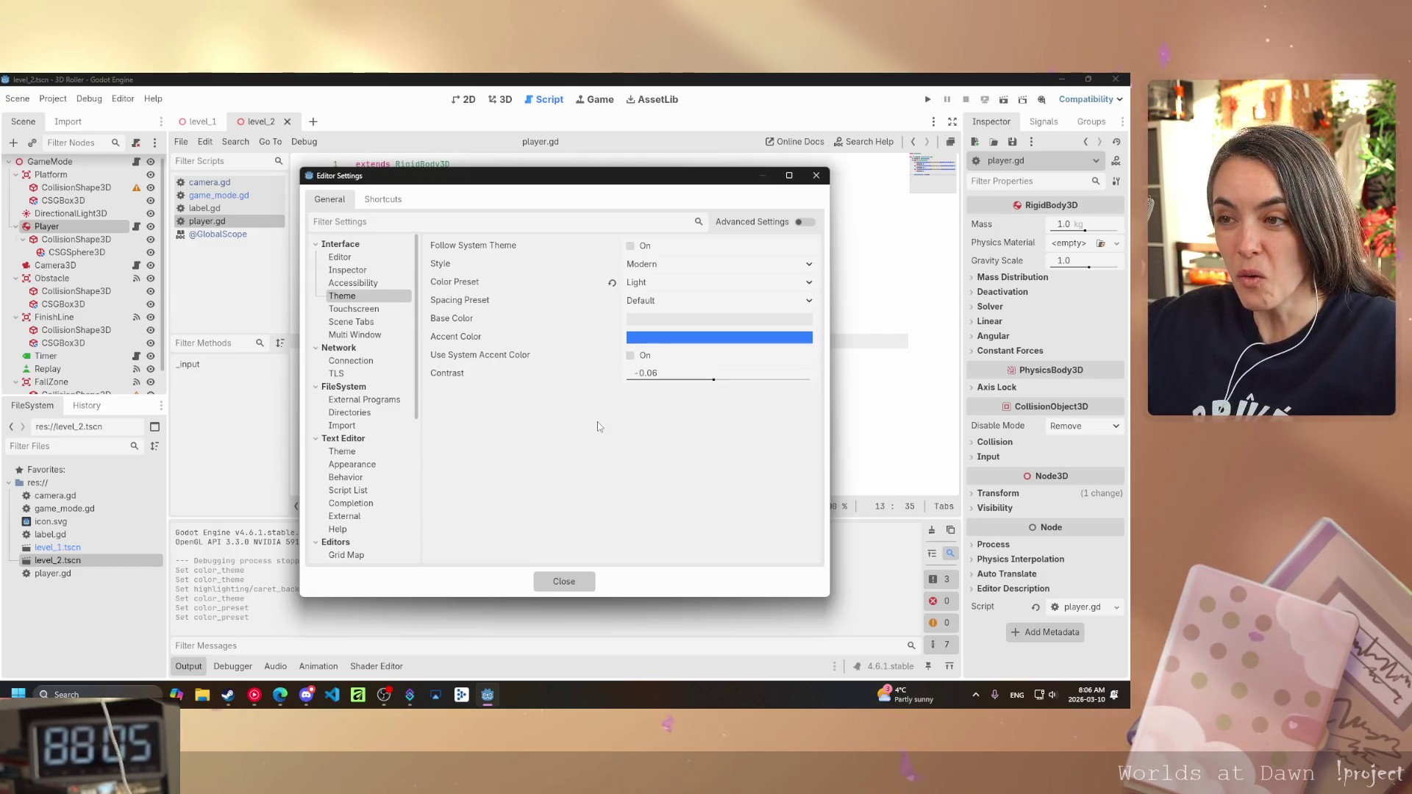
{"action": "left_click", "coordinate": [552, 581]}
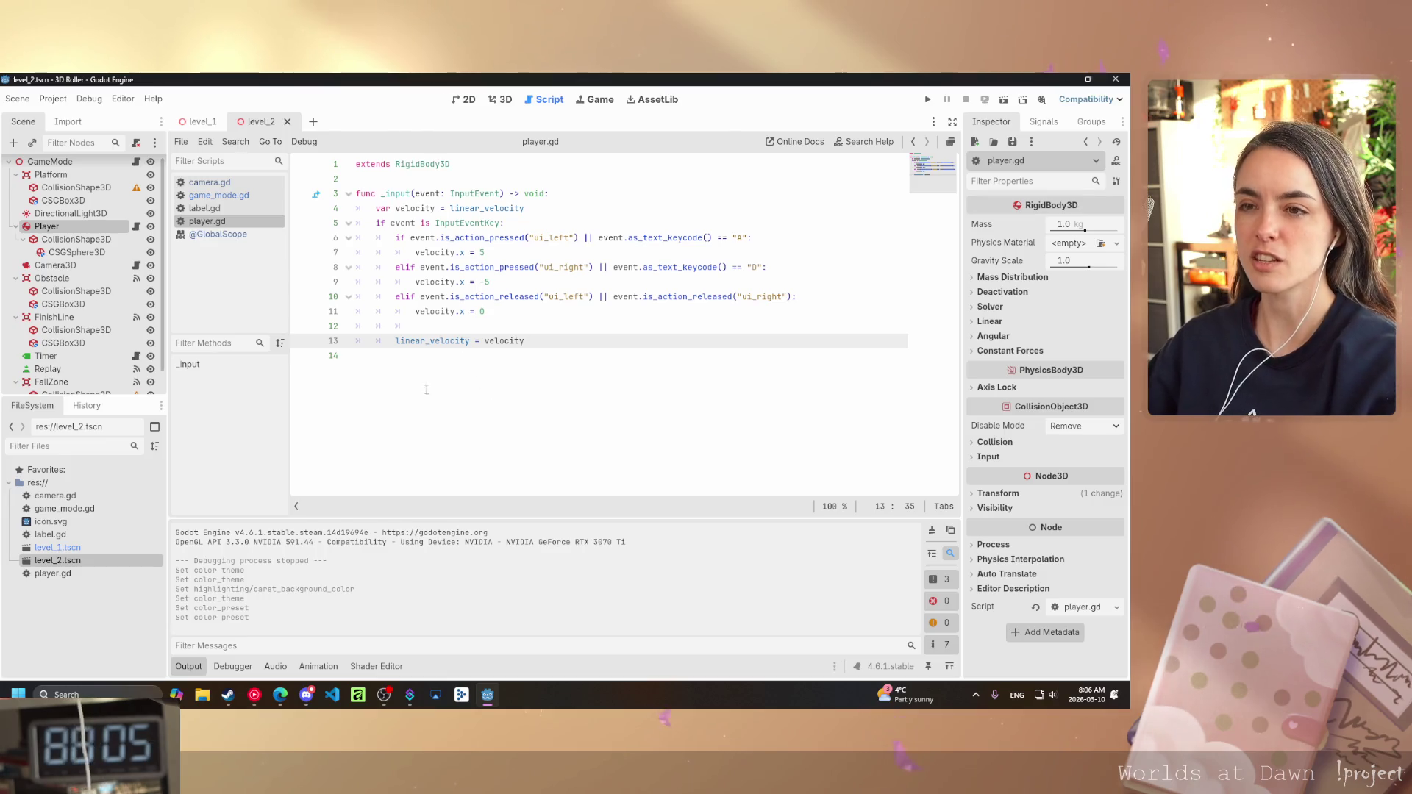
- Place the caret on empty line 12 of player.gd and launch Visual Studio Code
{"action": "left_click", "coordinate": [467, 326]}
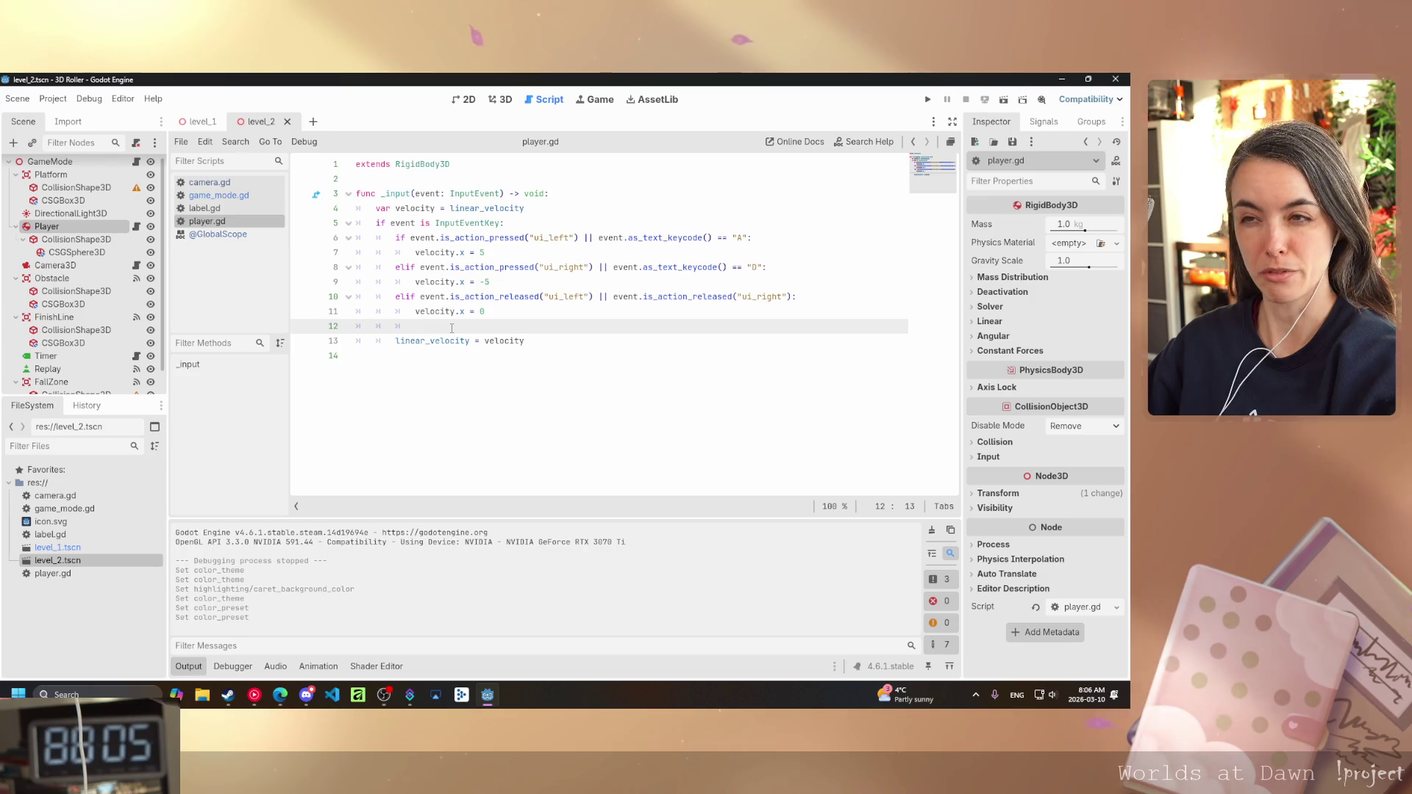
{"action": "left_click", "coordinate": [332, 695]}
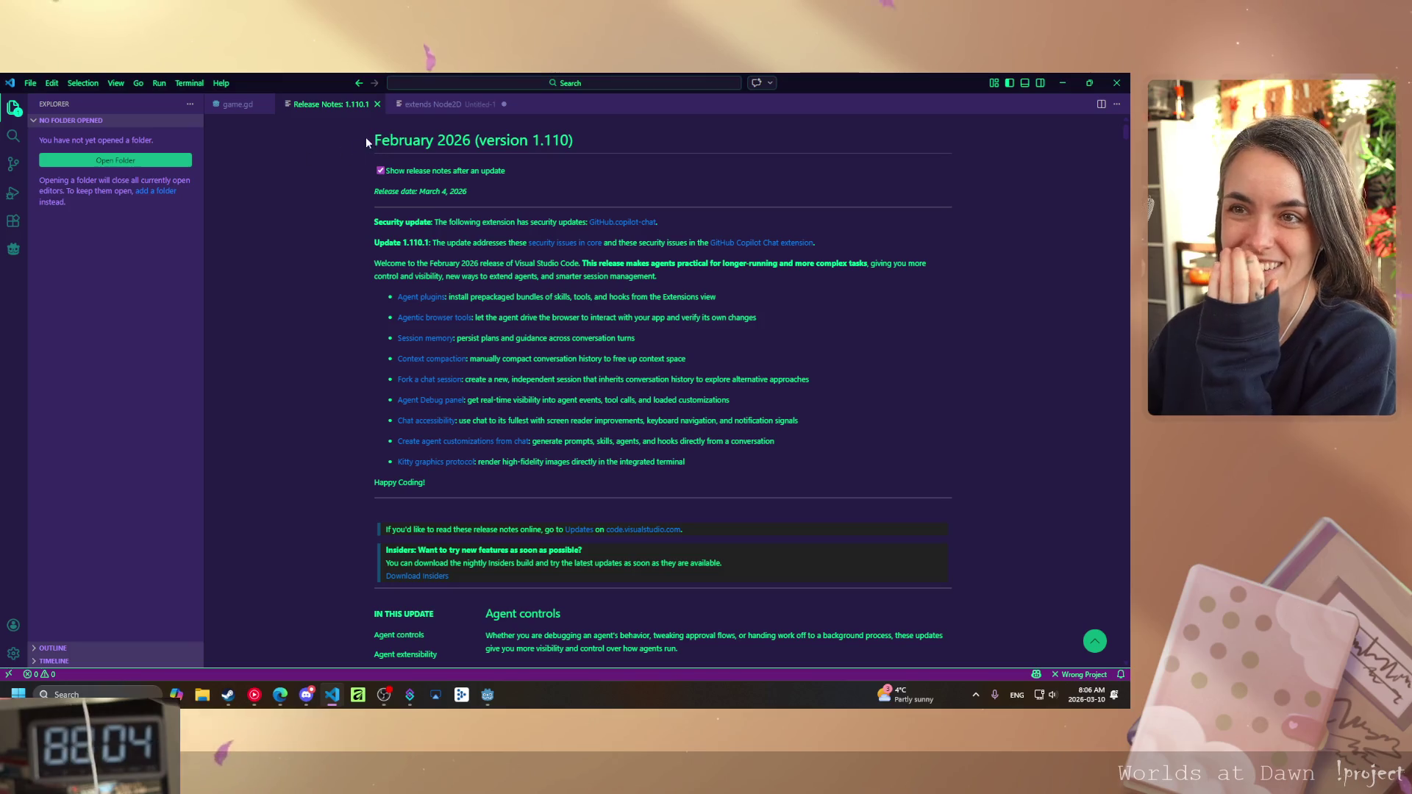
- Close the Release Notes tab to reveal game.gd
{"action": "left_click", "coordinate": [377, 104]}
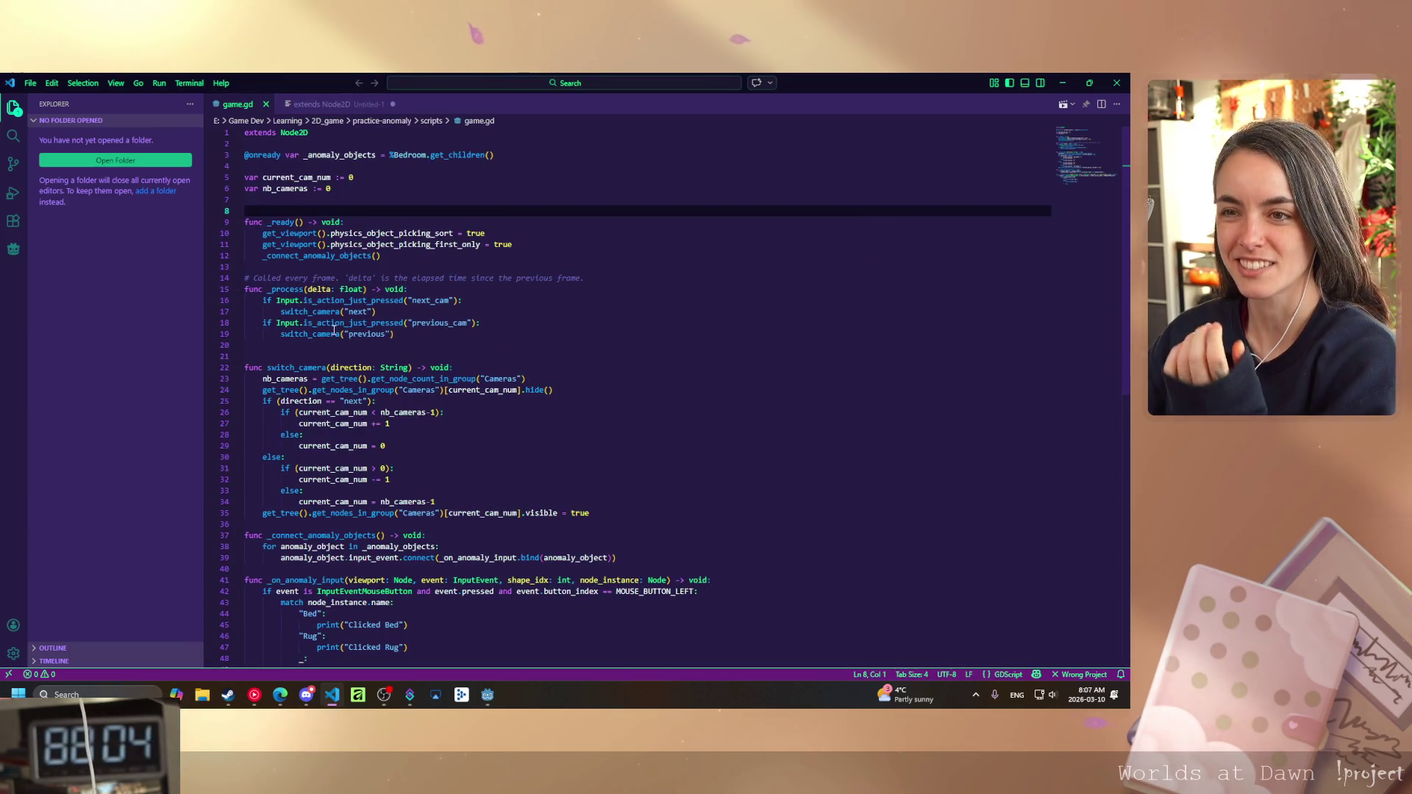
{"action": "scroll", "coordinate": [385, 390], "scroll_direction": "down", "scroll_amount": 10}
{"action": "scroll", "coordinate": [397, 390], "scroll_direction": "up", "scroll_amount": 10}
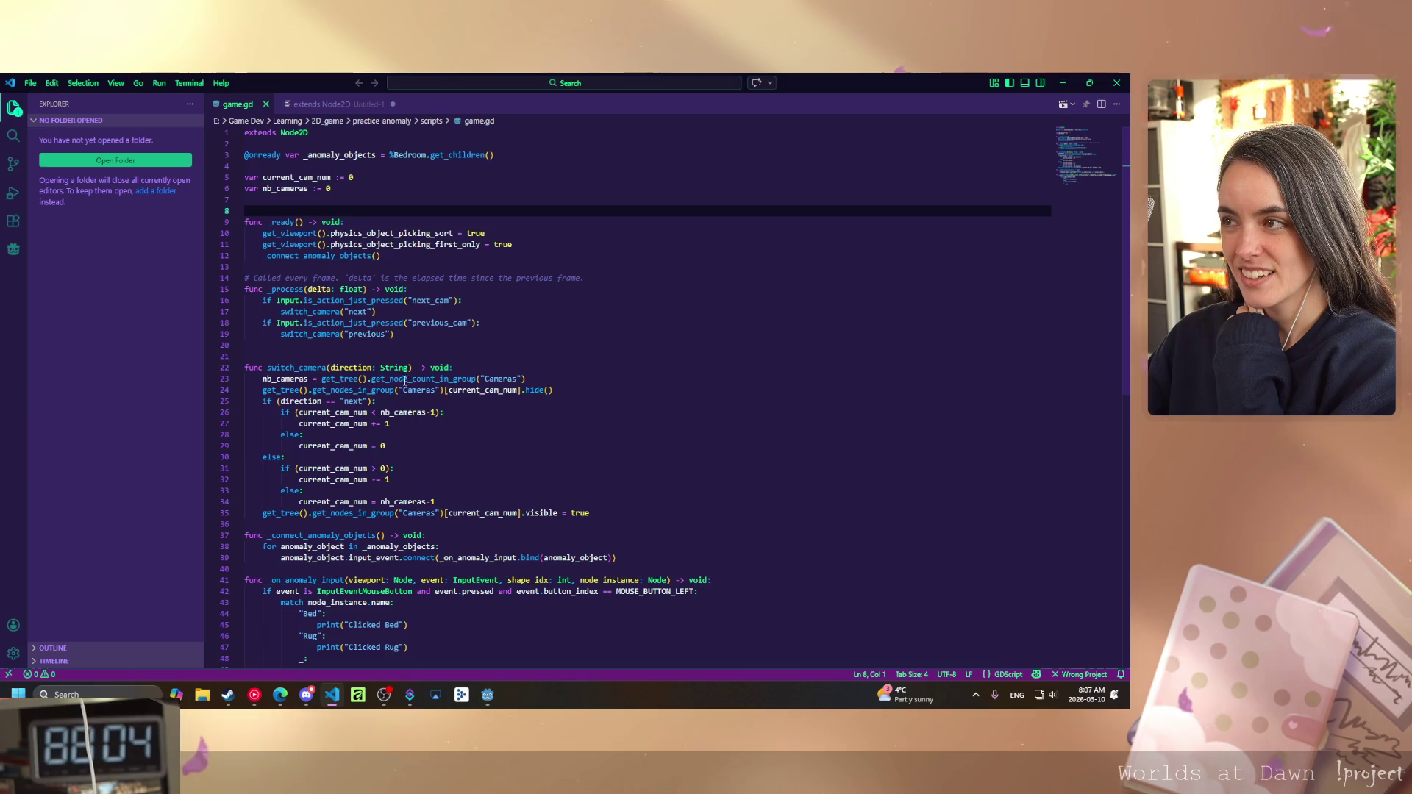
- Browse the colour themes keeping Cyberpunk, then glance at Godot and return to VS Code
{"action": "left_click", "coordinate": [15, 655]}
{"action": "mouse_move", "coordinate": [108, 620]}
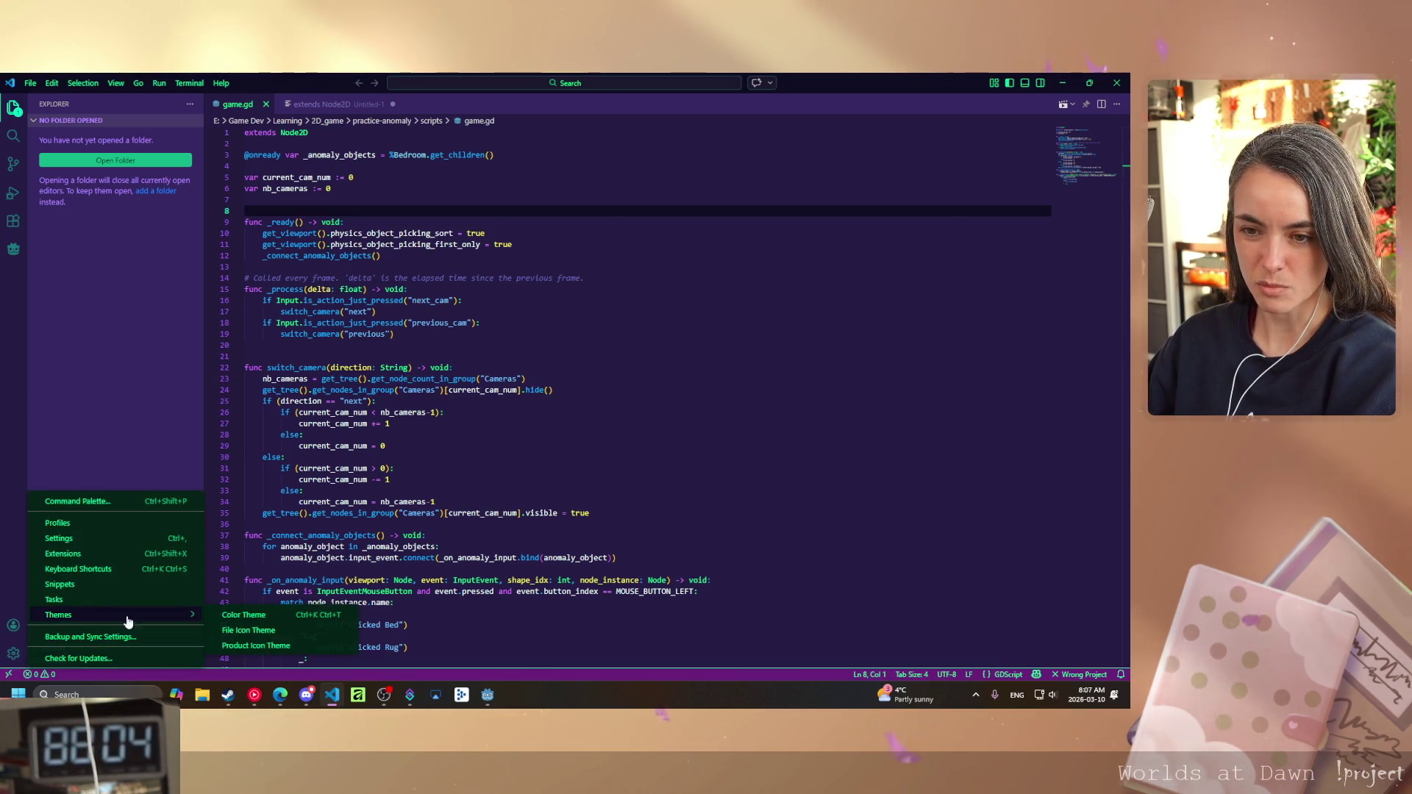
{"action": "left_click", "coordinate": [246, 615]}
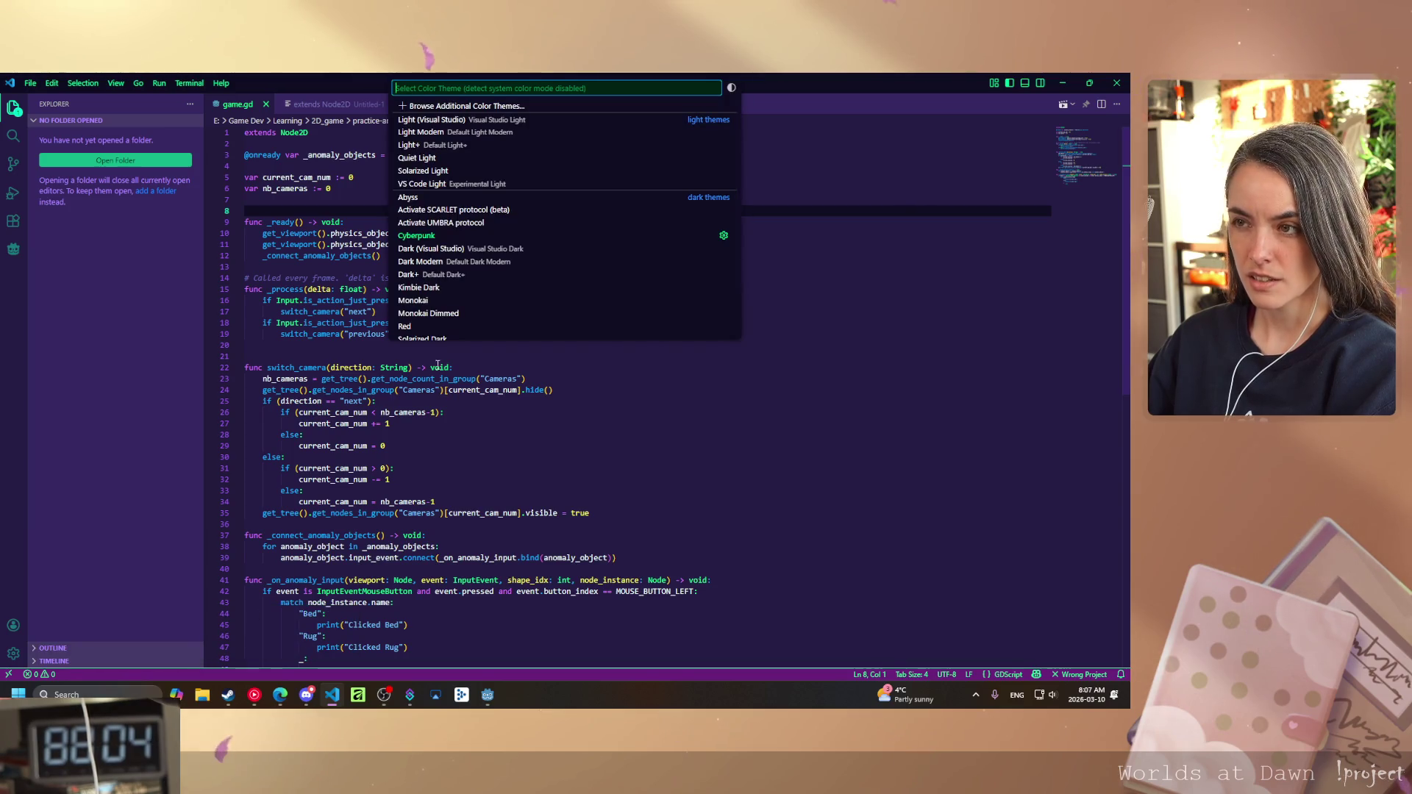
{"action": "left_click", "coordinate": [513, 468]}
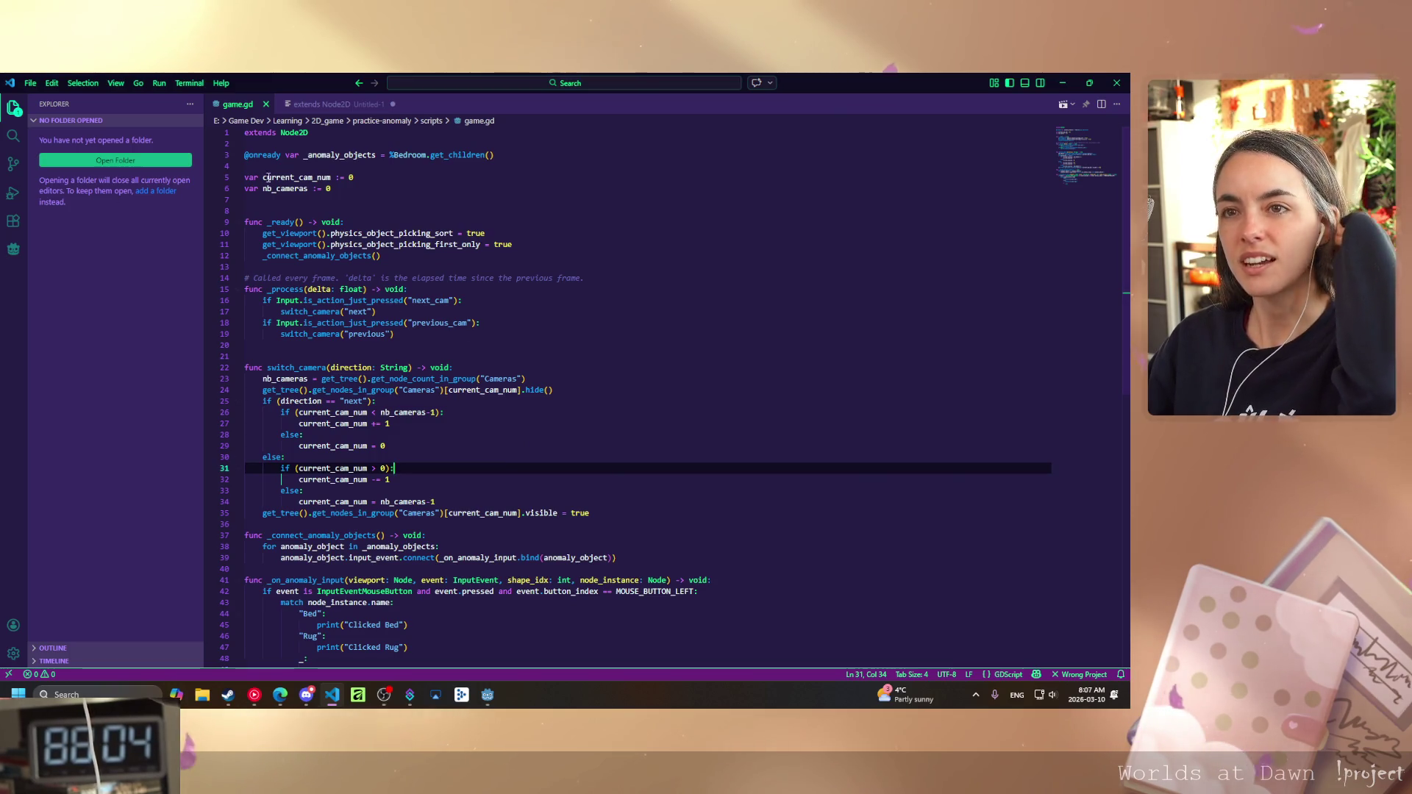
{"action": "left_click", "coordinate": [492, 693]}
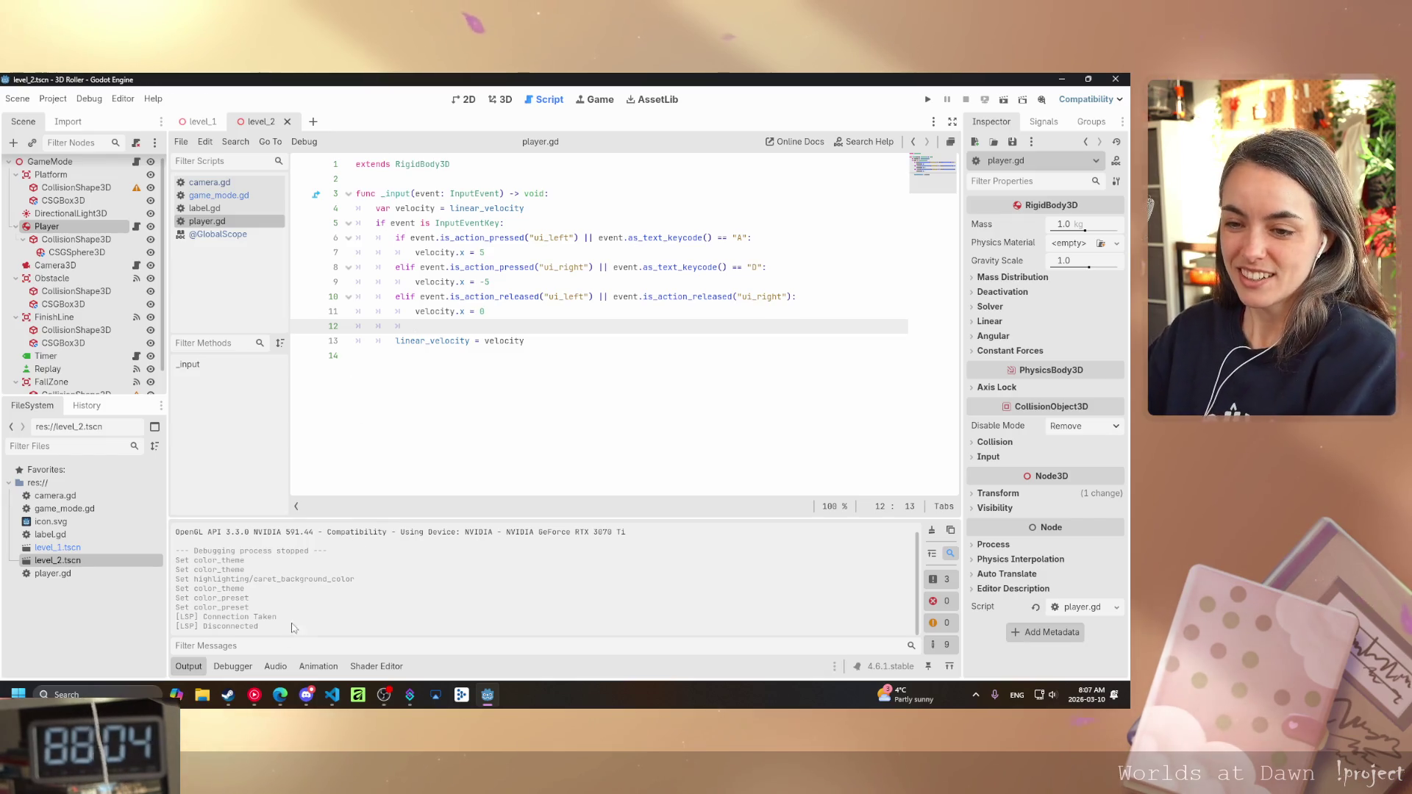
{"action": "left_click", "coordinate": [332, 694]}
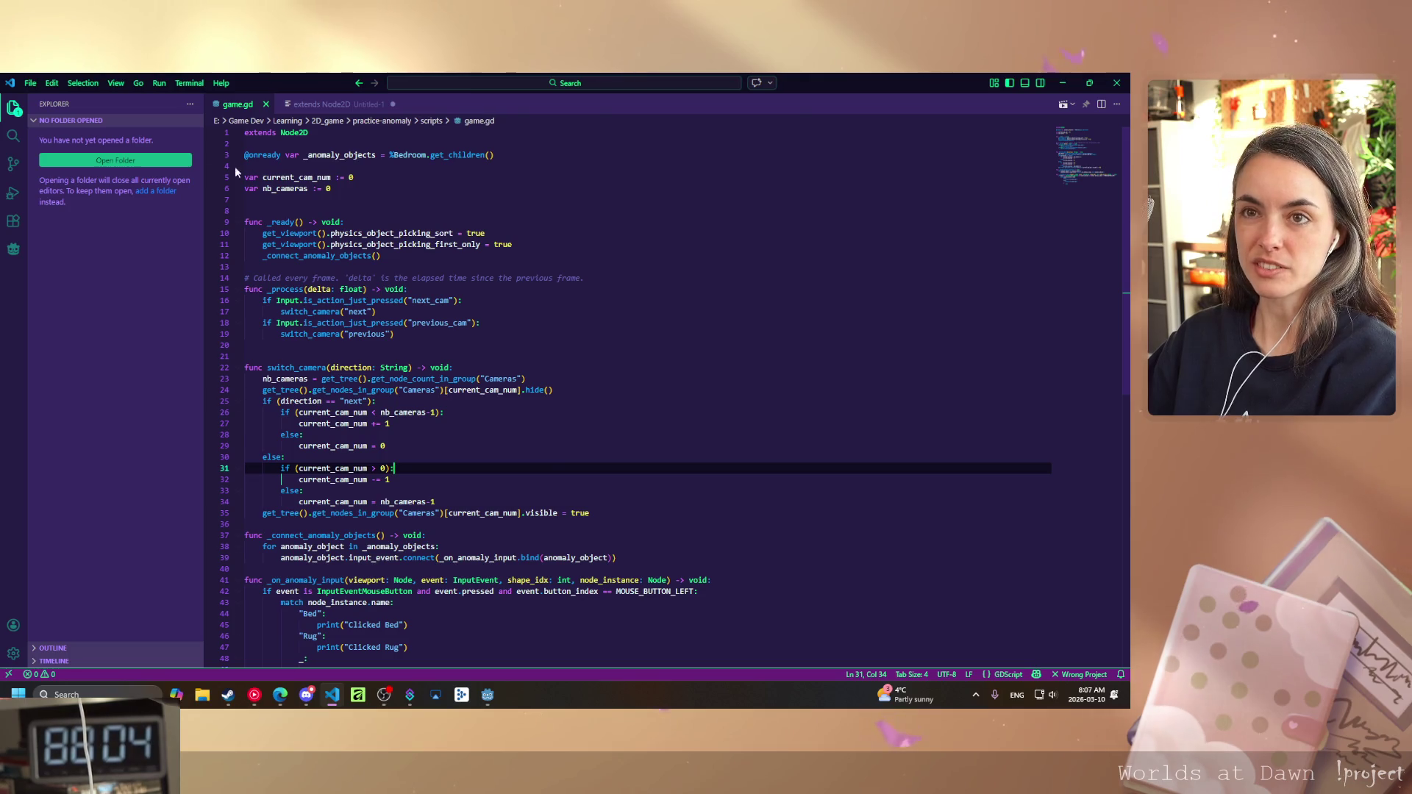
- Open a new PowerShell terminal below game.gd, briefly check Godot, then return to VS Code
{"action": "left_click", "coordinate": [188, 83]}
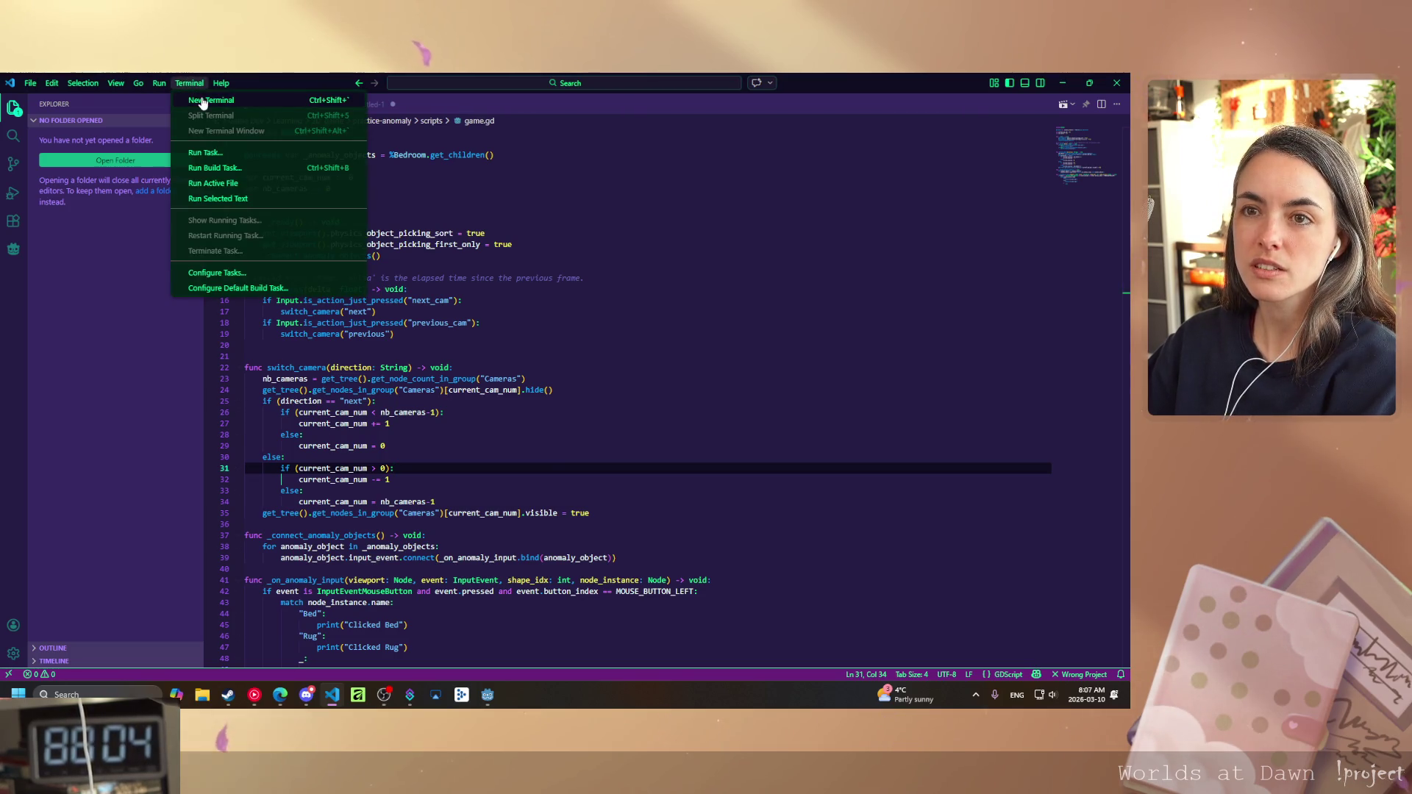
{"action": "left_click", "coordinate": [203, 102]}
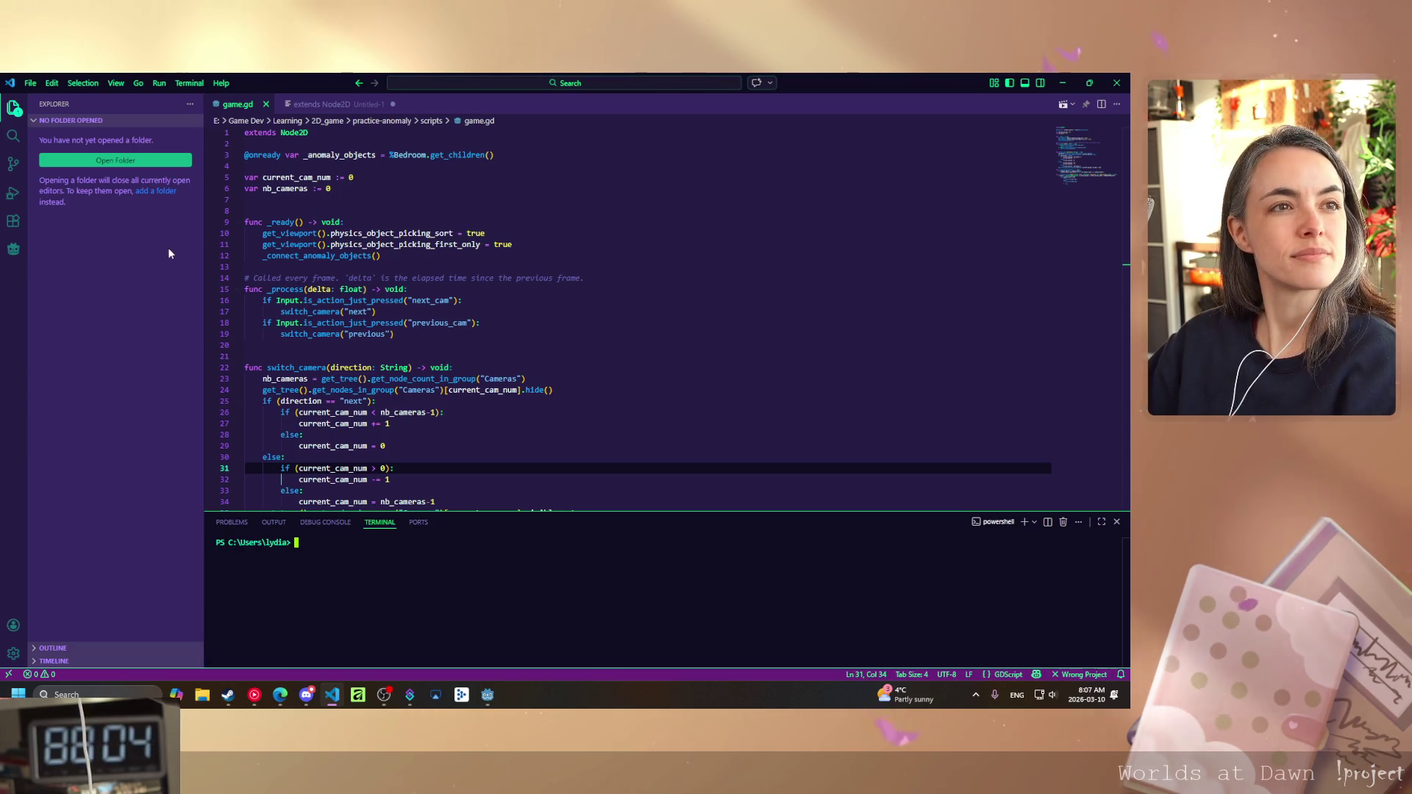
{"action": "left_click", "coordinate": [487, 696]}
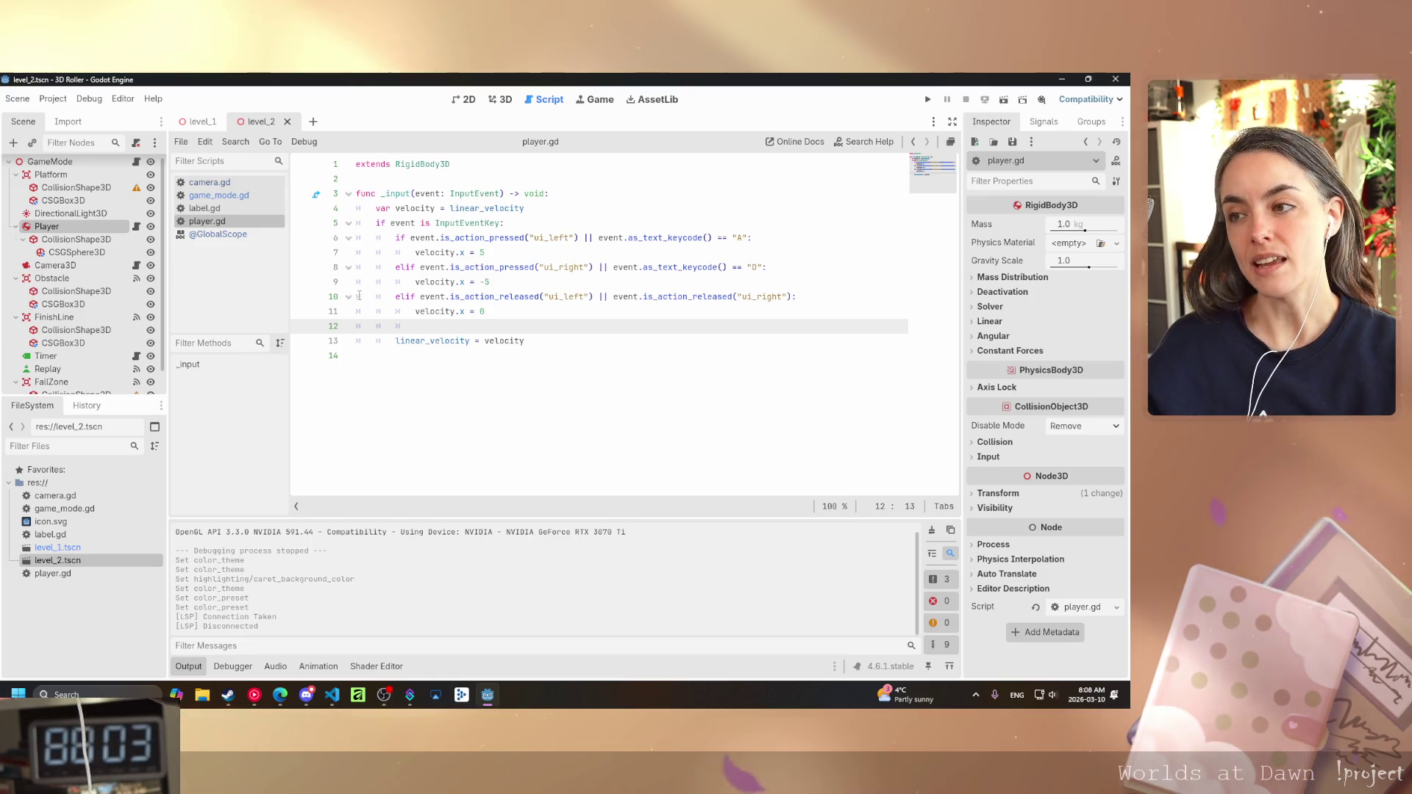
{"action": "key", "text": "alt+Tab"}
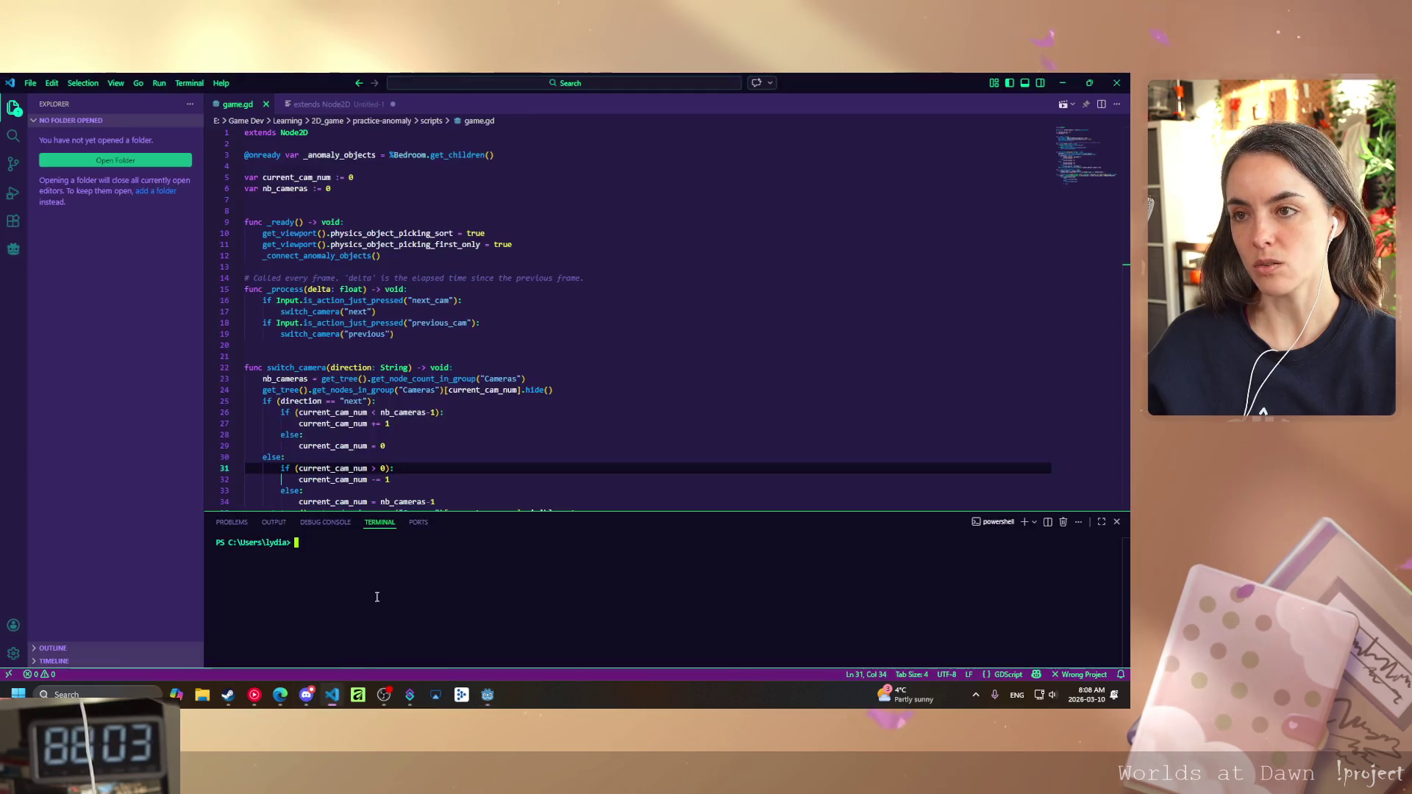
- Try the UMBRA colour theme, then the red SCARLET theme
{"action": "left_click", "coordinate": [13, 653]}
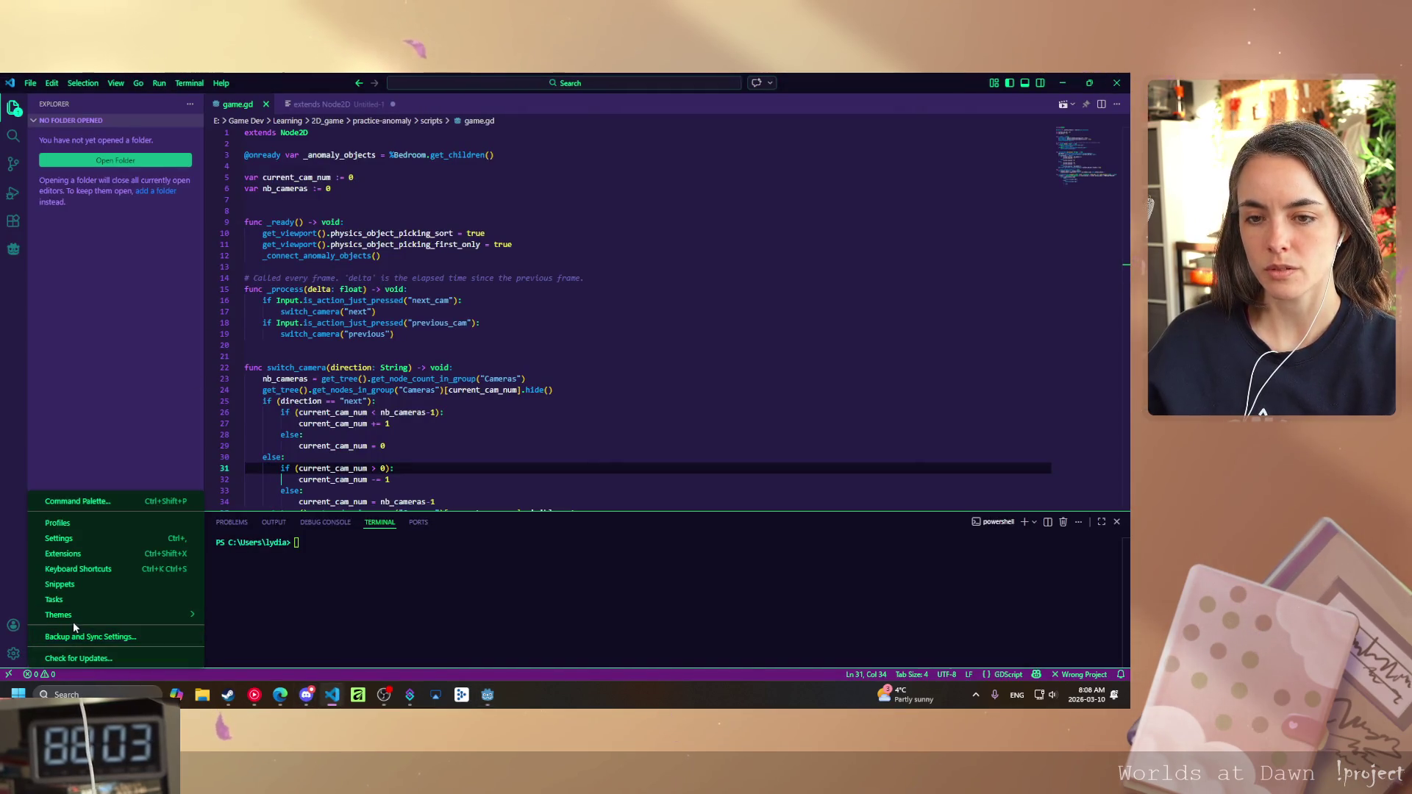
{"action": "mouse_move", "coordinate": [167, 621]}
{"action": "left_click", "coordinate": [243, 614]}
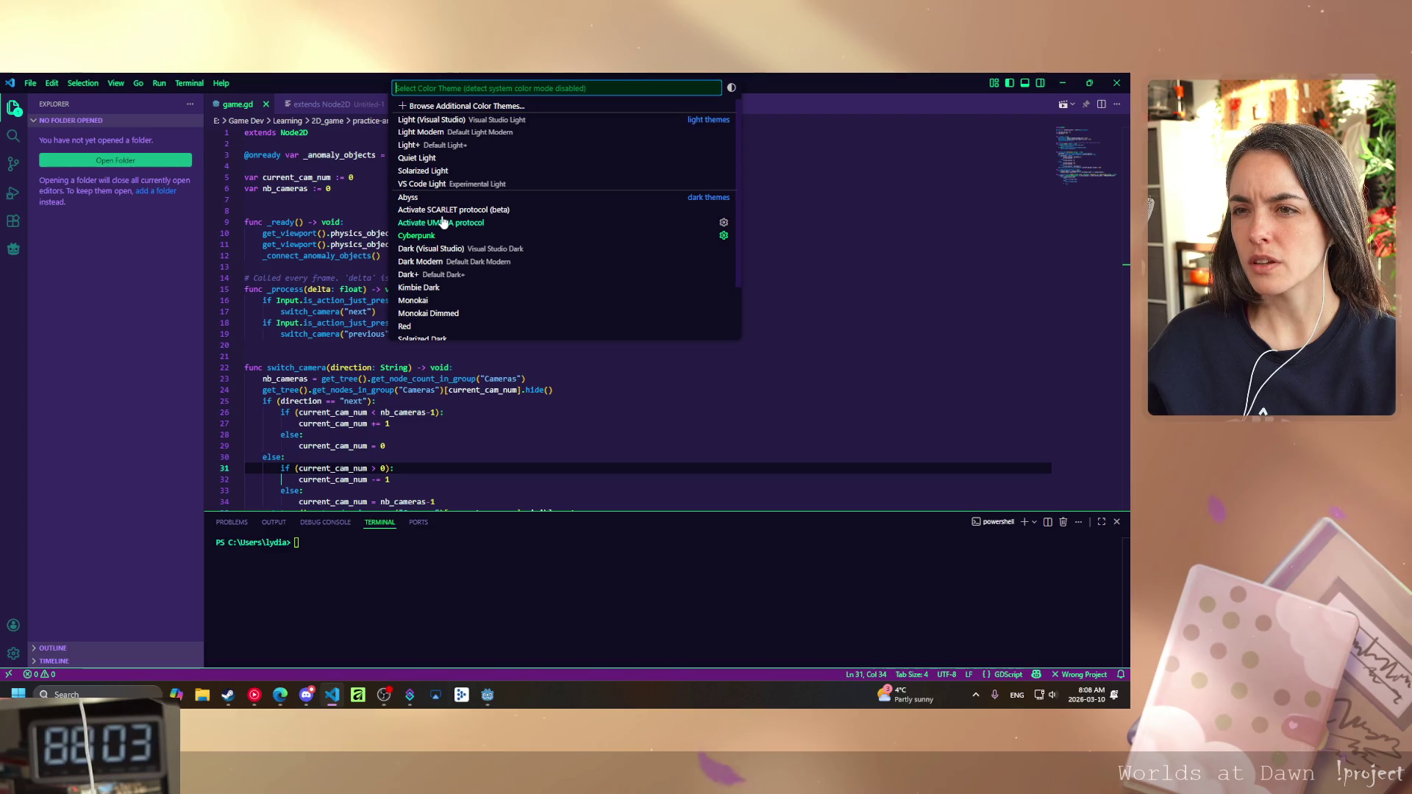
{"action": "left_click", "coordinate": [443, 222]}
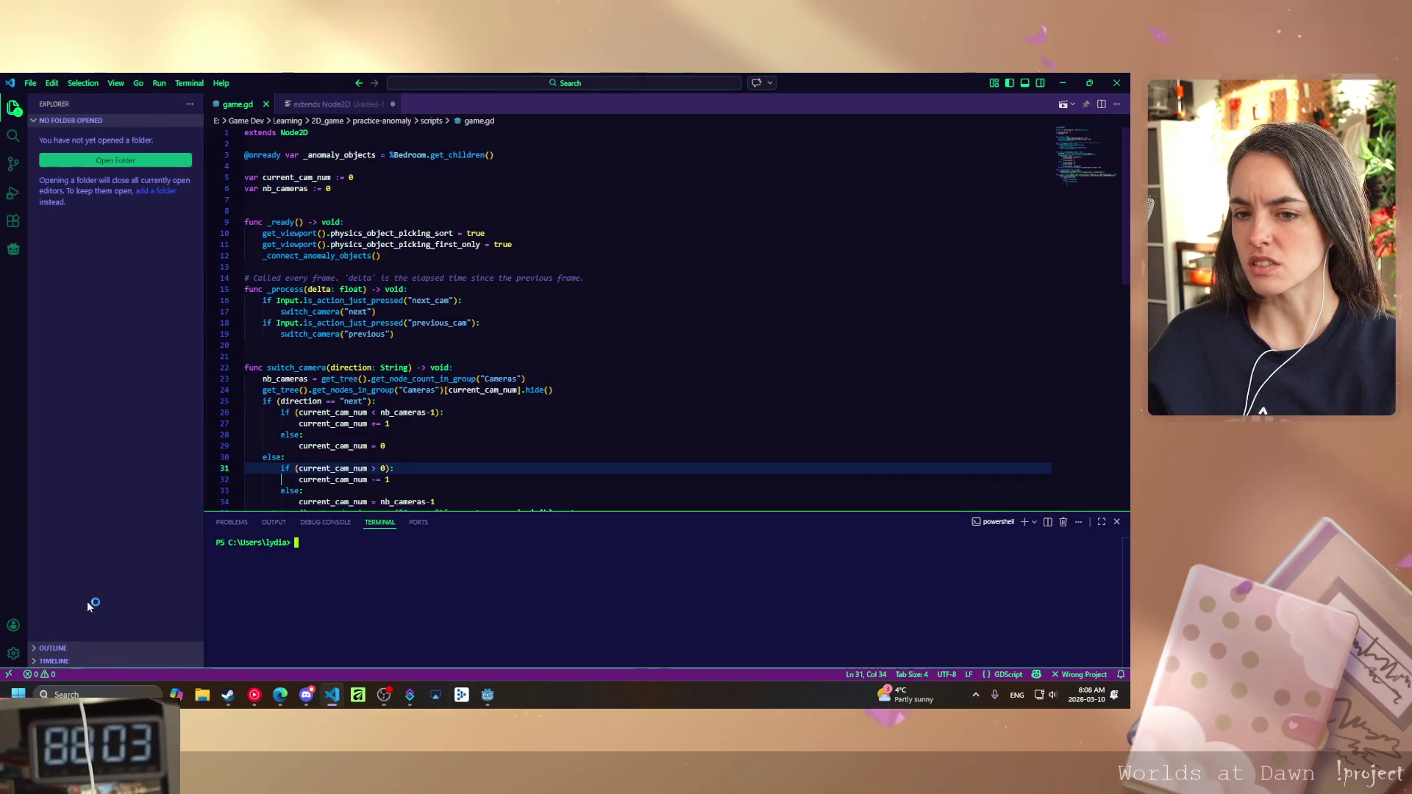
{"action": "left_click", "coordinate": [15, 655]}
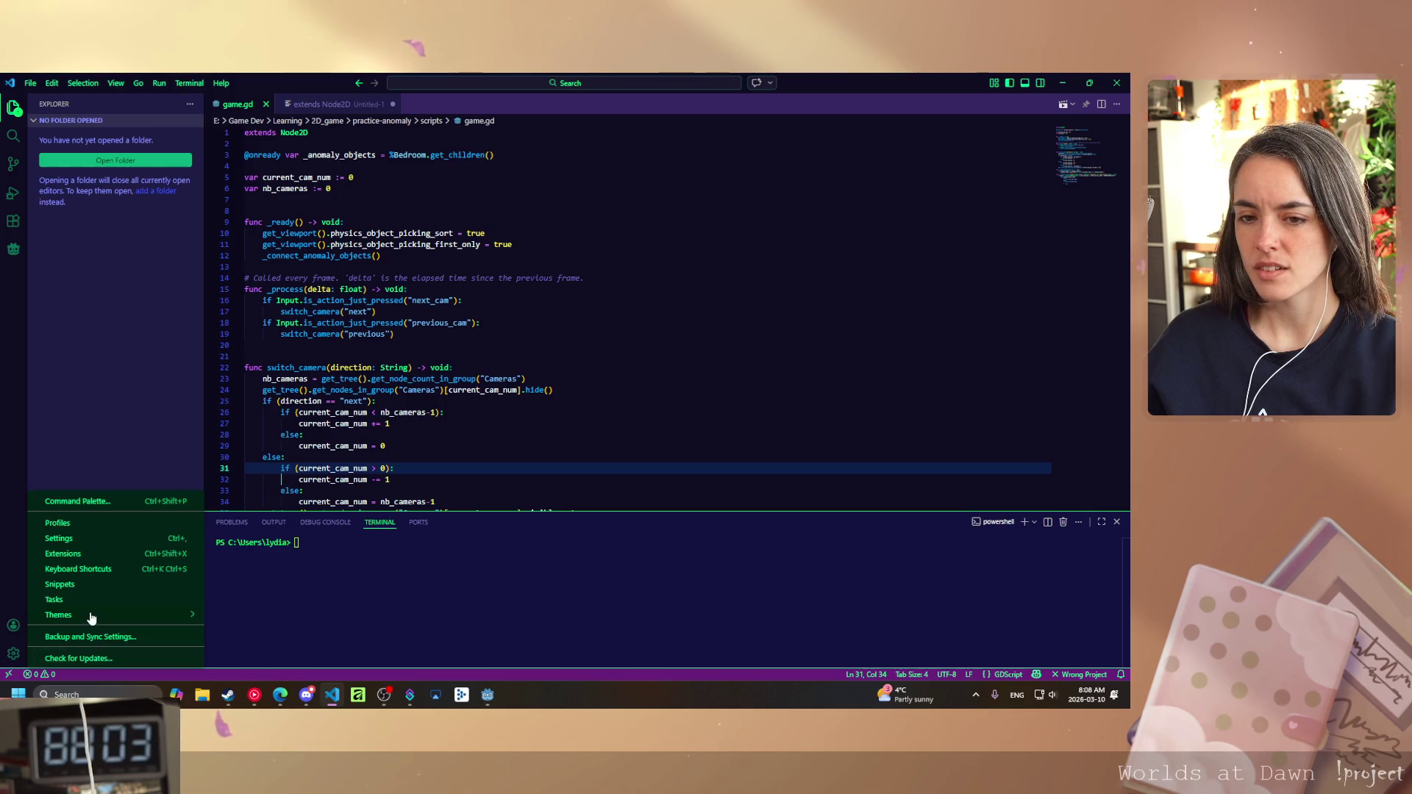
{"action": "mouse_move", "coordinate": [156, 620]}
{"action": "left_click", "coordinate": [250, 615]}
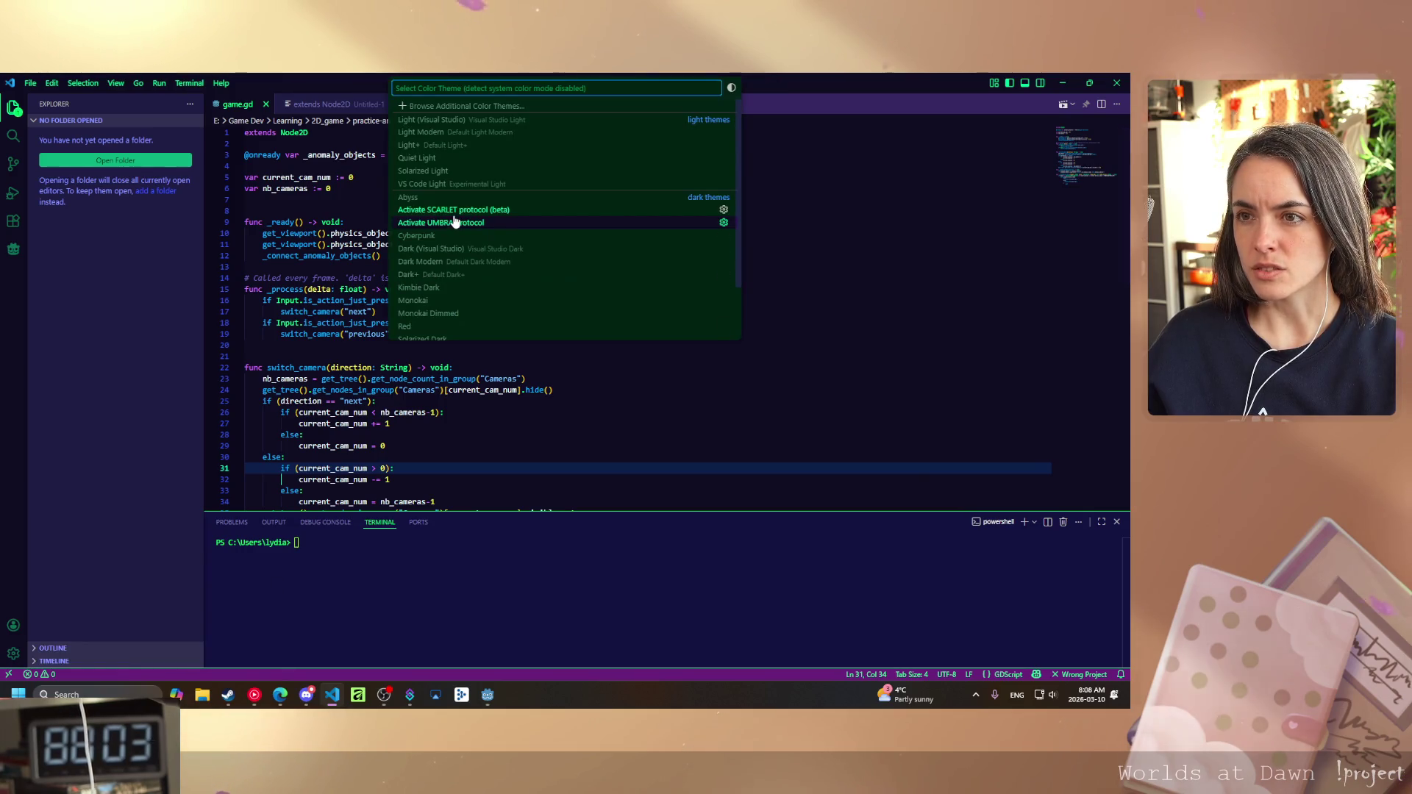
{"action": "left_click", "coordinate": [454, 216]}
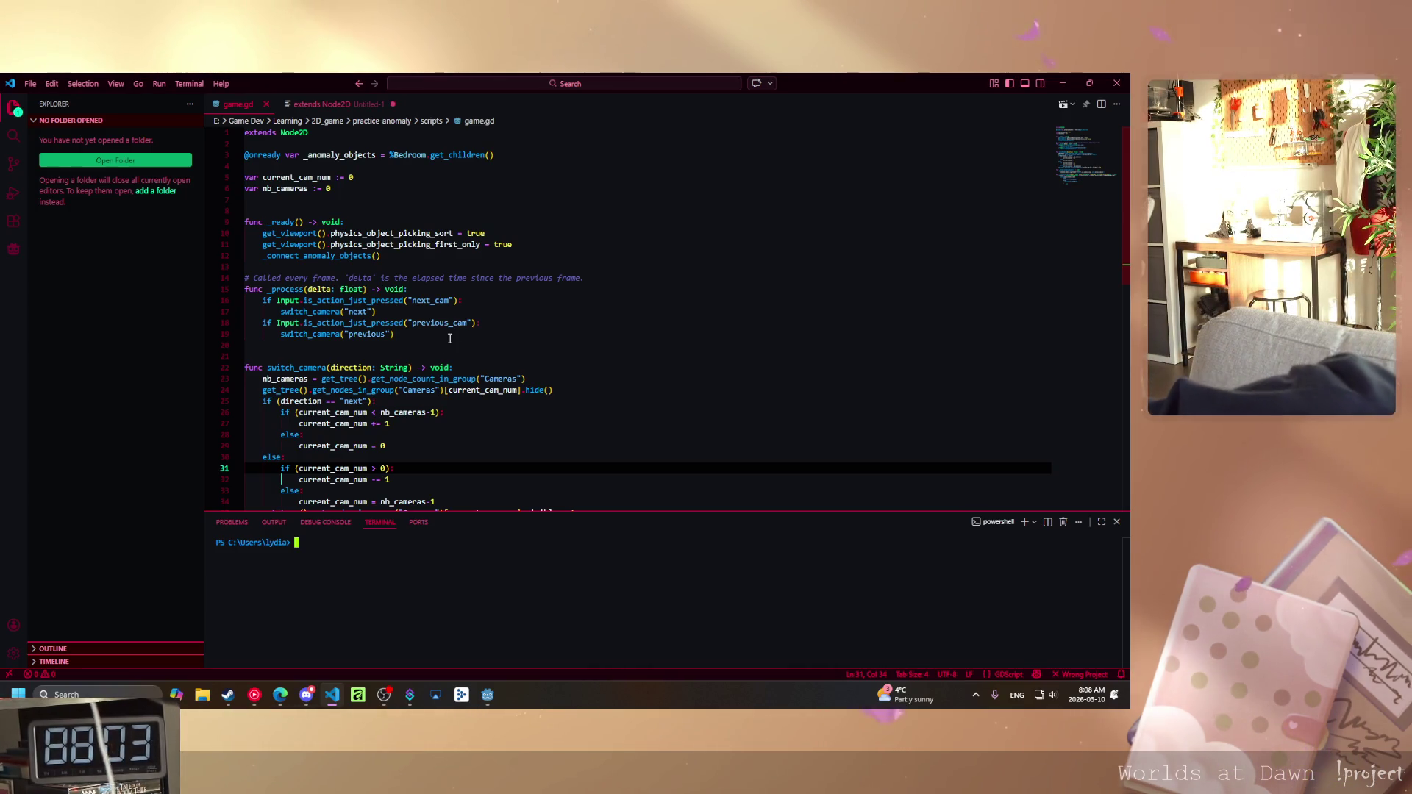
- Try the dark-blue Abyss theme, then switch back to purple Cyberpunk
{"action": "left_click", "coordinate": [9, 653]}
{"action": "mouse_move", "coordinate": [122, 621]}
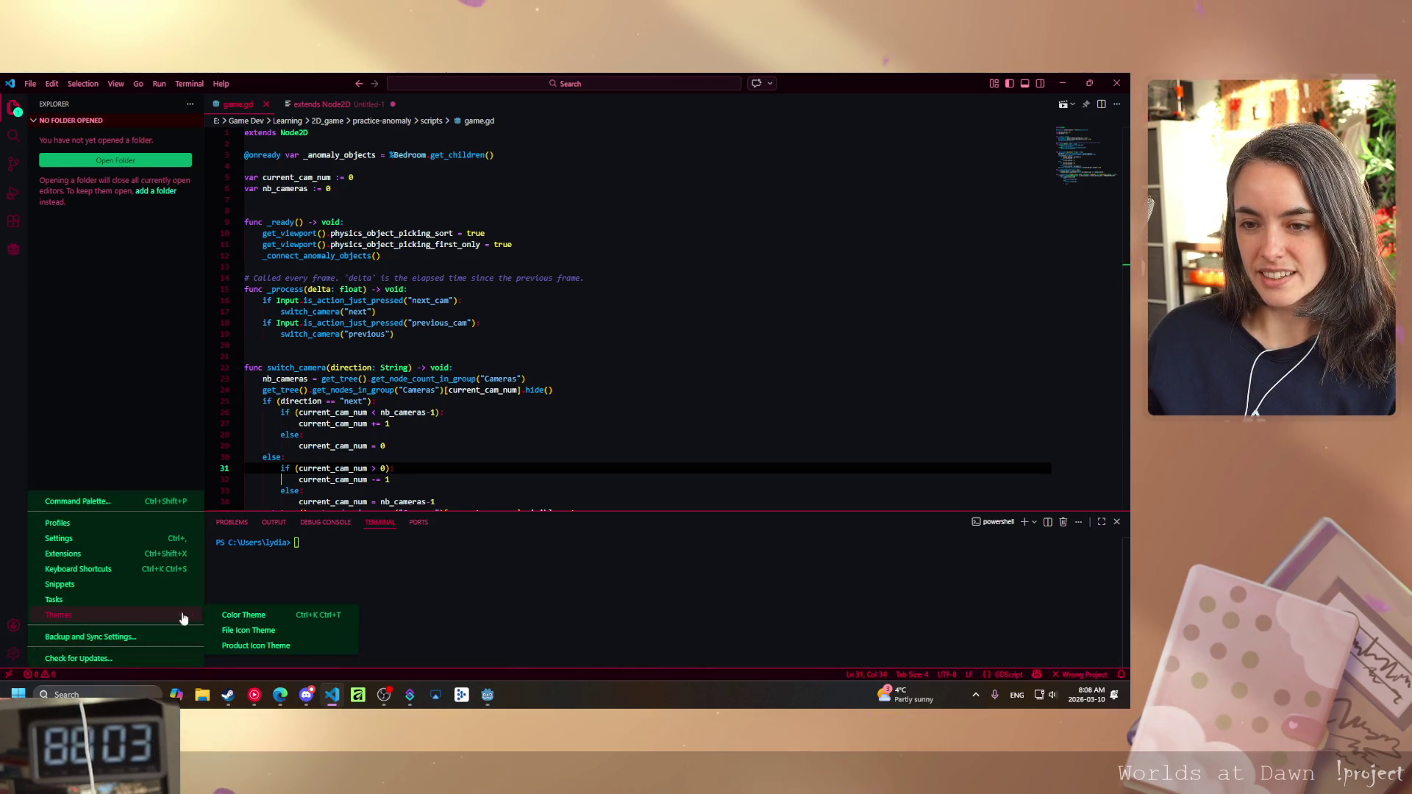
{"action": "left_click", "coordinate": [230, 613]}
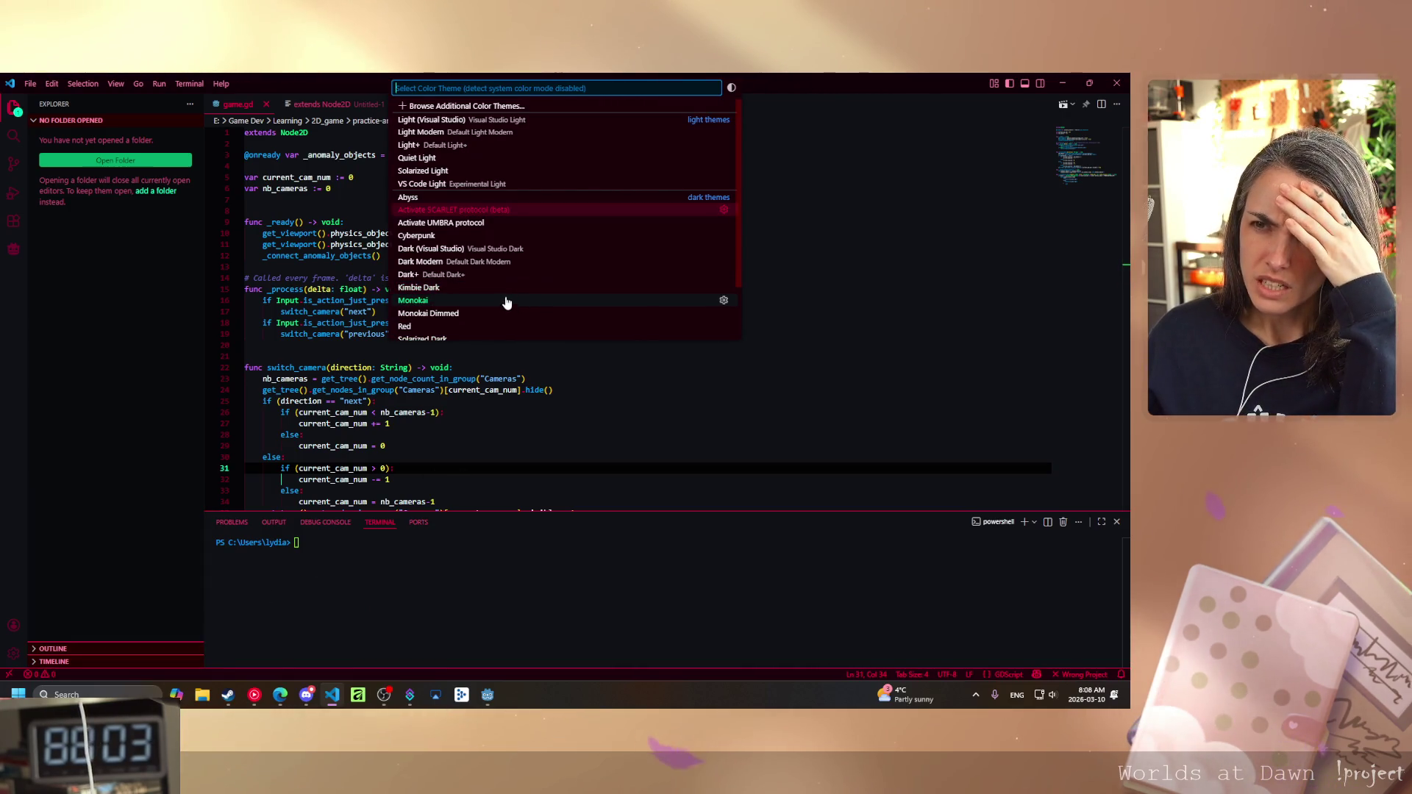
{"action": "left_click", "coordinate": [445, 198]}
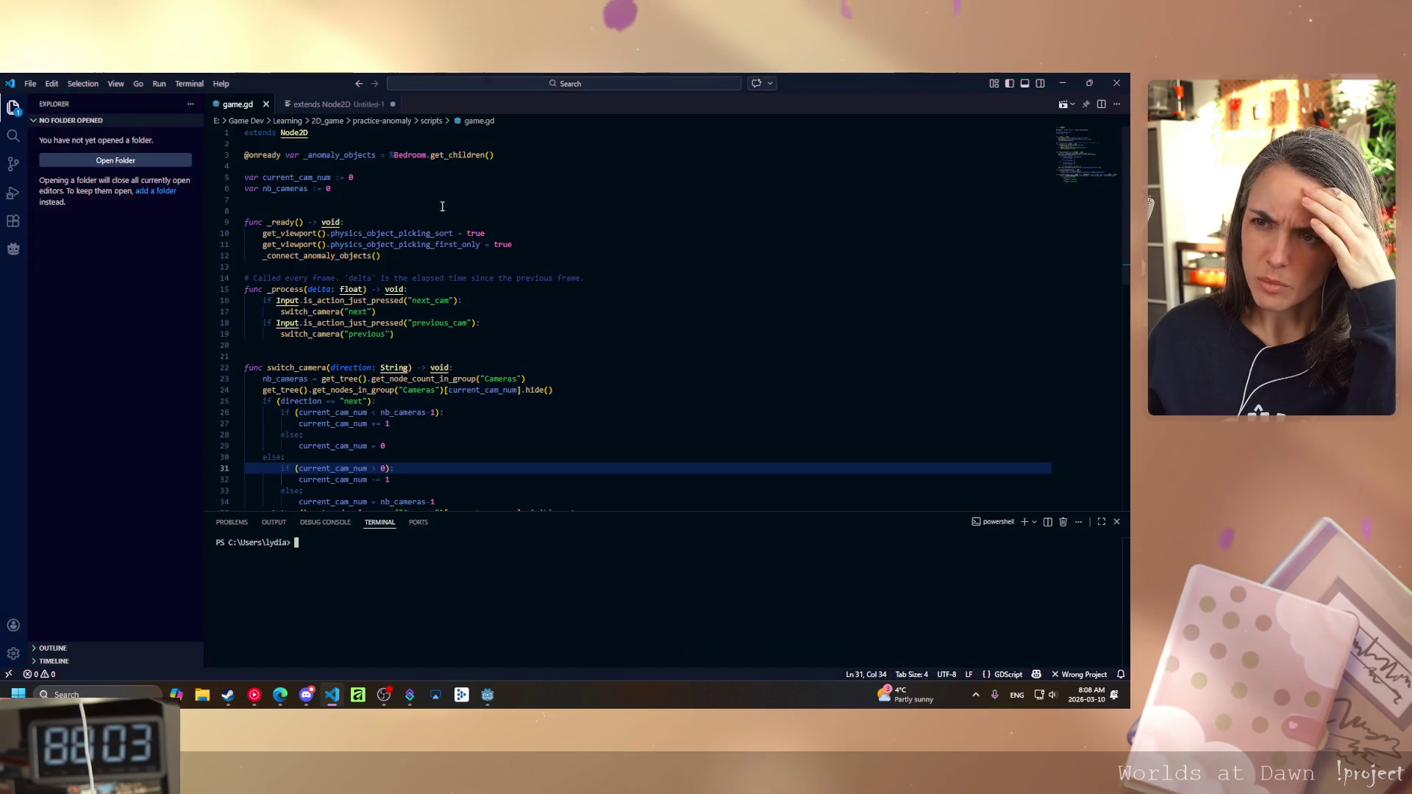
{"action": "left_click", "coordinate": [13, 653]}
{"action": "mouse_move", "coordinate": [92, 620]}
{"action": "left_click", "coordinate": [244, 615]}
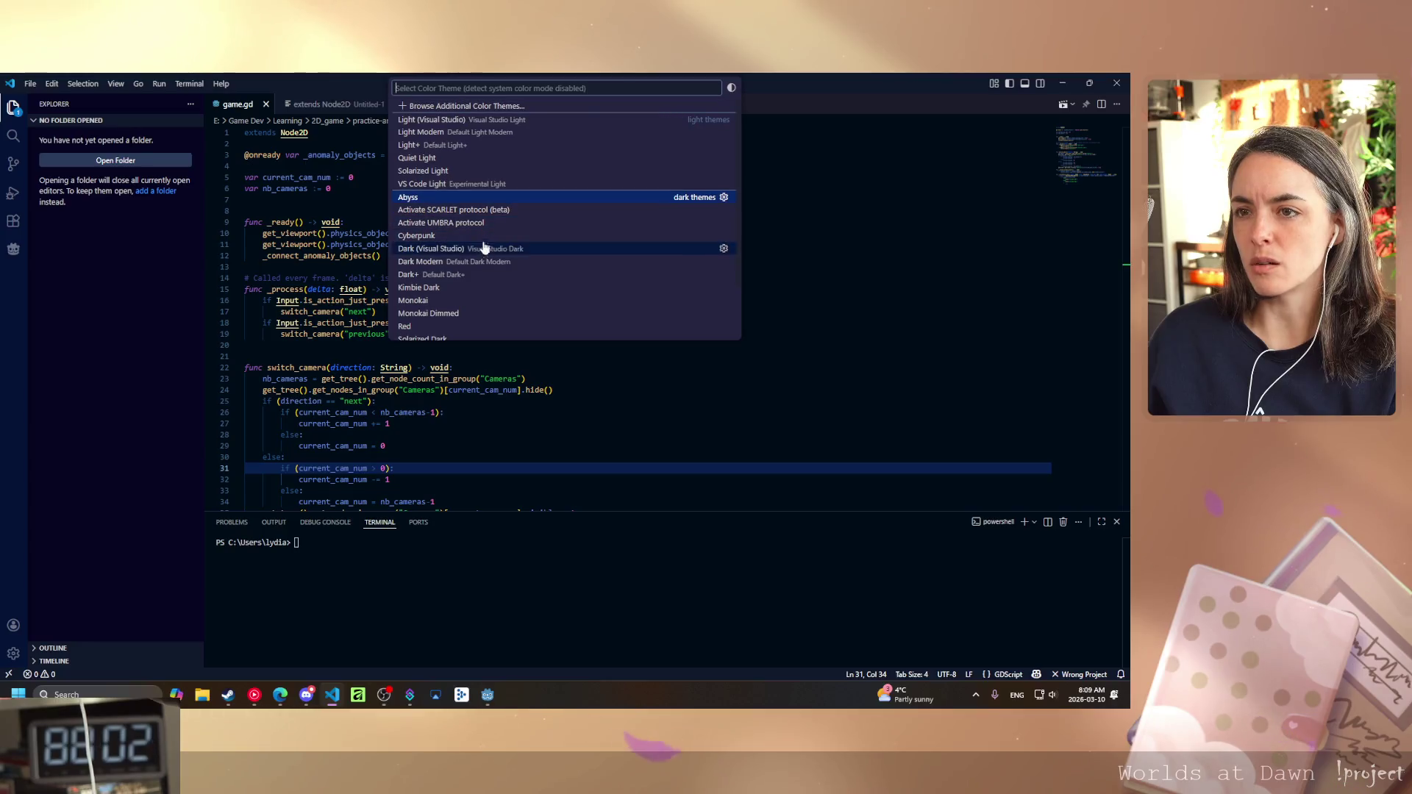
{"action": "left_click", "coordinate": [421, 245]}
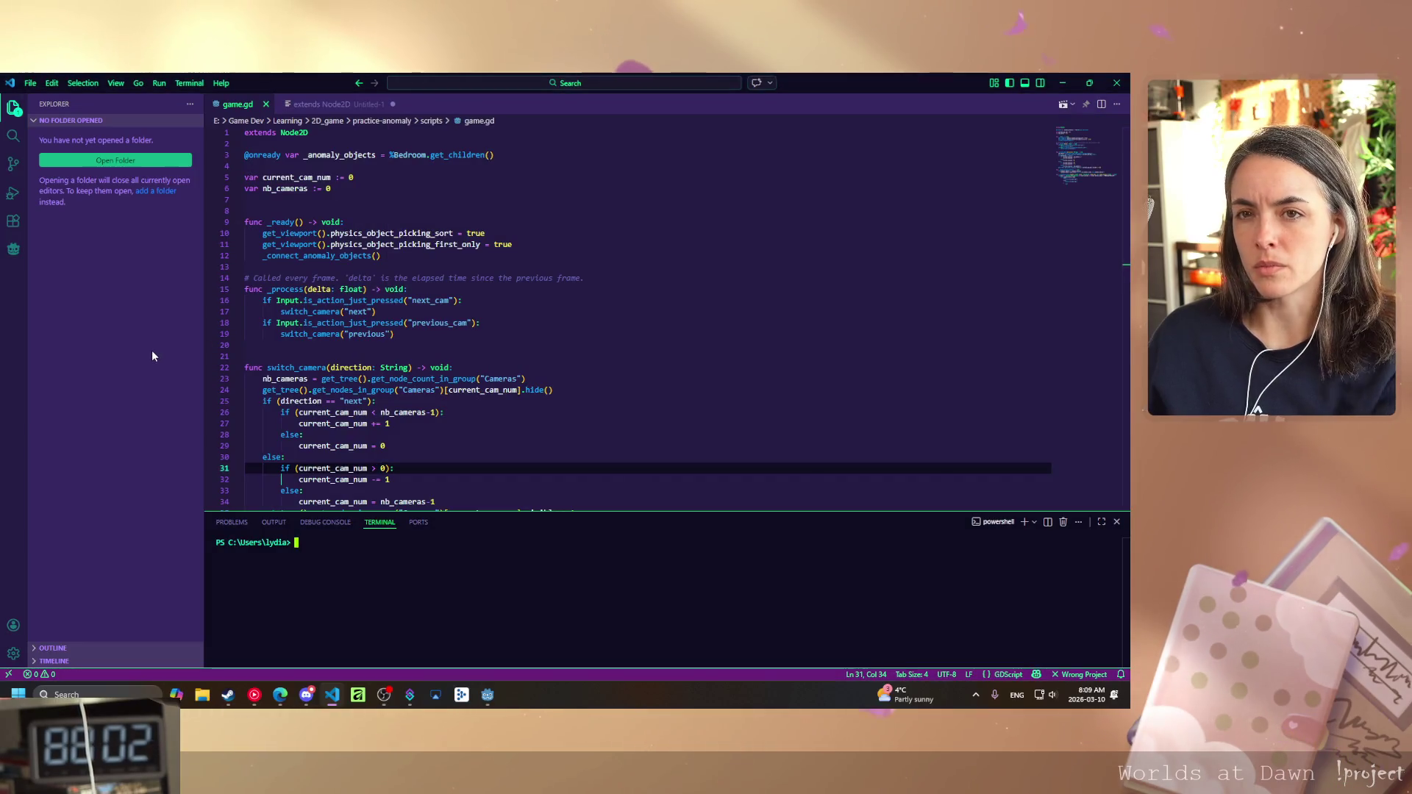
- View the Cyberpunk theme's extension page, then bring the Godot editor to the front
{"action": "left_click", "coordinate": [13, 220]}
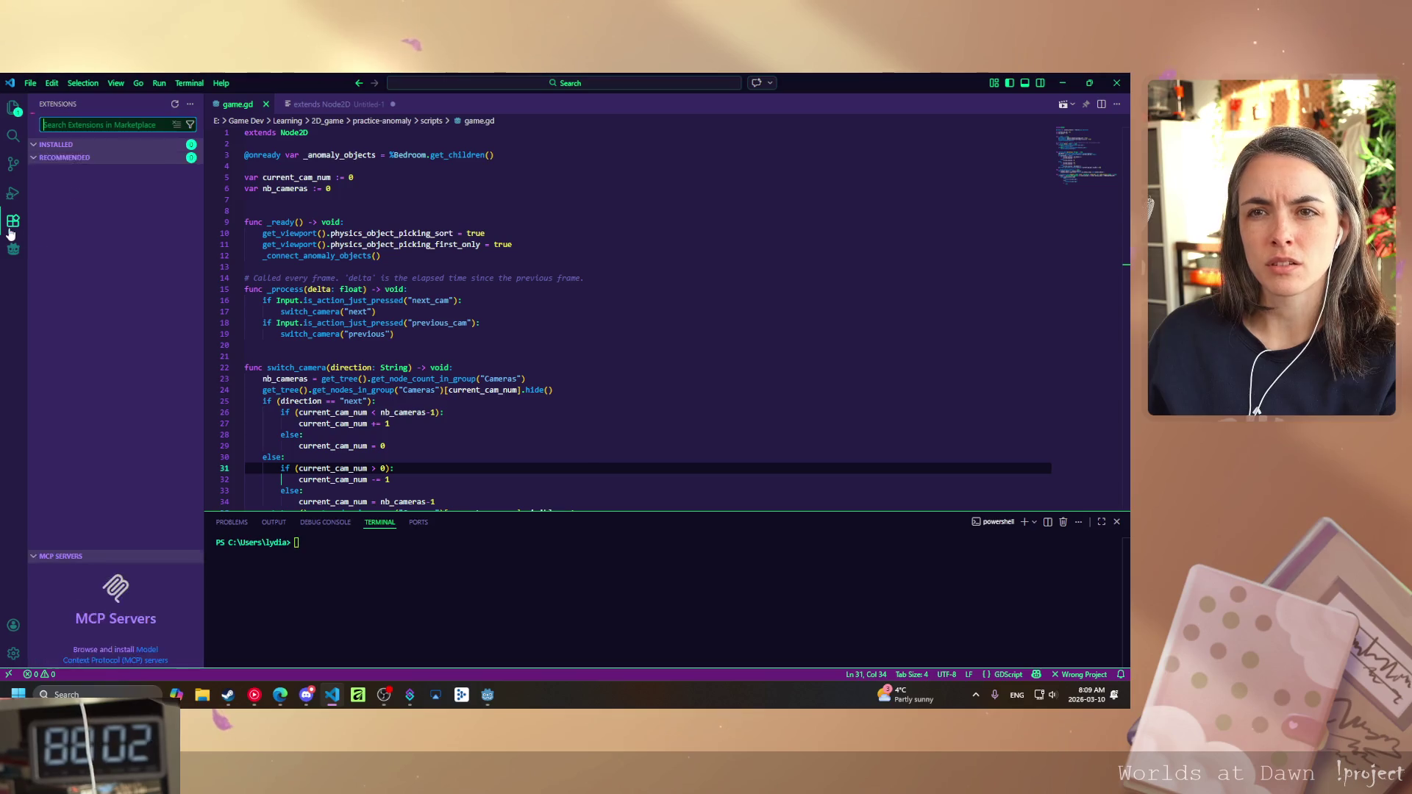
{"action": "left_click", "coordinate": [144, 187]}
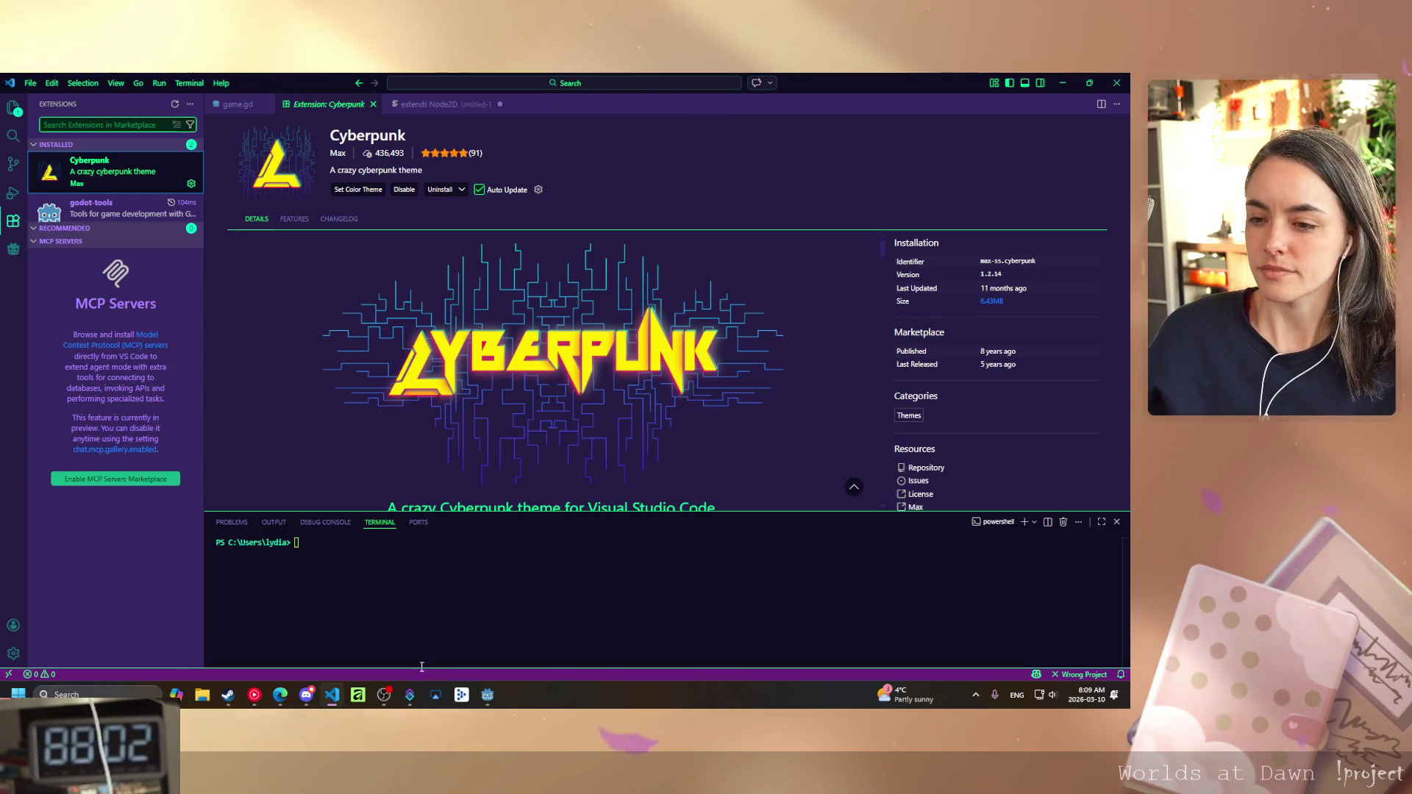
{"action": "left_click", "coordinate": [487, 695]}
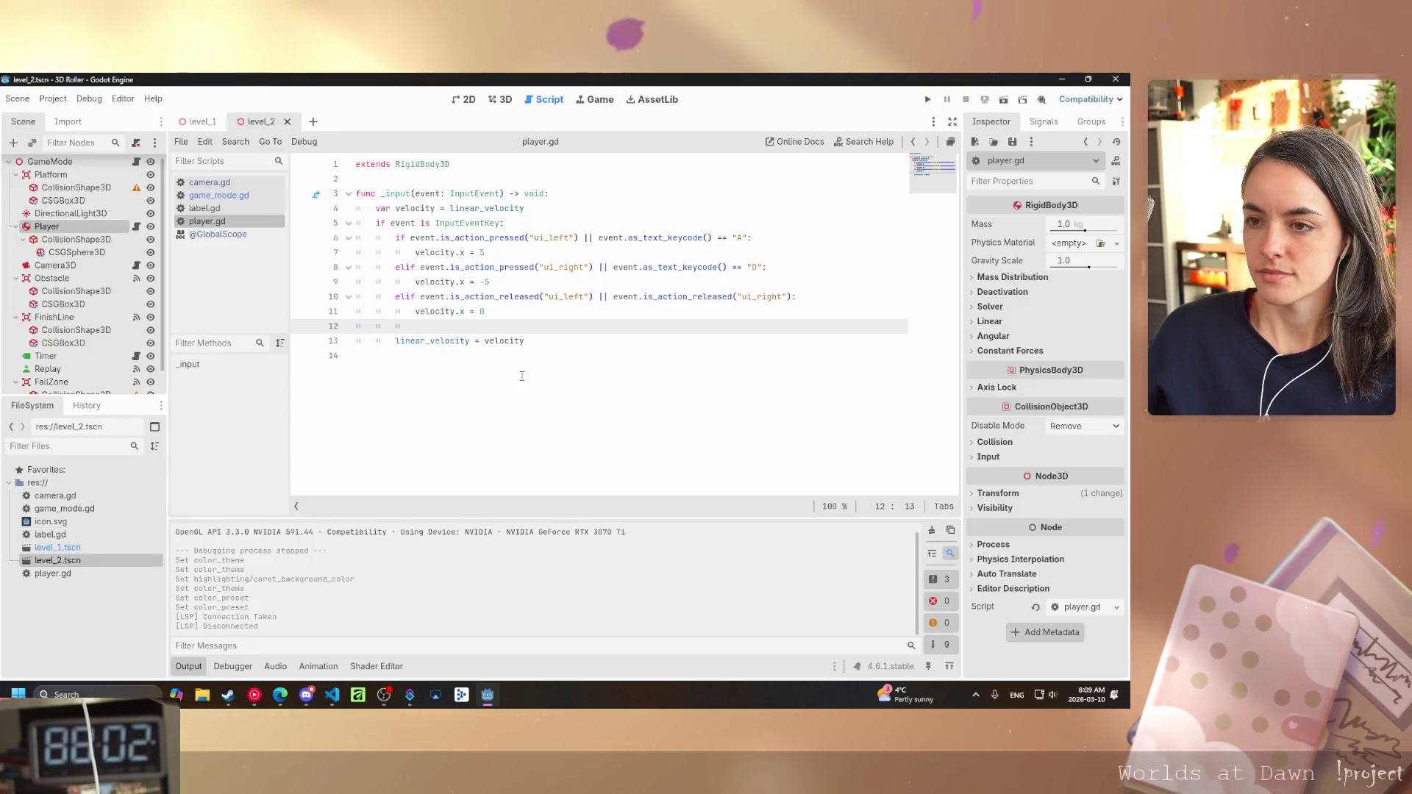
{"action": "left_click", "coordinate": [472, 340]}
{"action": "mouse_move", "coordinate": [467, 341]}
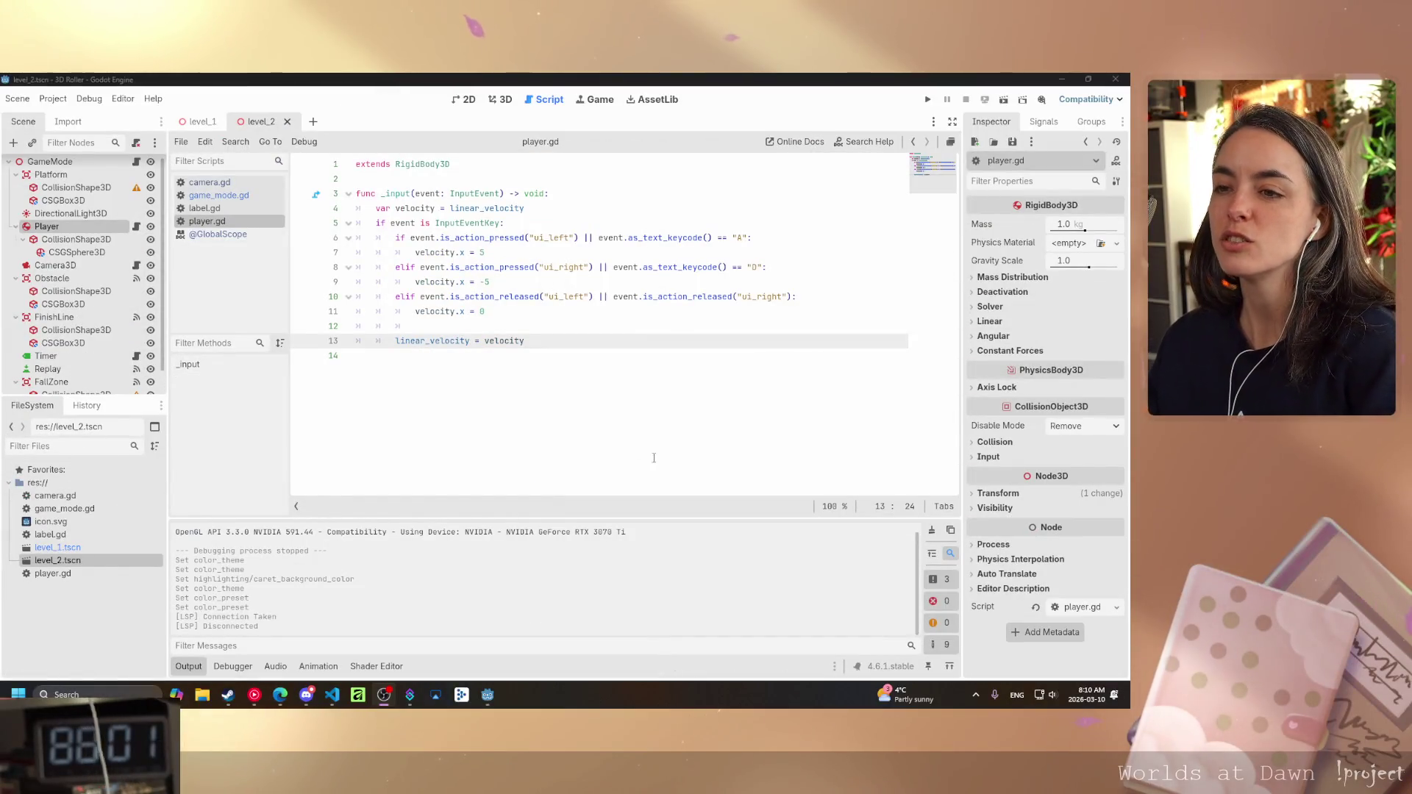
{"action": "left_click", "coordinate": [545, 343]}
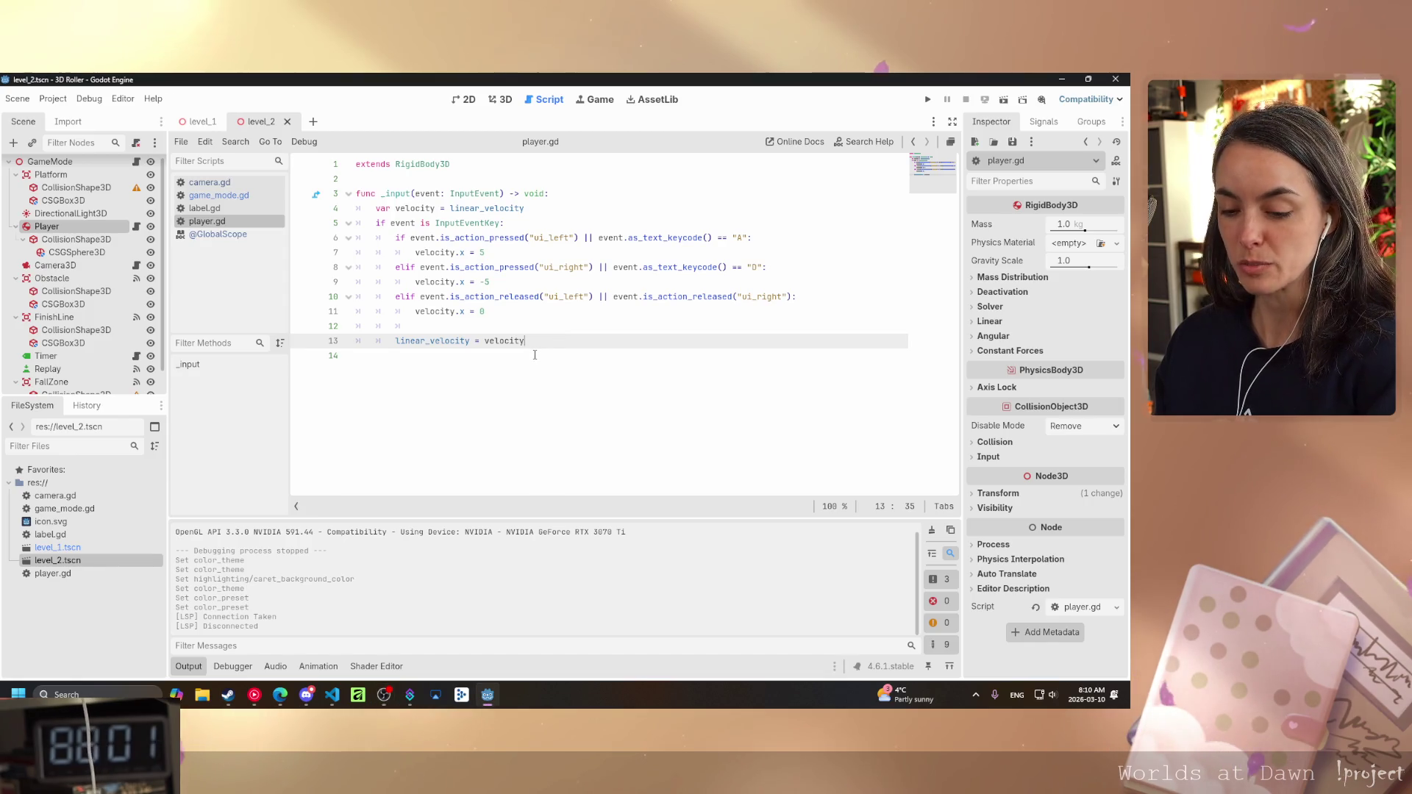
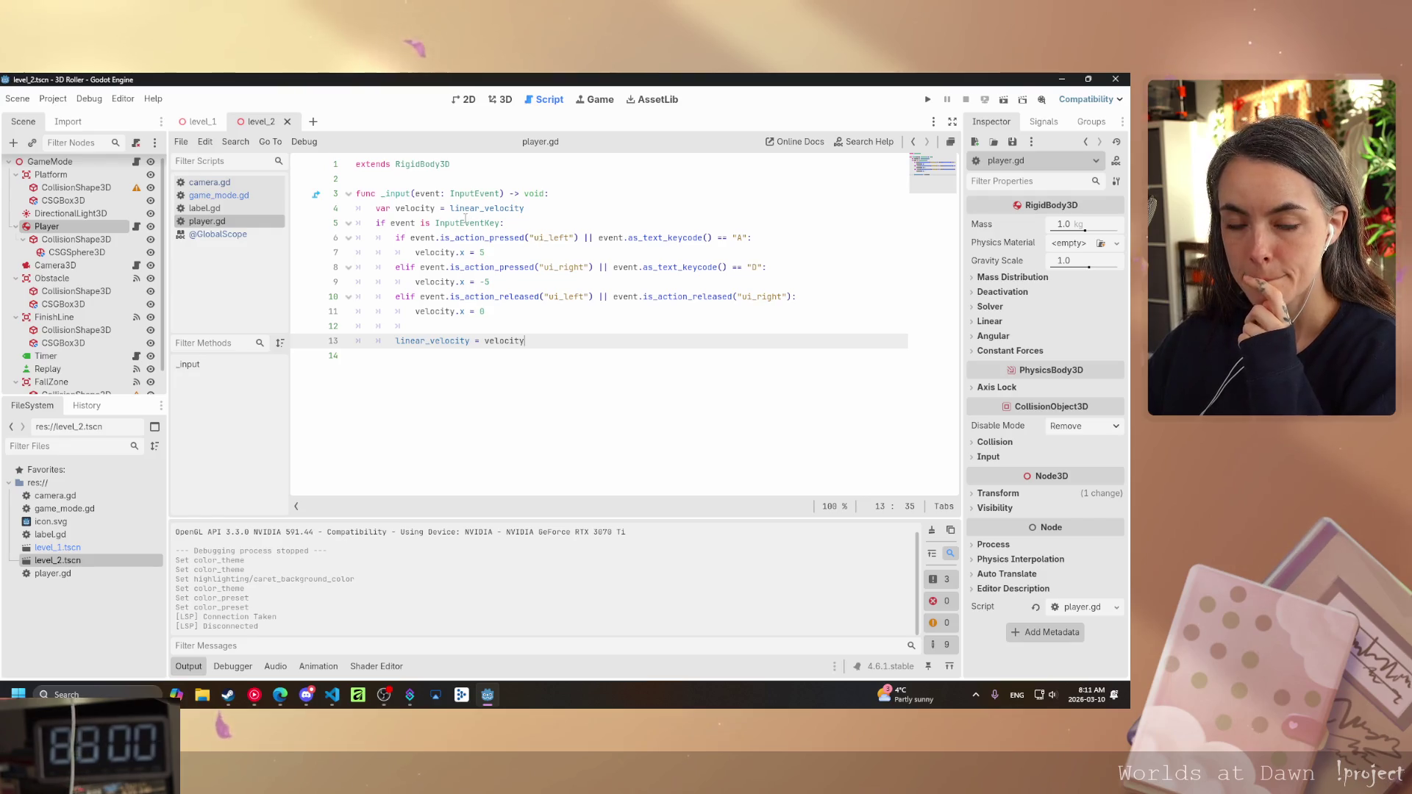
- Add a func _ready() -> void: declaration below the extends line in player.gd
{"action": "mouse_move", "coordinate": [465, 219]}
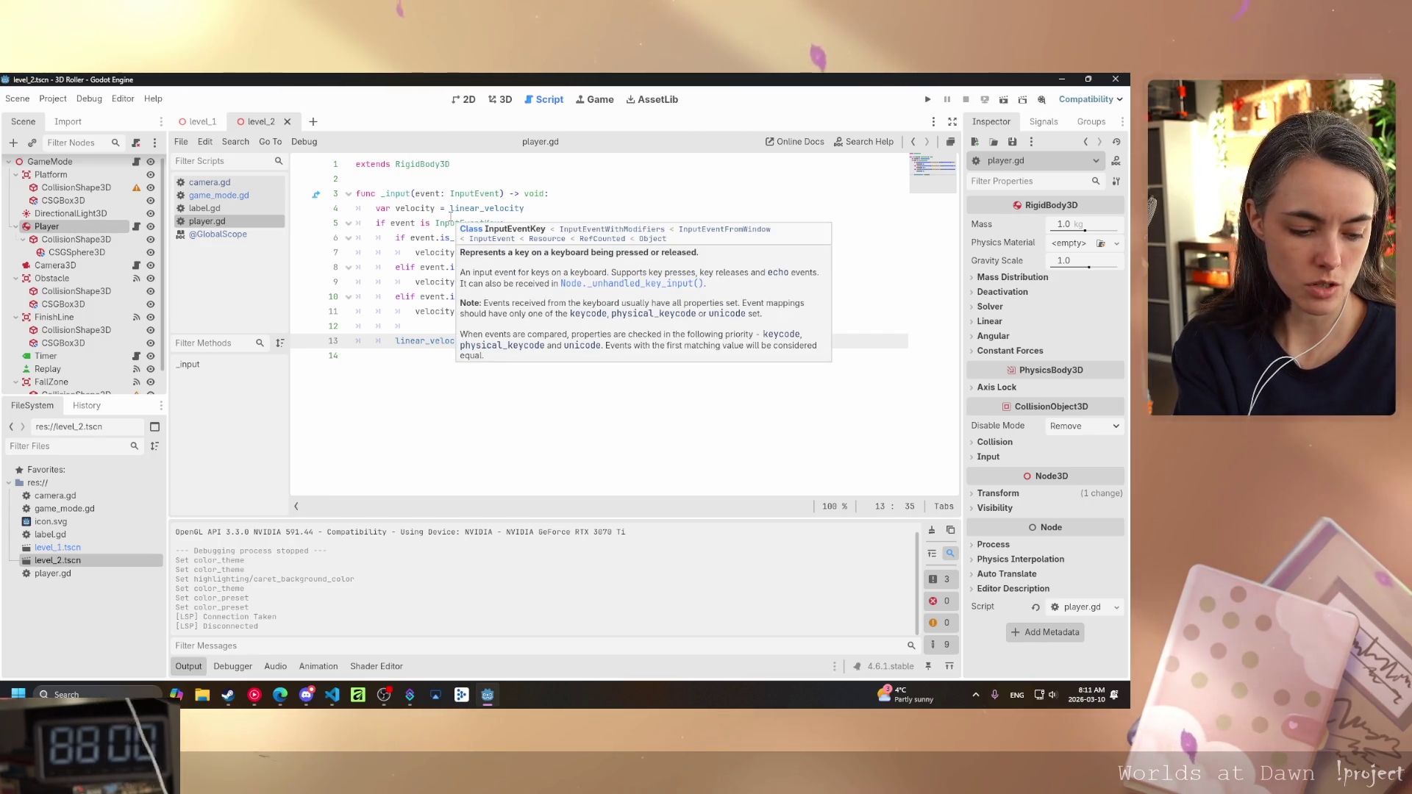
{"action": "left_click", "coordinate": [444, 238]}
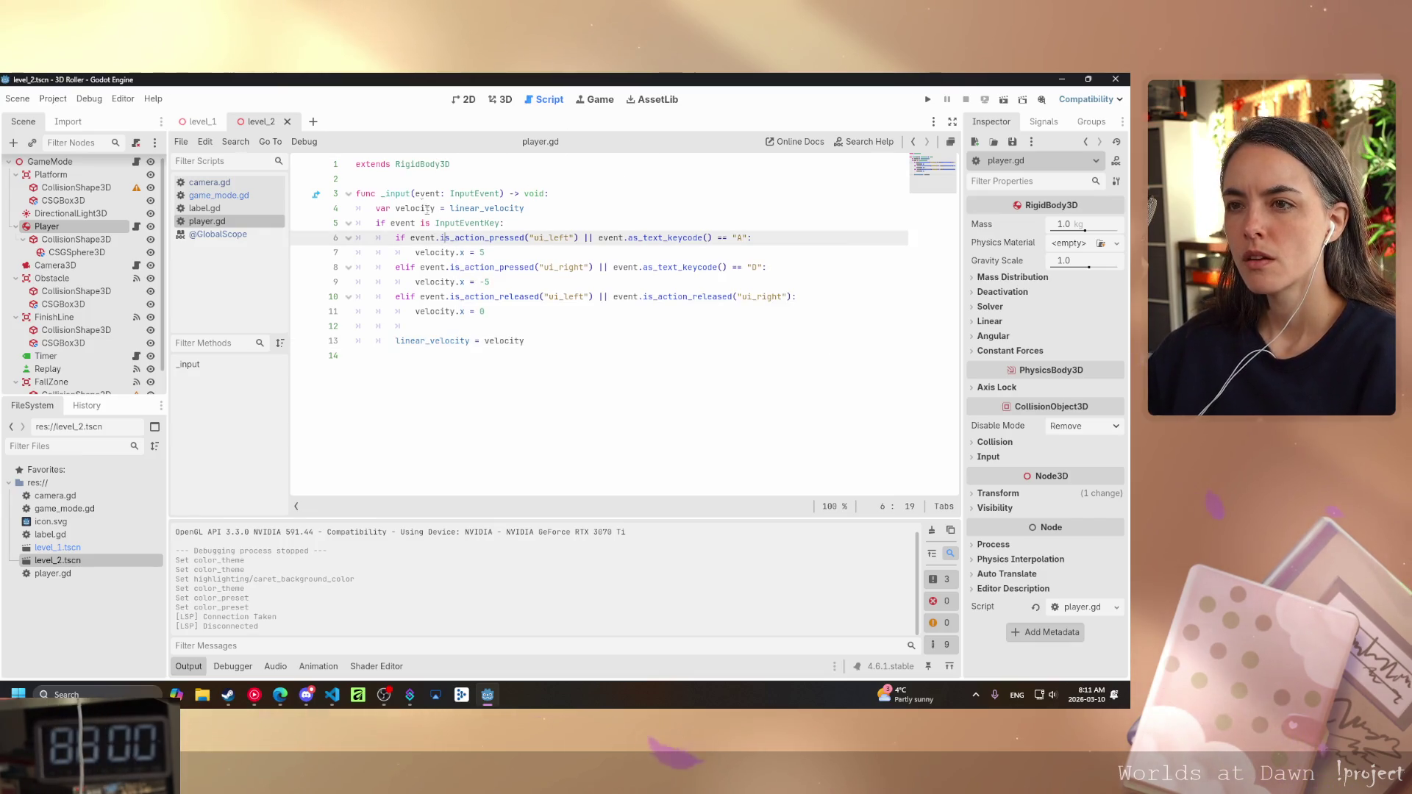
{"action": "left_click", "coordinate": [372, 180]}
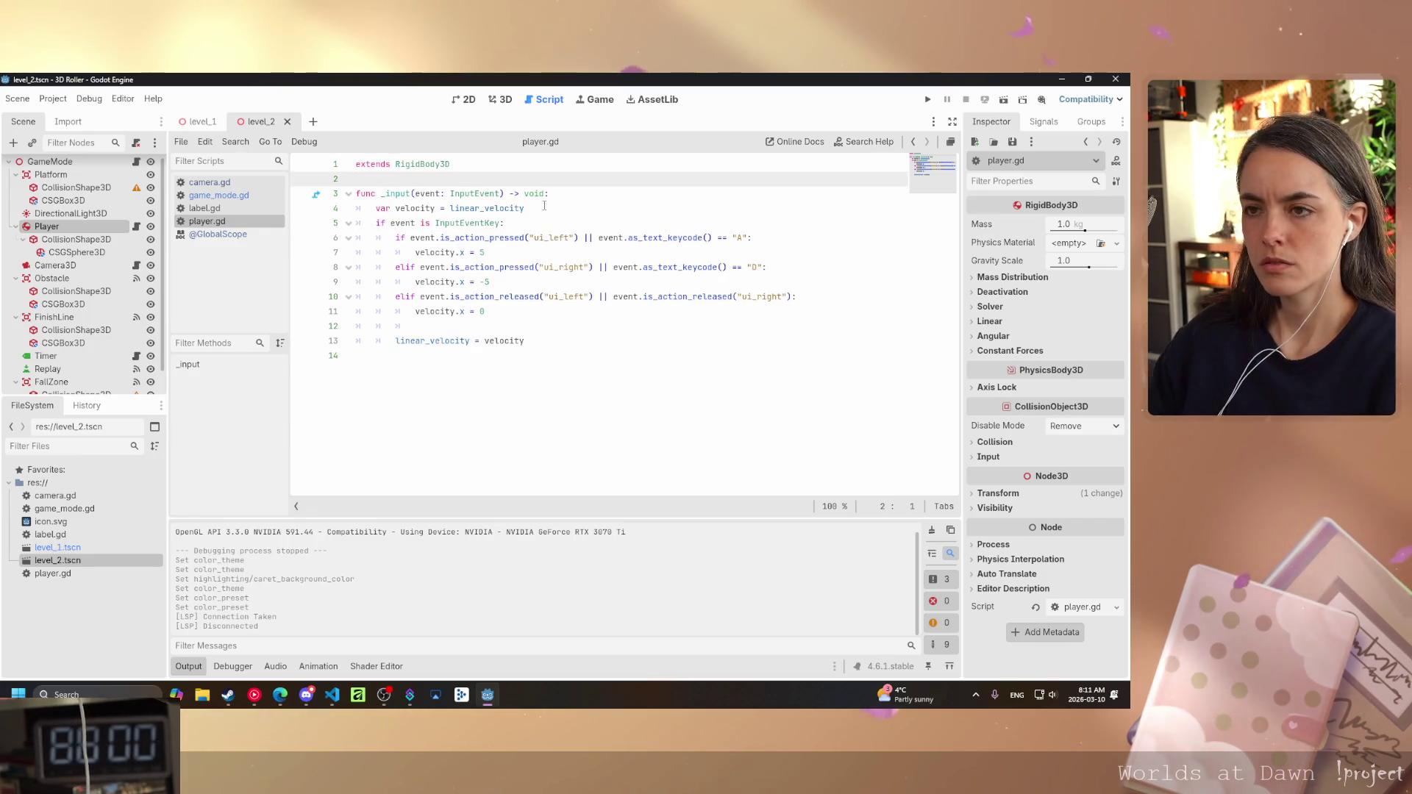
{"action": "key", "text": "Return"}
{"action": "key", "text": "Return"}
{"action": "key", "text": "Up"}
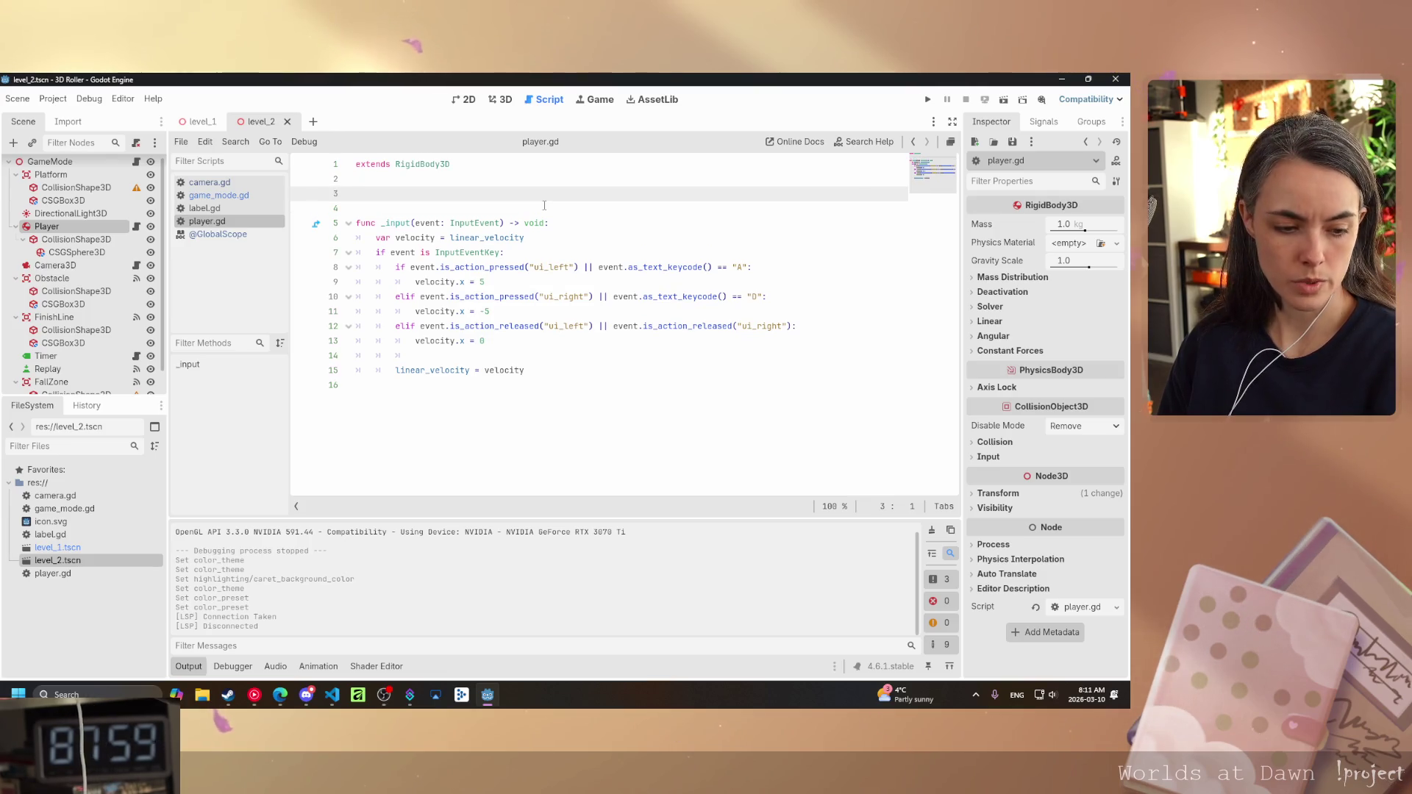
{"action": "type", "text": "func _"}
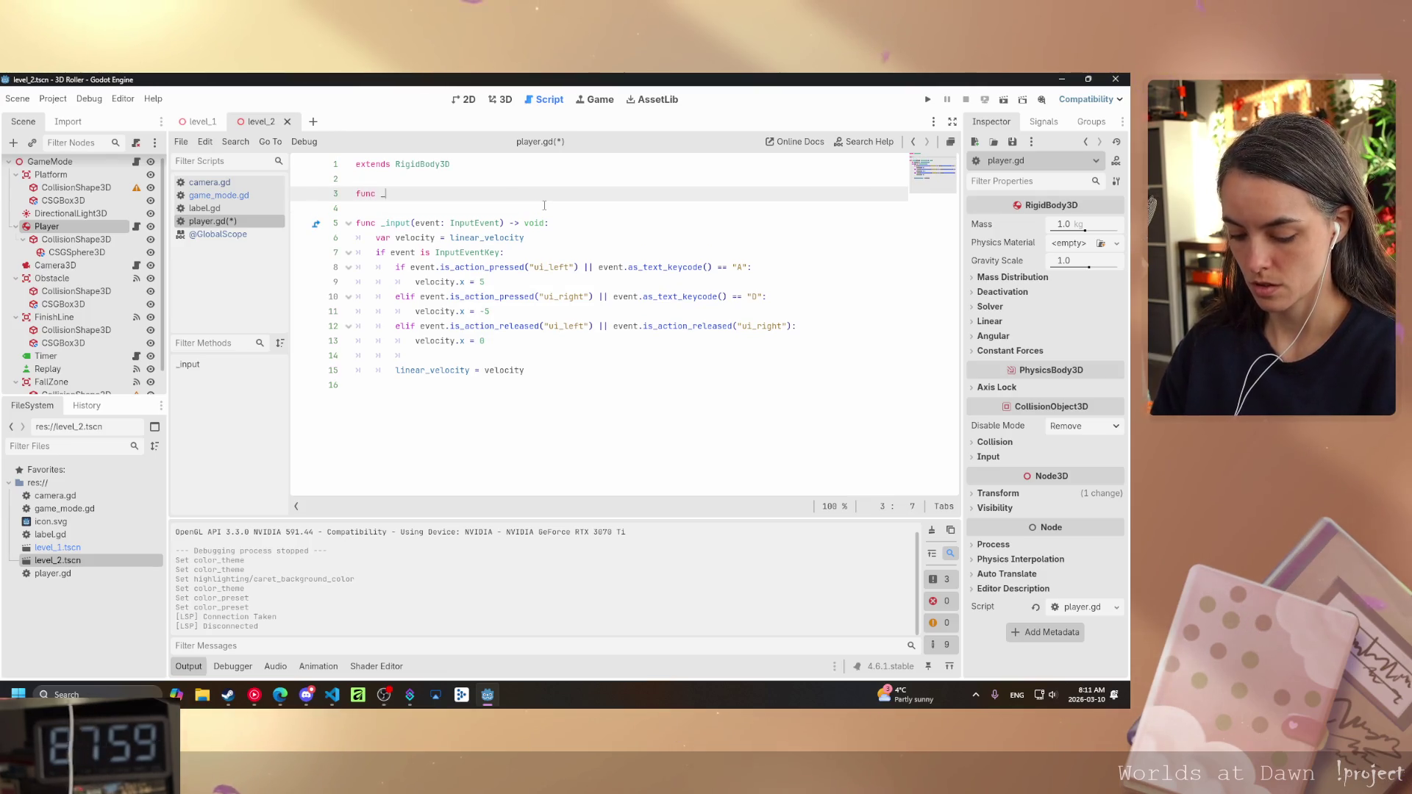
{"action": "type", "text": "r"}
{"action": "key", "text": "Return"}
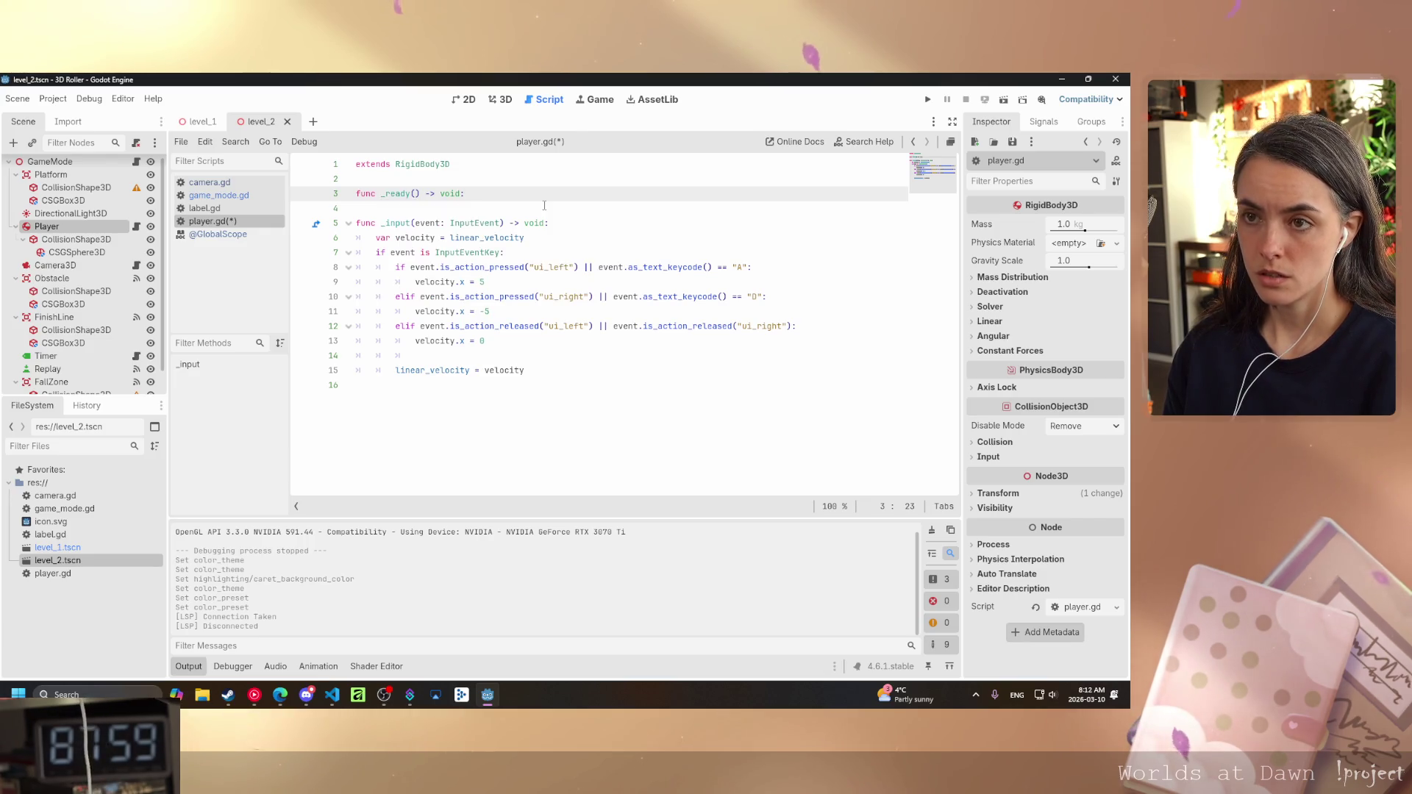
{"action": "key", "text": "Return"}
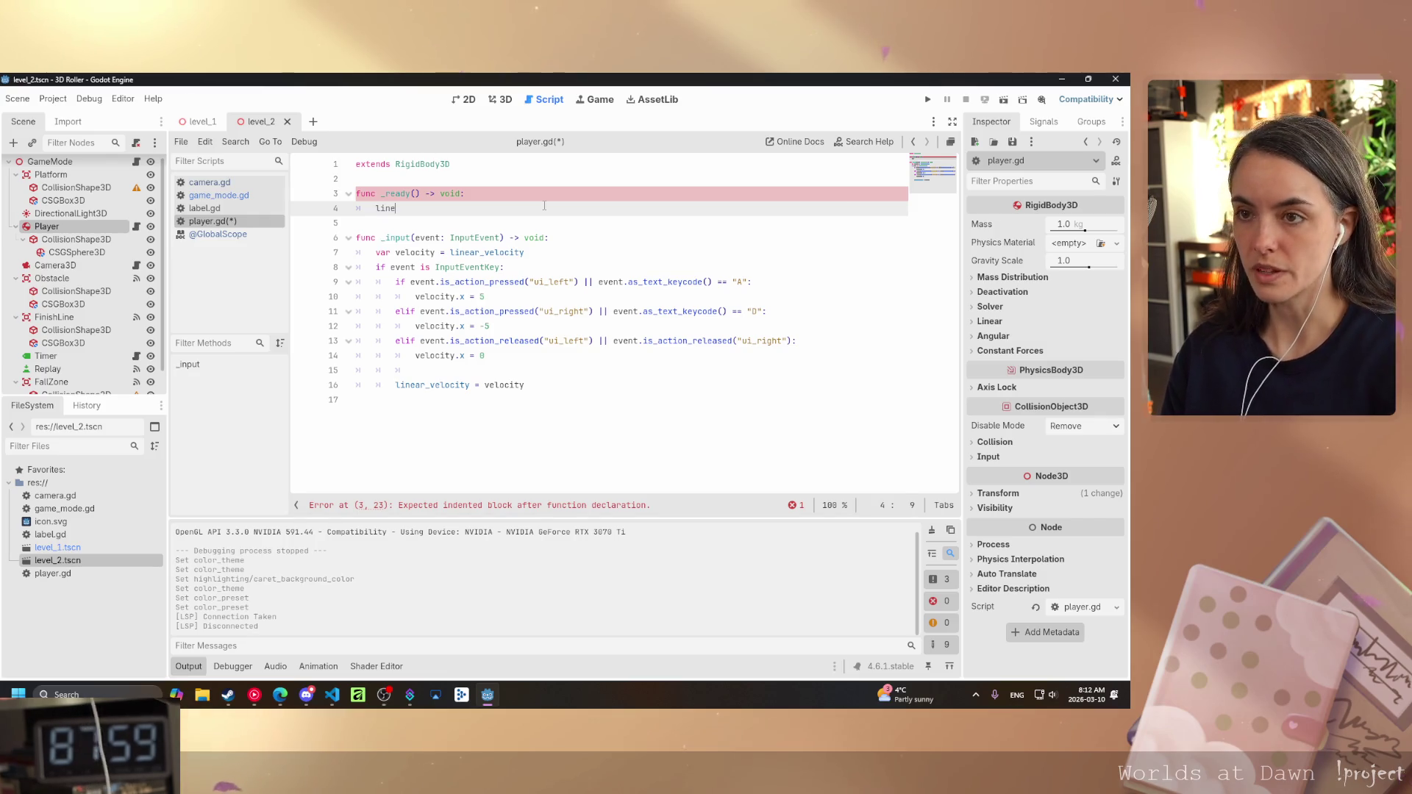
- Inside _ready, write linear_velocity = Vector3(0, 0, -5 using autocomplete
{"action": "key", "text": "Down"}
{"action": "key", "text": "Down"}
{"action": "key", "text": "Return"}
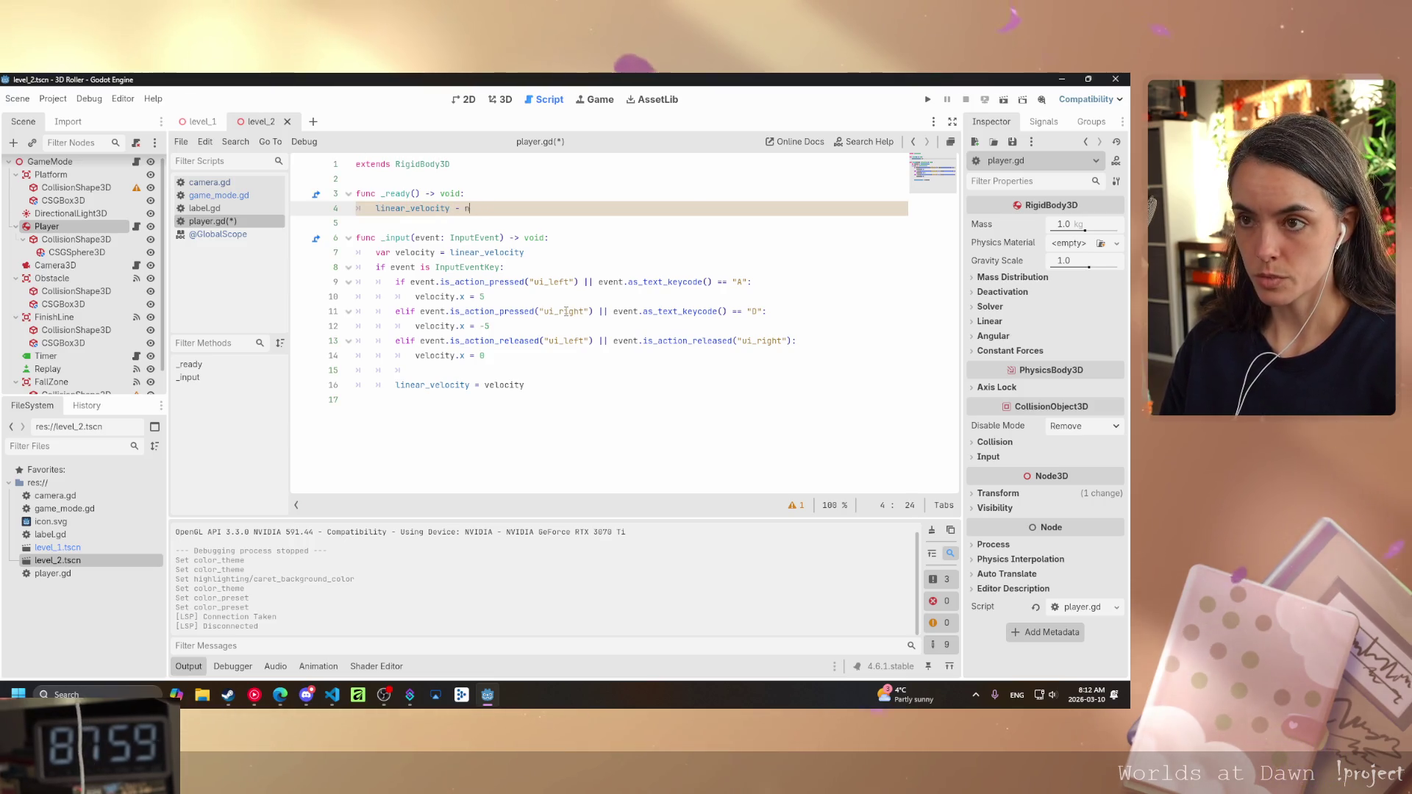
{"action": "key", "text": "BackSpace"}
{"action": "key", "text": "BackSpace"}
{"action": "key", "text": "BackSpace"}
{"action": "key", "text": "ctrl+space"}
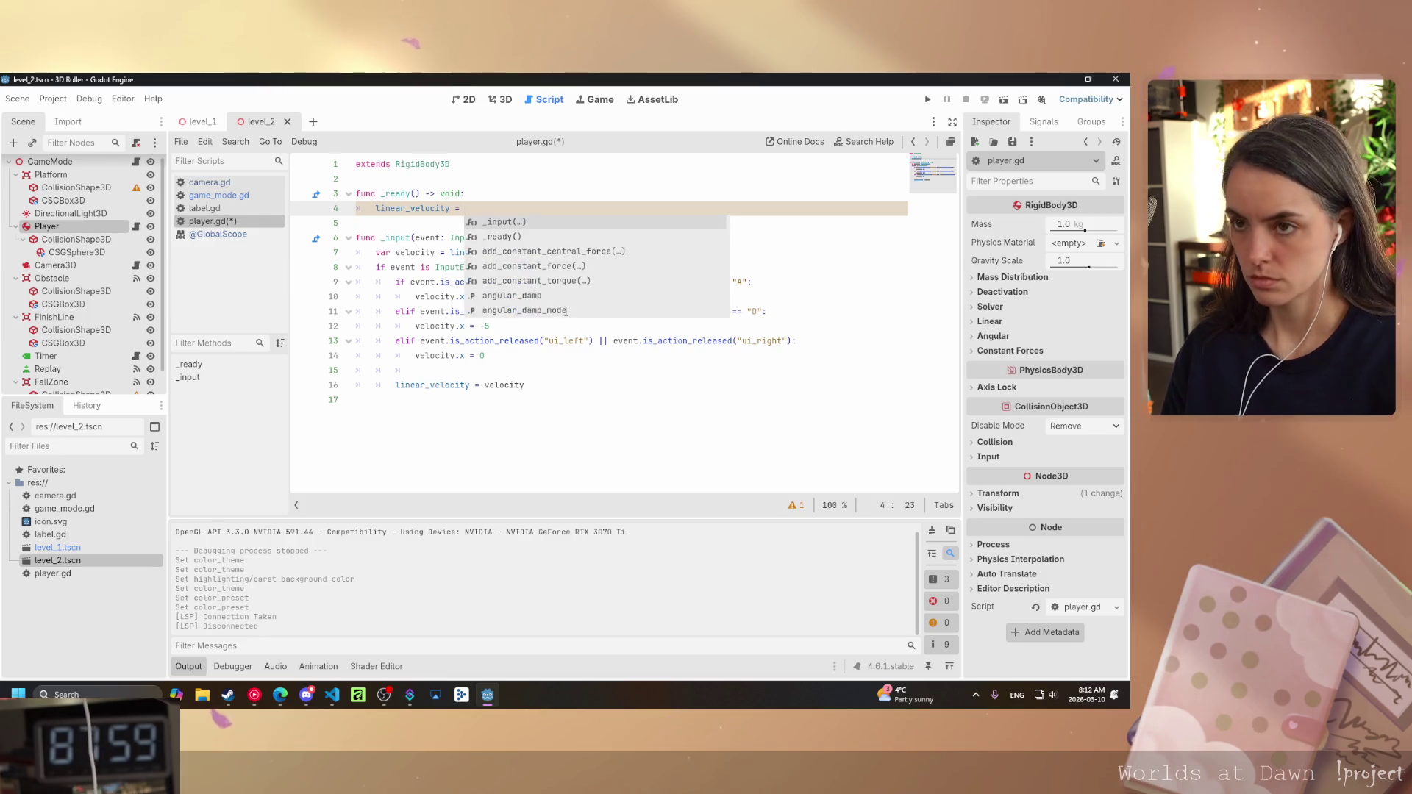
{"action": "type", "text": "new"}
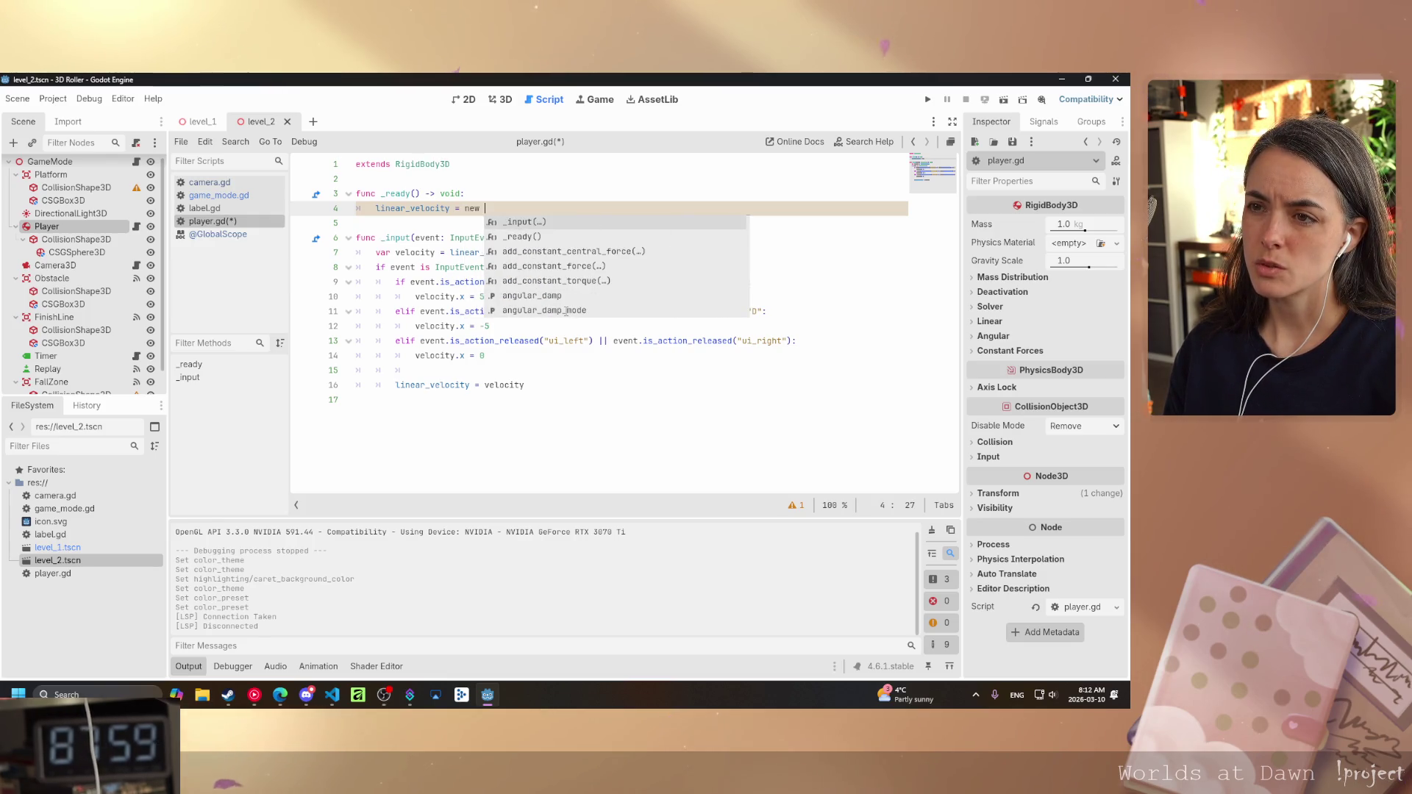
{"action": "key", "text": "BackSpace"}
{"action": "key", "text": "BackSpace"}
{"action": "key", "text": "BackSpace"}
{"action": "type", "text": "VE"}
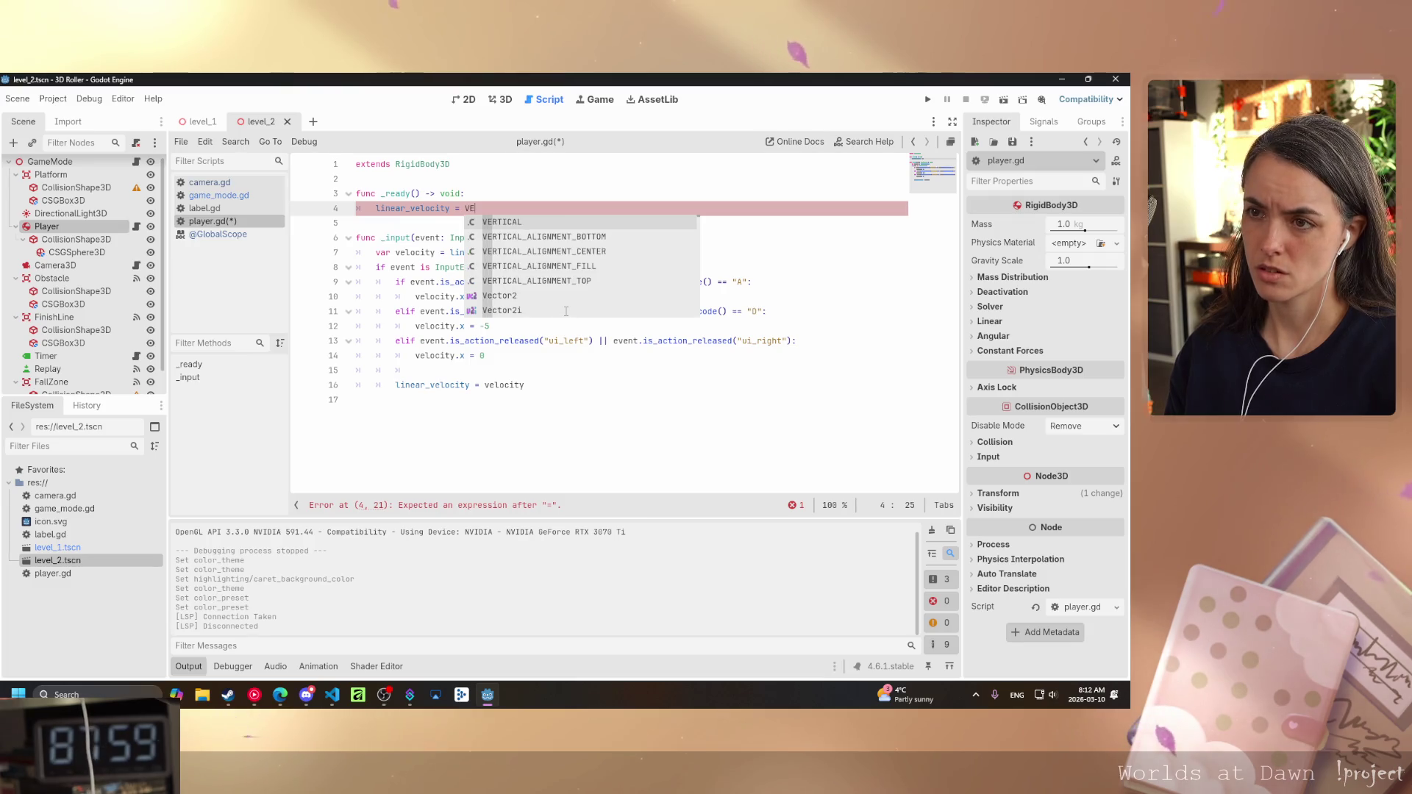
{"action": "key", "text": "BackSpace"}
{"action": "type", "text": "er"}
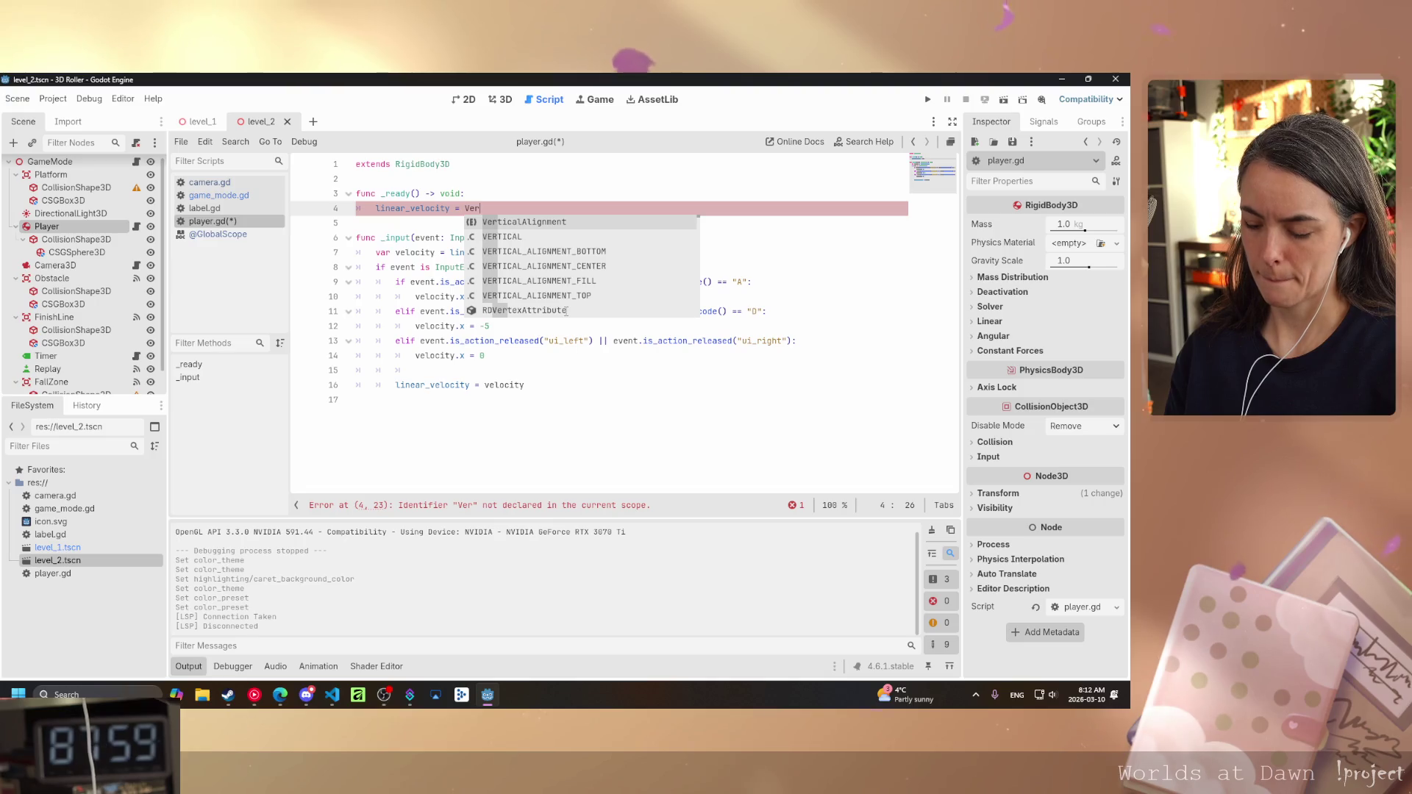
{"action": "key", "text": "BackSpace"}
{"action": "type", "text": "c"}
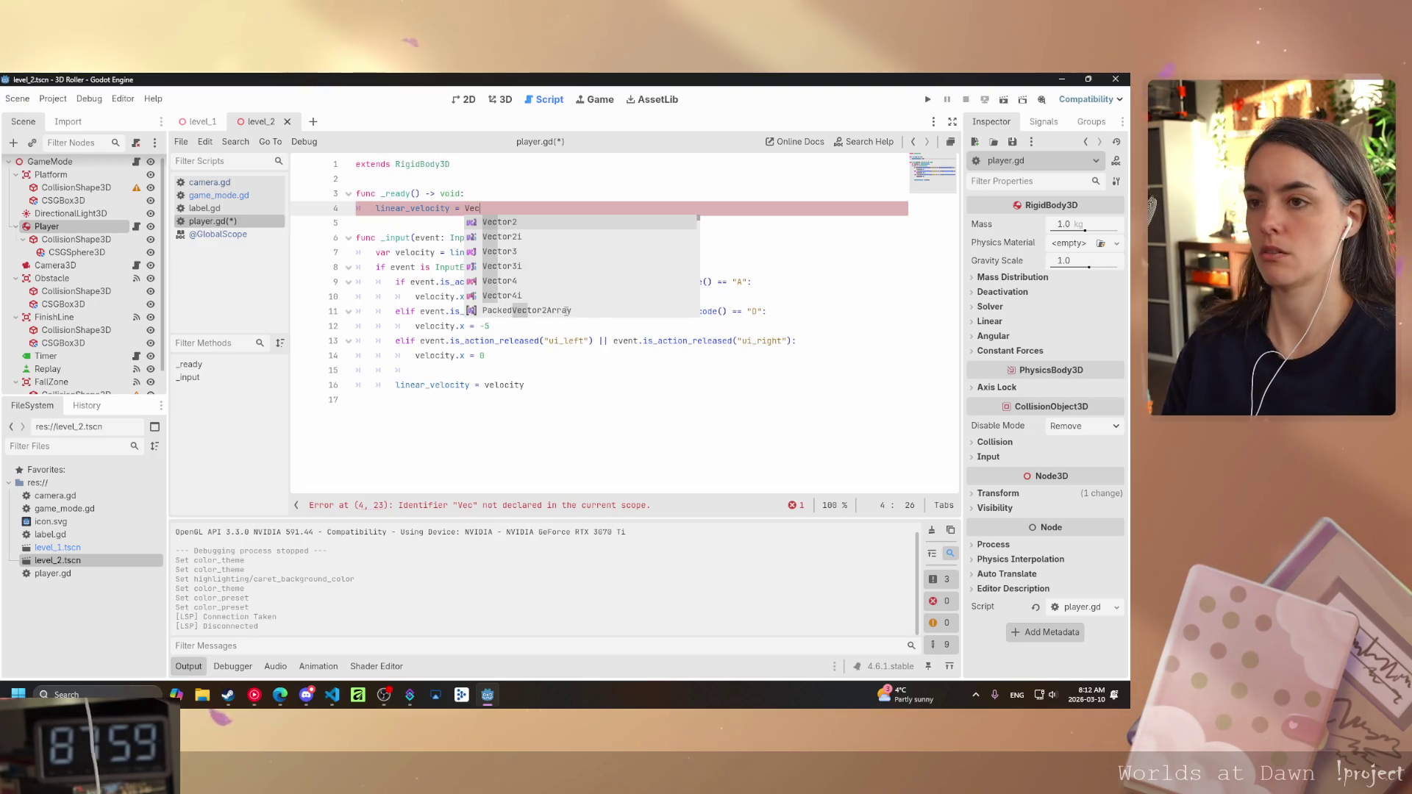
{"action": "mouse_move", "coordinate": [500, 254]}
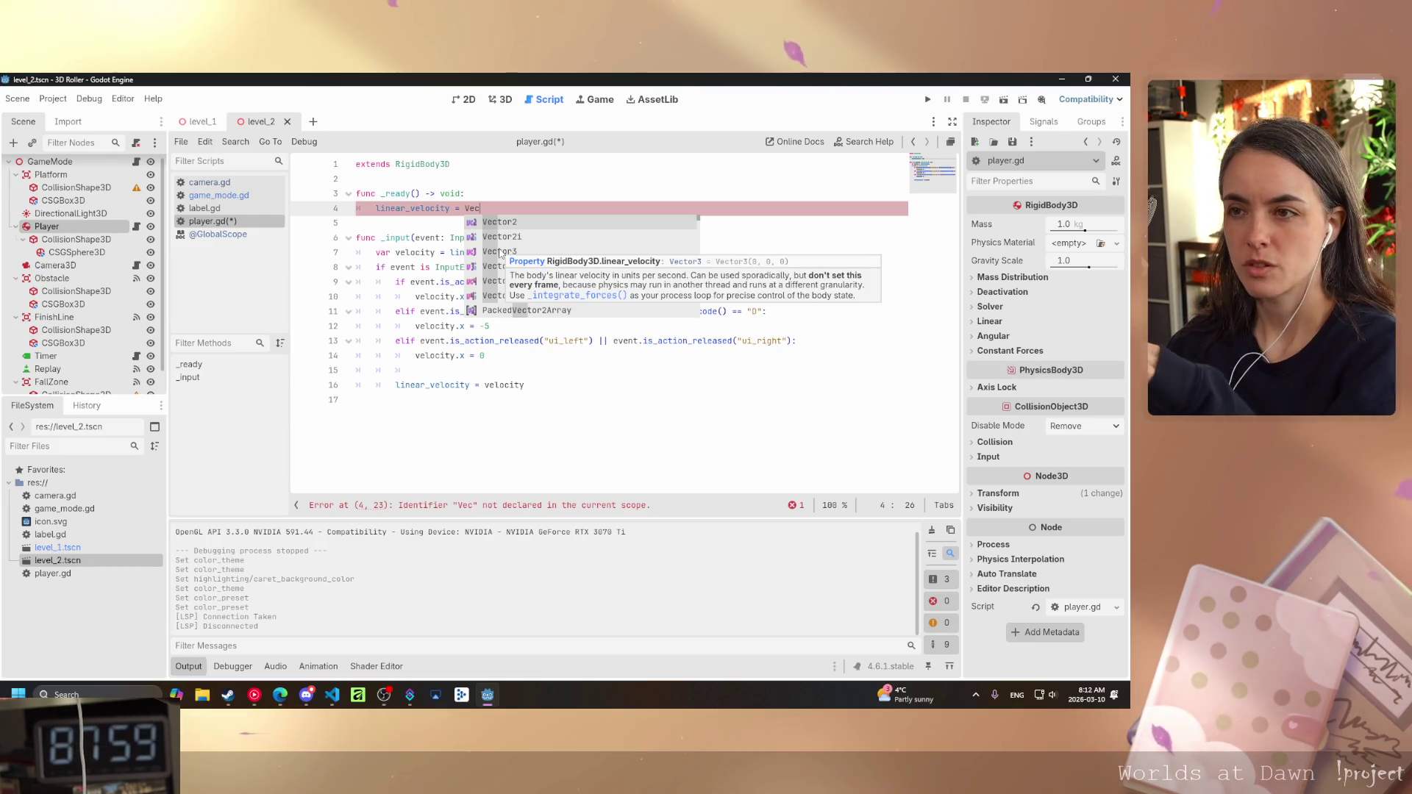
{"action": "left_click", "coordinate": [500, 251]}
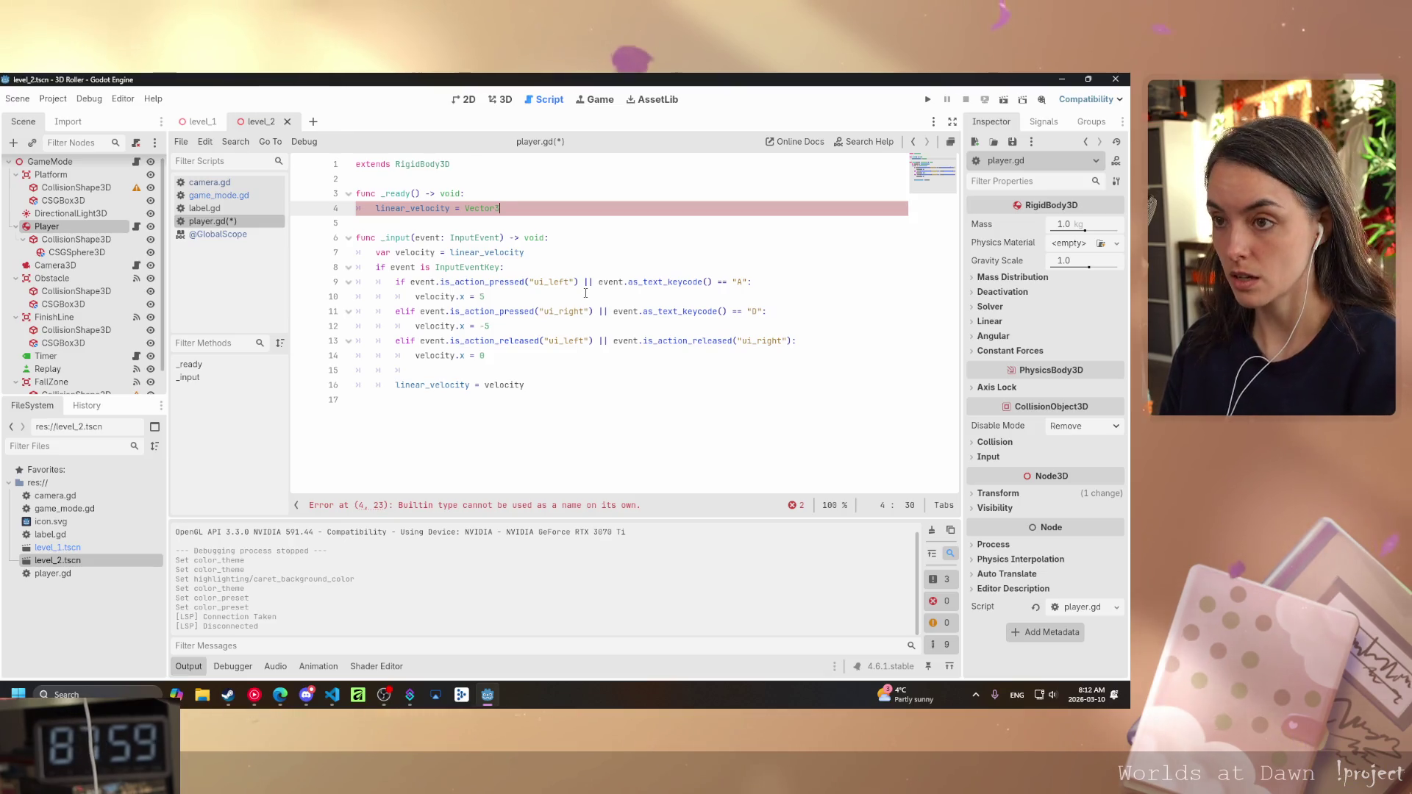
{"action": "type", "text": "(0,"}
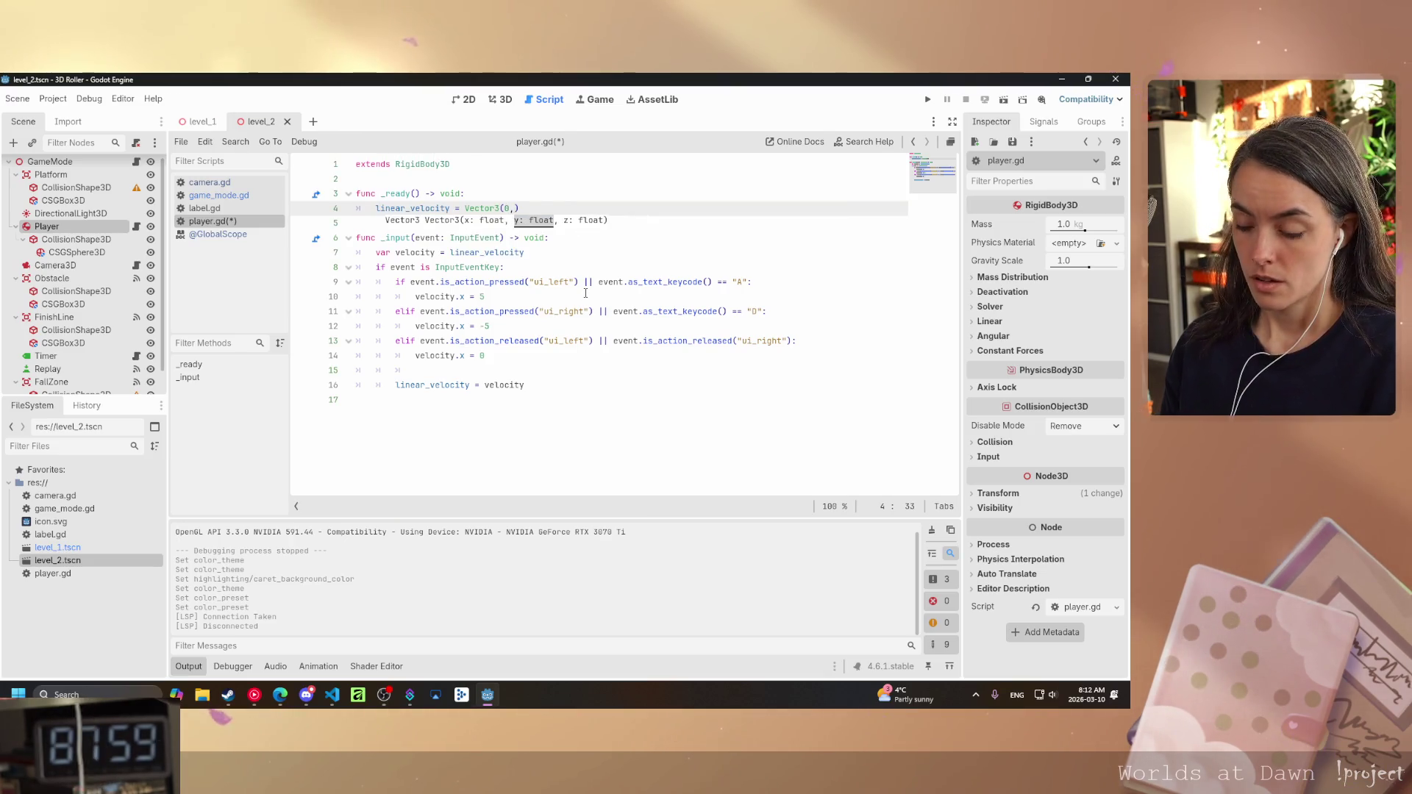
{"action": "type", "text": " 0"}
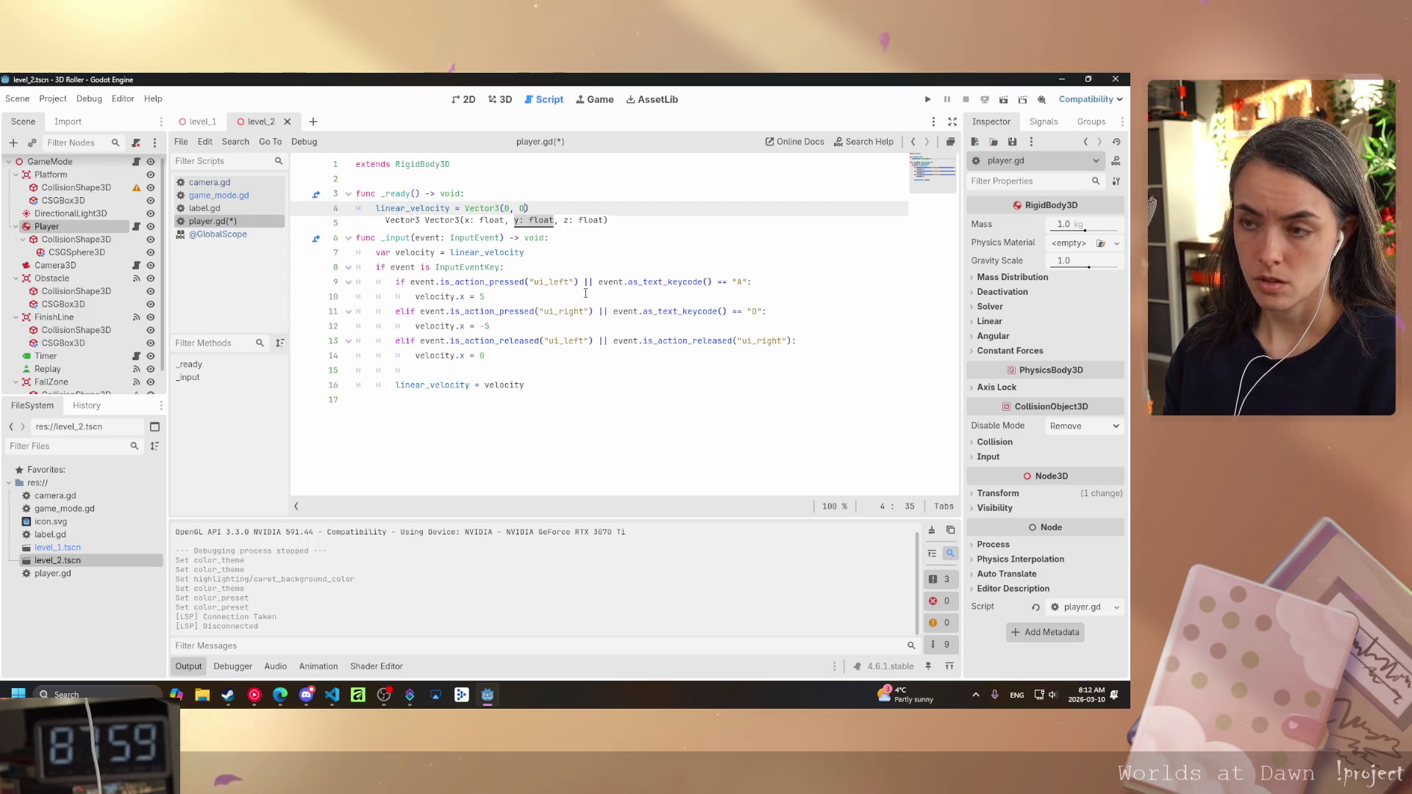
{"action": "type", "text": ", "}
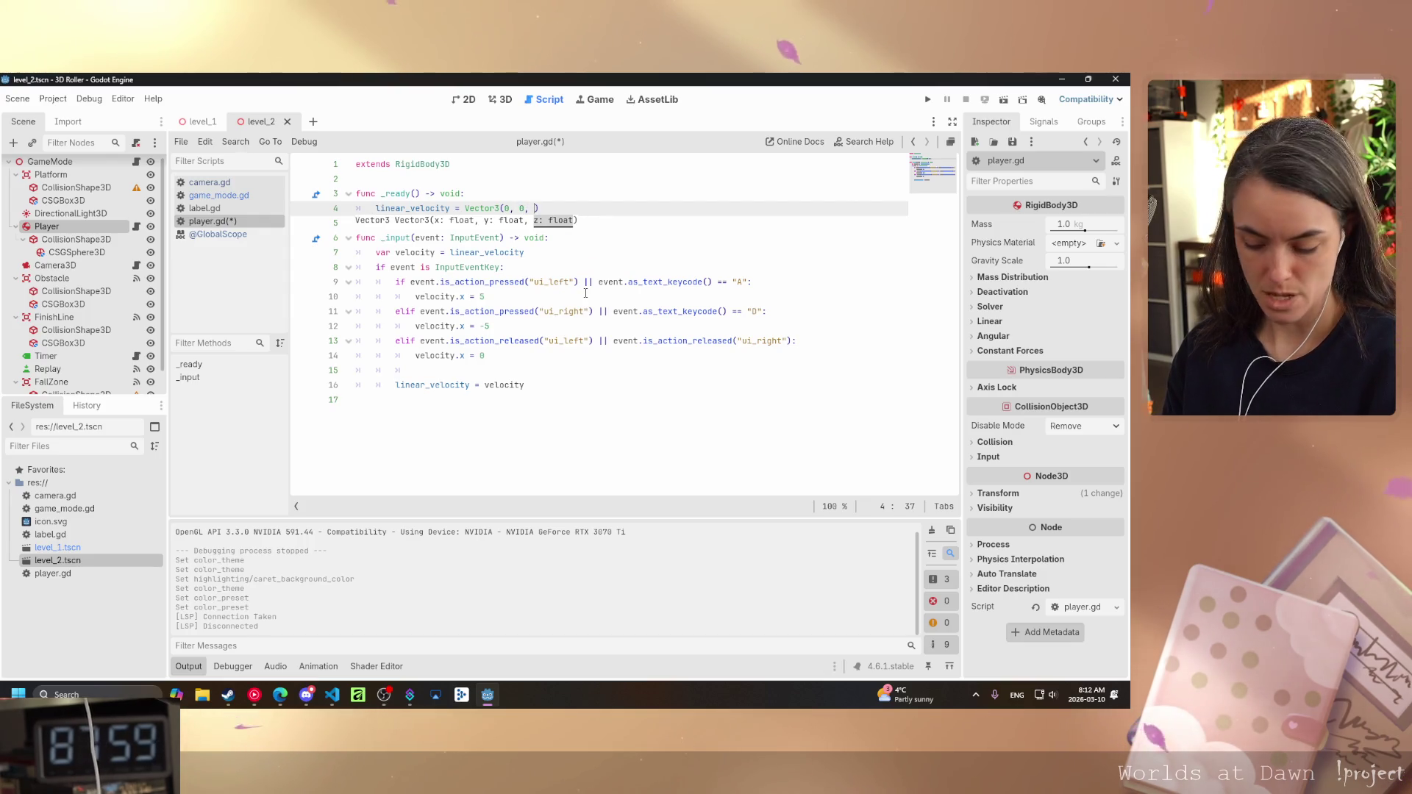
{"action": "type", "text": "-5.0"}
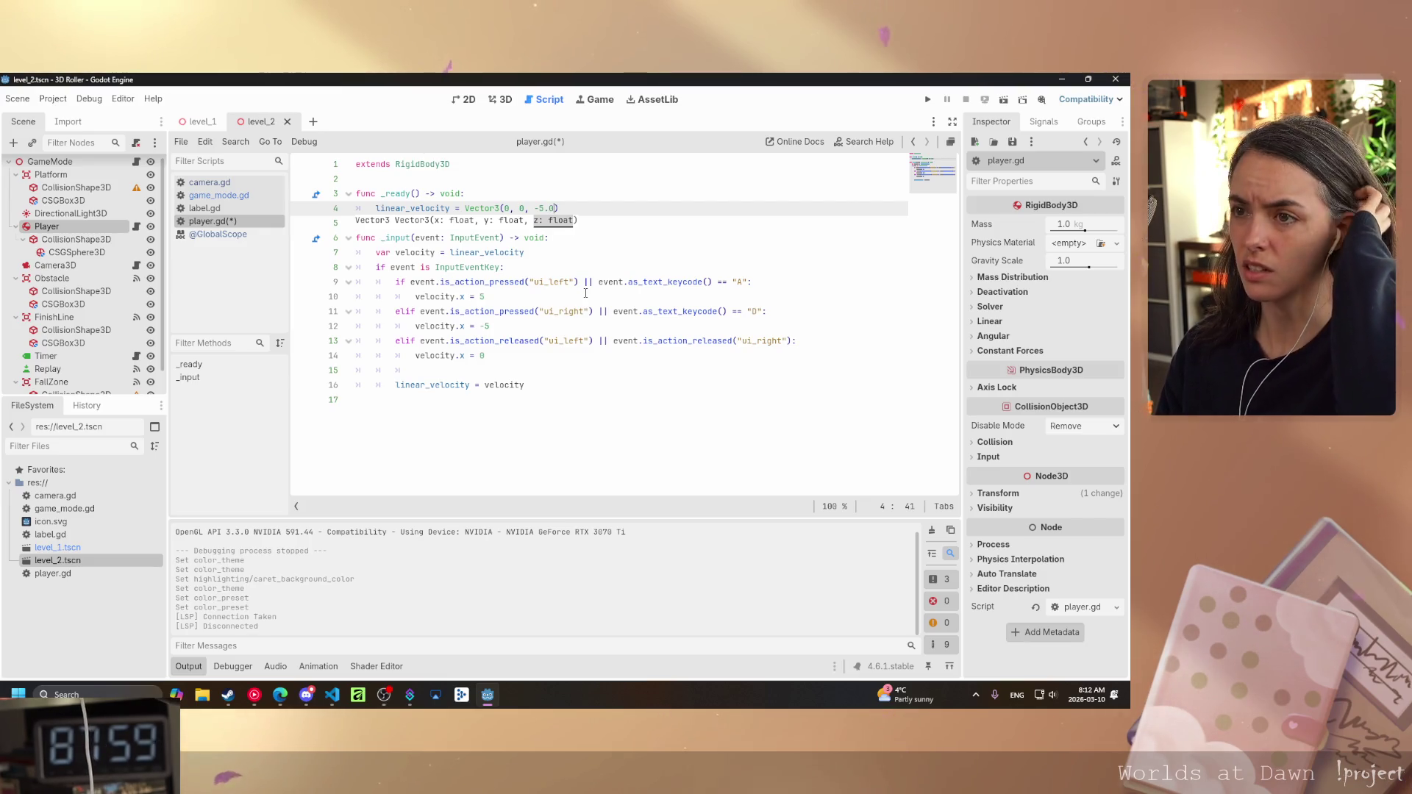
{"action": "left_click", "coordinate": [218, 195]}
{"action": "scroll", "coordinate": [552, 302], "scroll_direction": "down", "scroll_amount": 1}
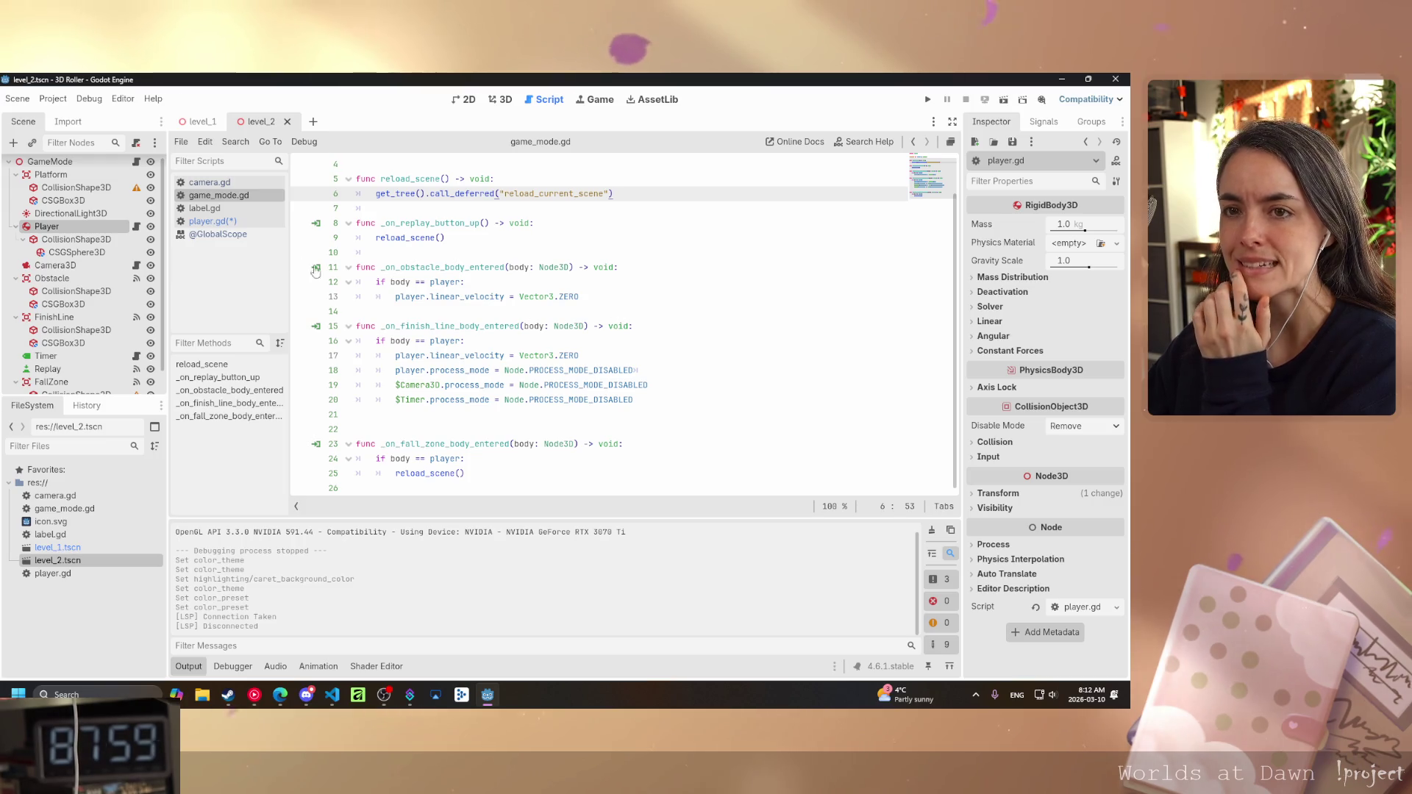
{"action": "left_click", "coordinate": [210, 182]}
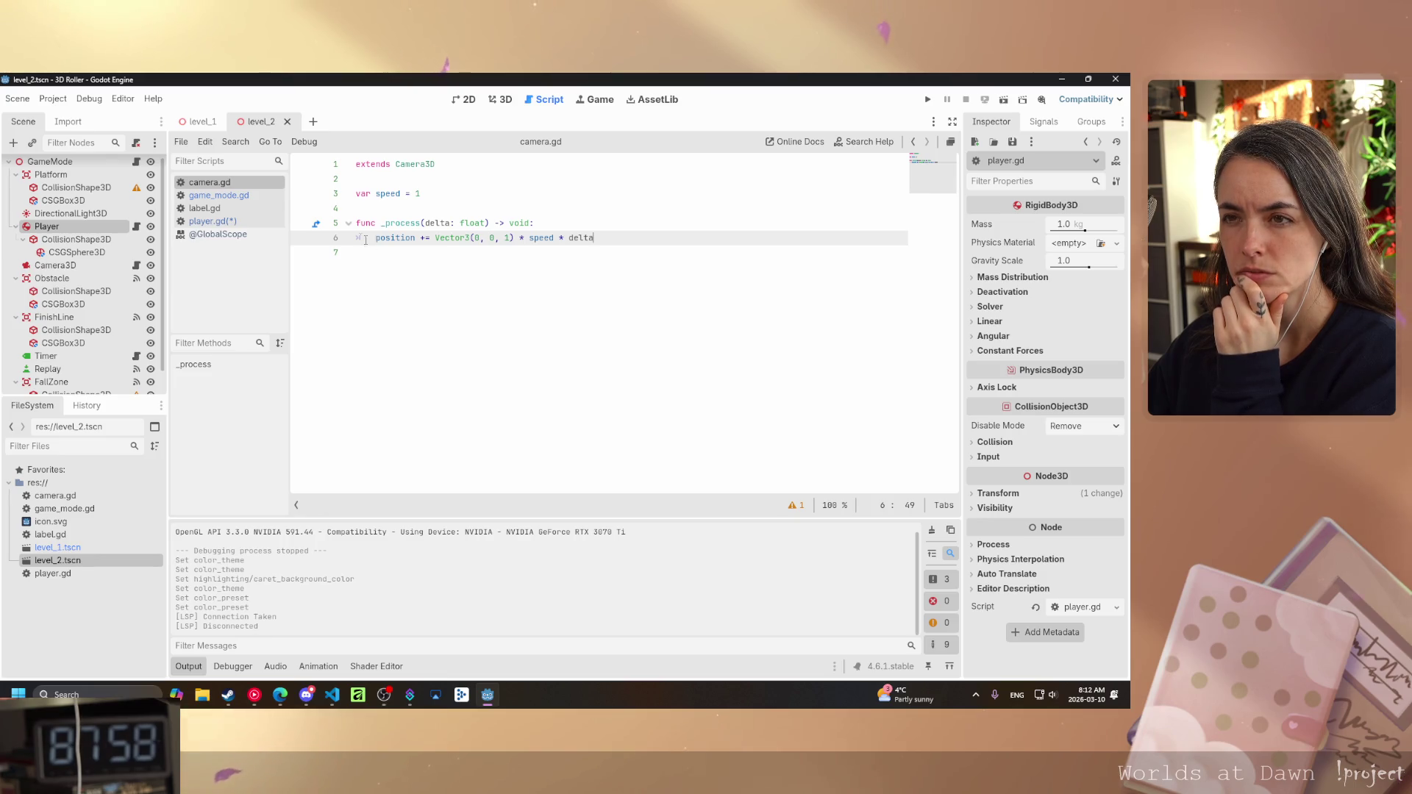
{"action": "left_click", "coordinate": [213, 196]}
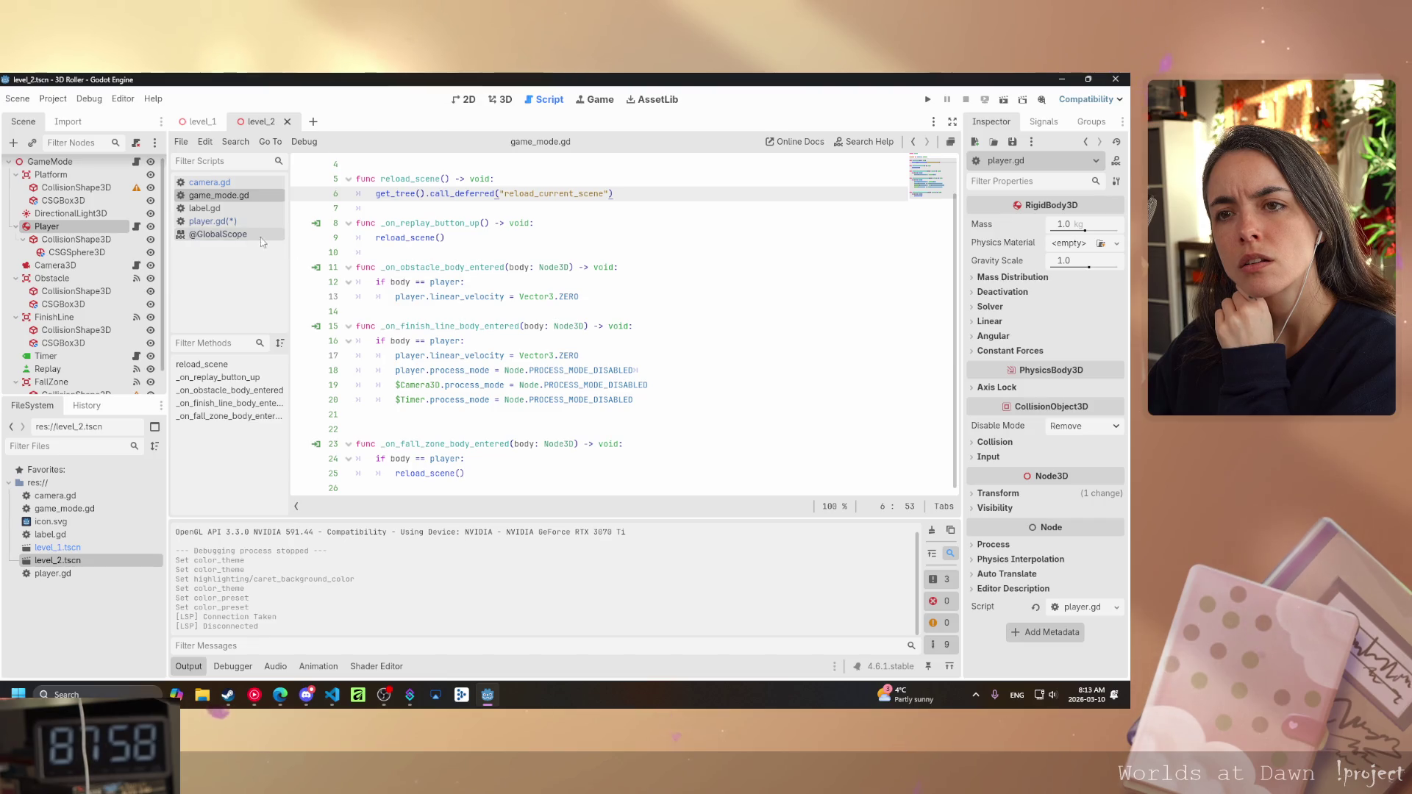
{"action": "left_click", "coordinate": [205, 209]}
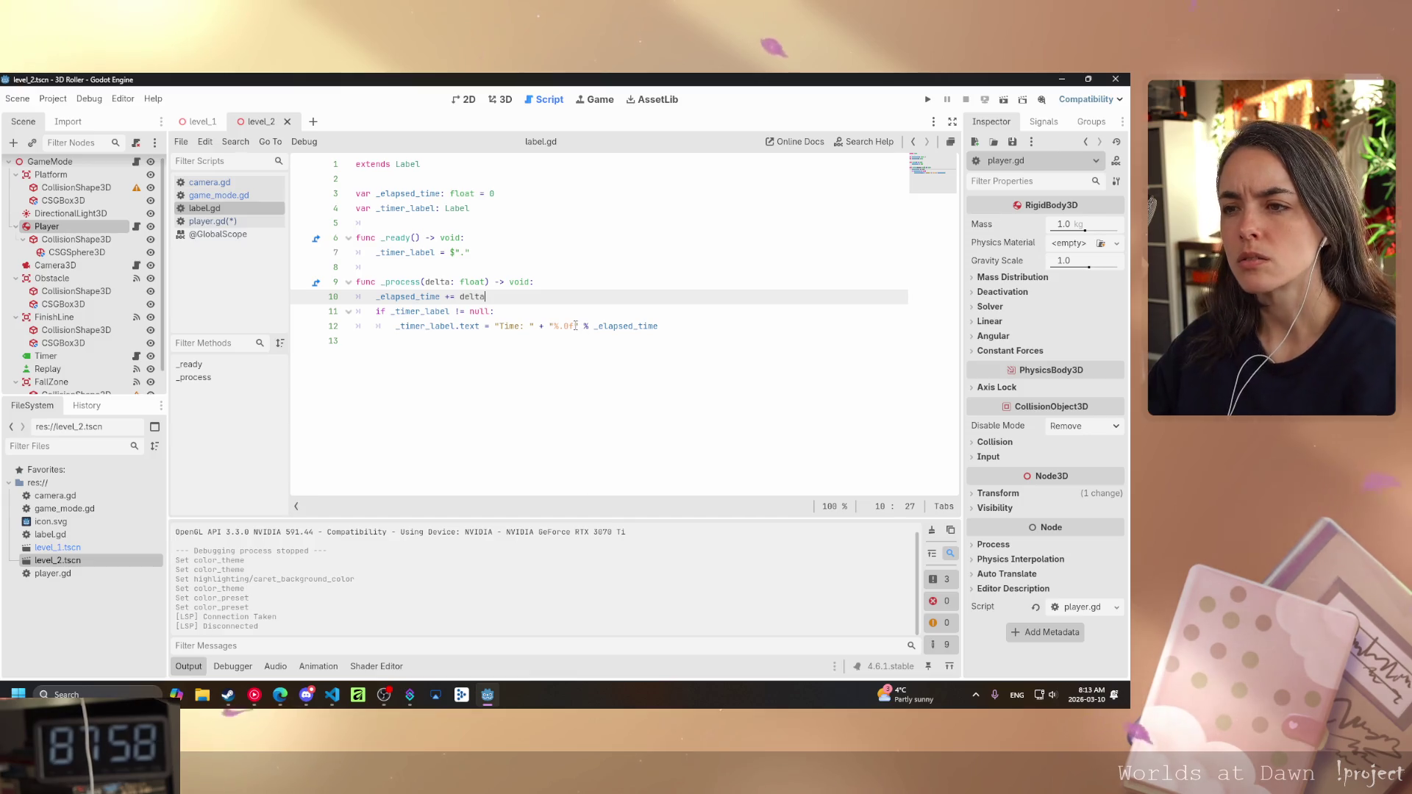
{"action": "left_click_drag", "start_coordinate": [658, 325], "coordinate": [549, 326]}
{"action": "left_click", "coordinate": [568, 386]}
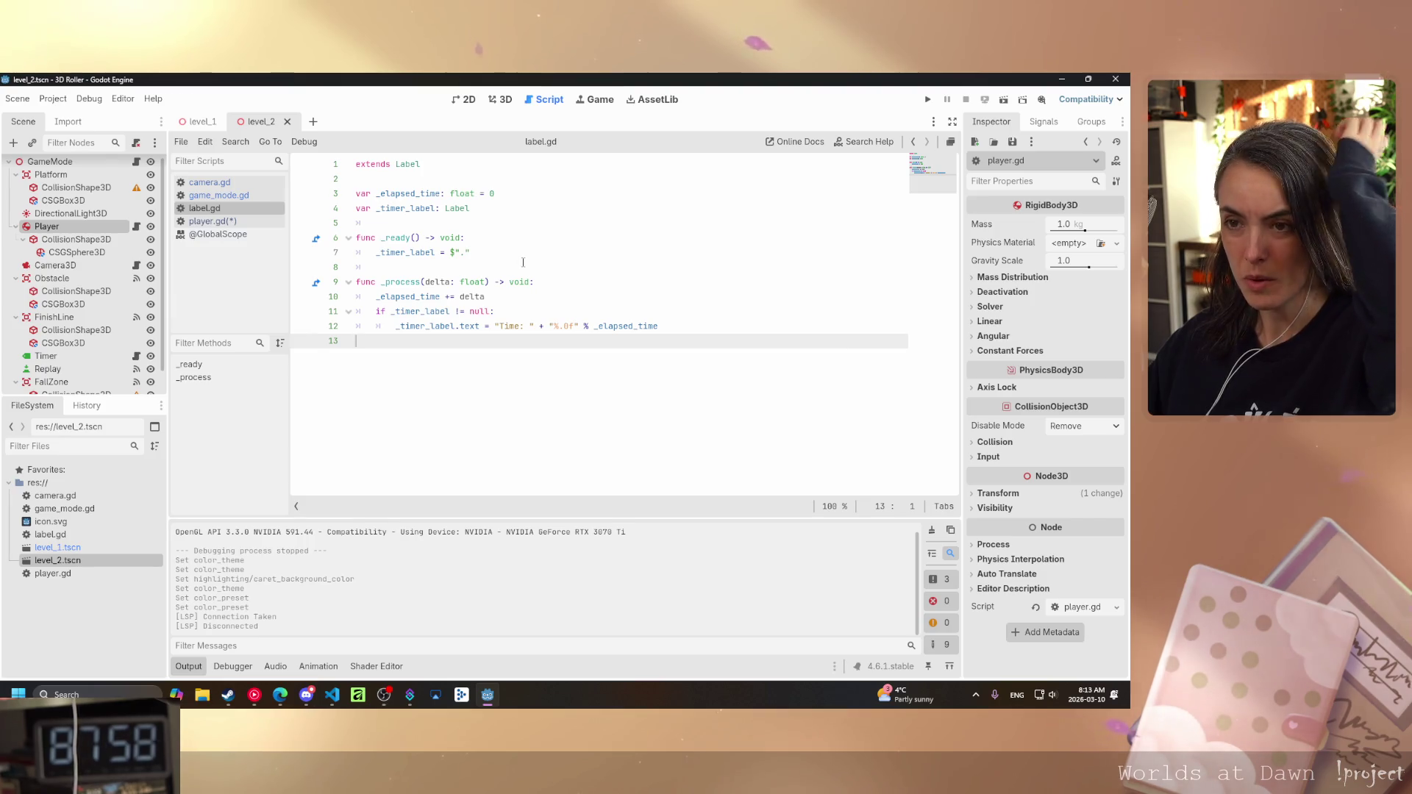
{"action": "key", "text": "alt+Left"}
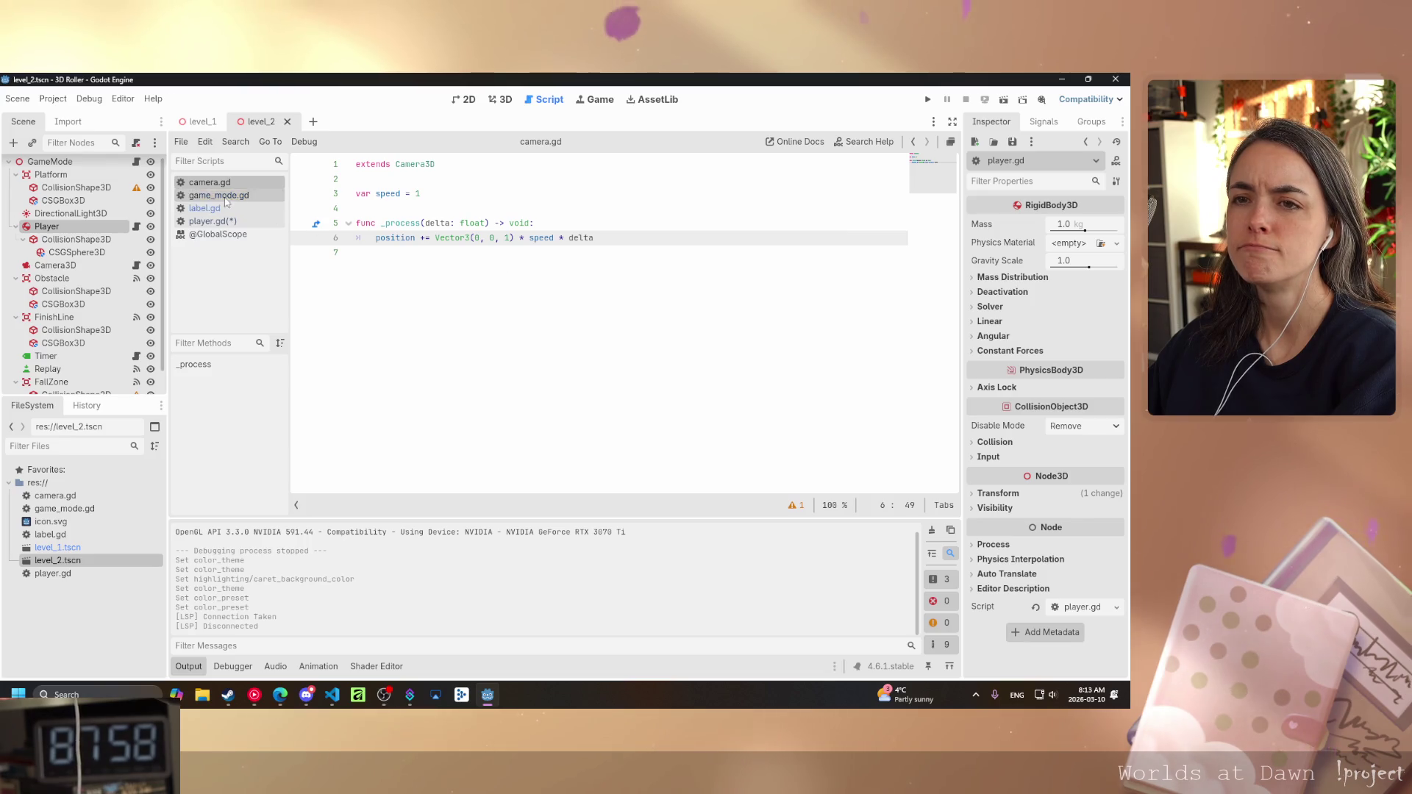
{"action": "key", "text": "alt+Right"}
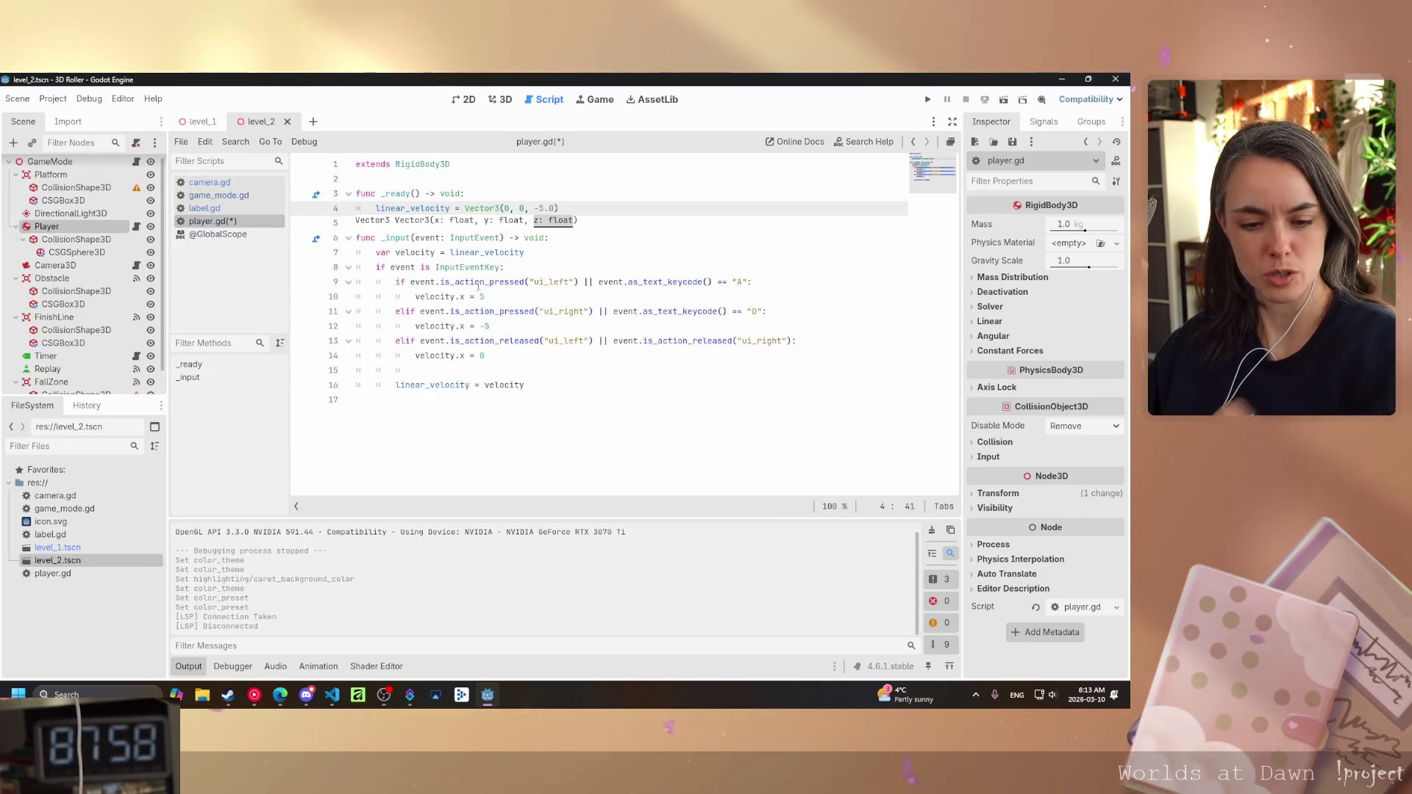
- Save player.gd and test-run the 3D Roller scene
{"action": "mouse_move", "coordinate": [459, 277]}
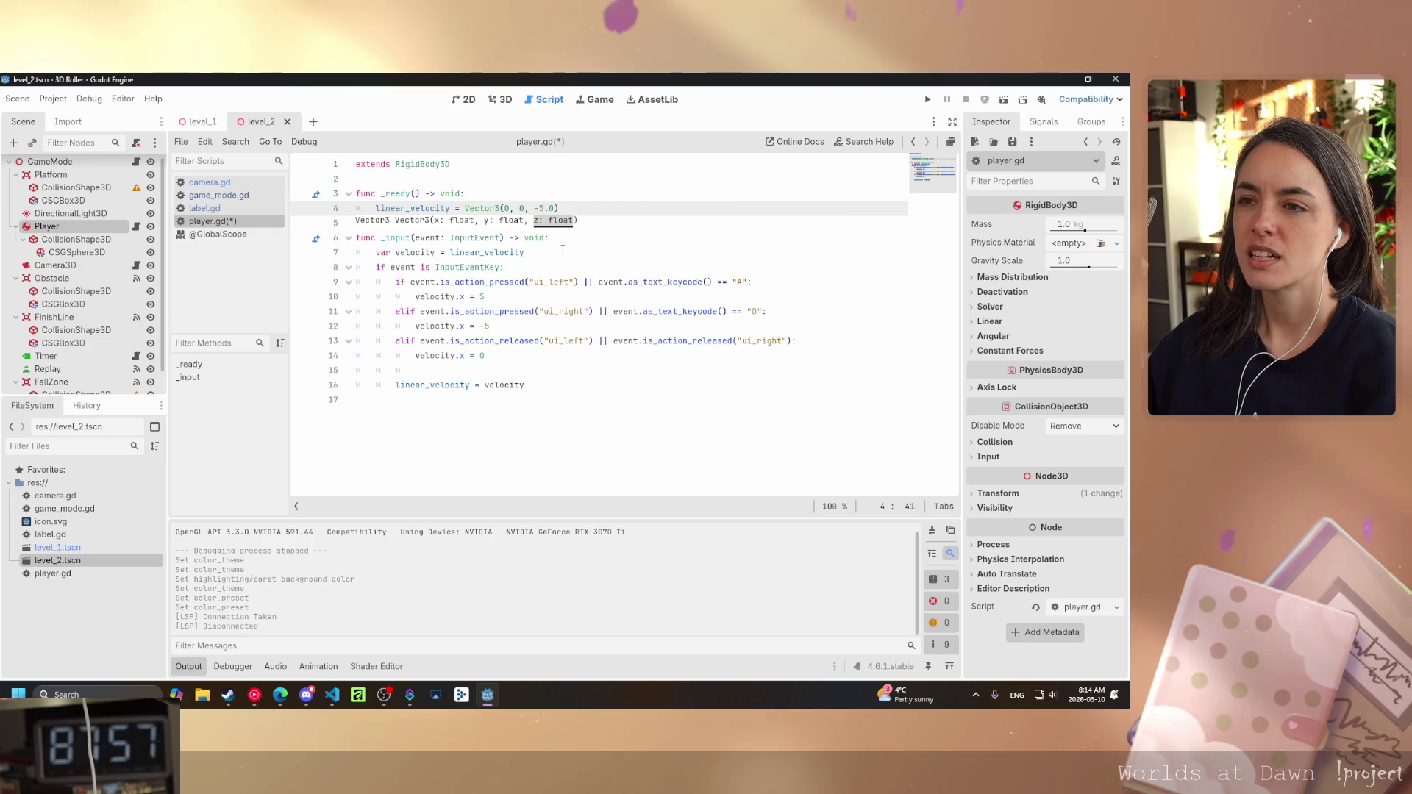
{"action": "key", "text": "Left"}
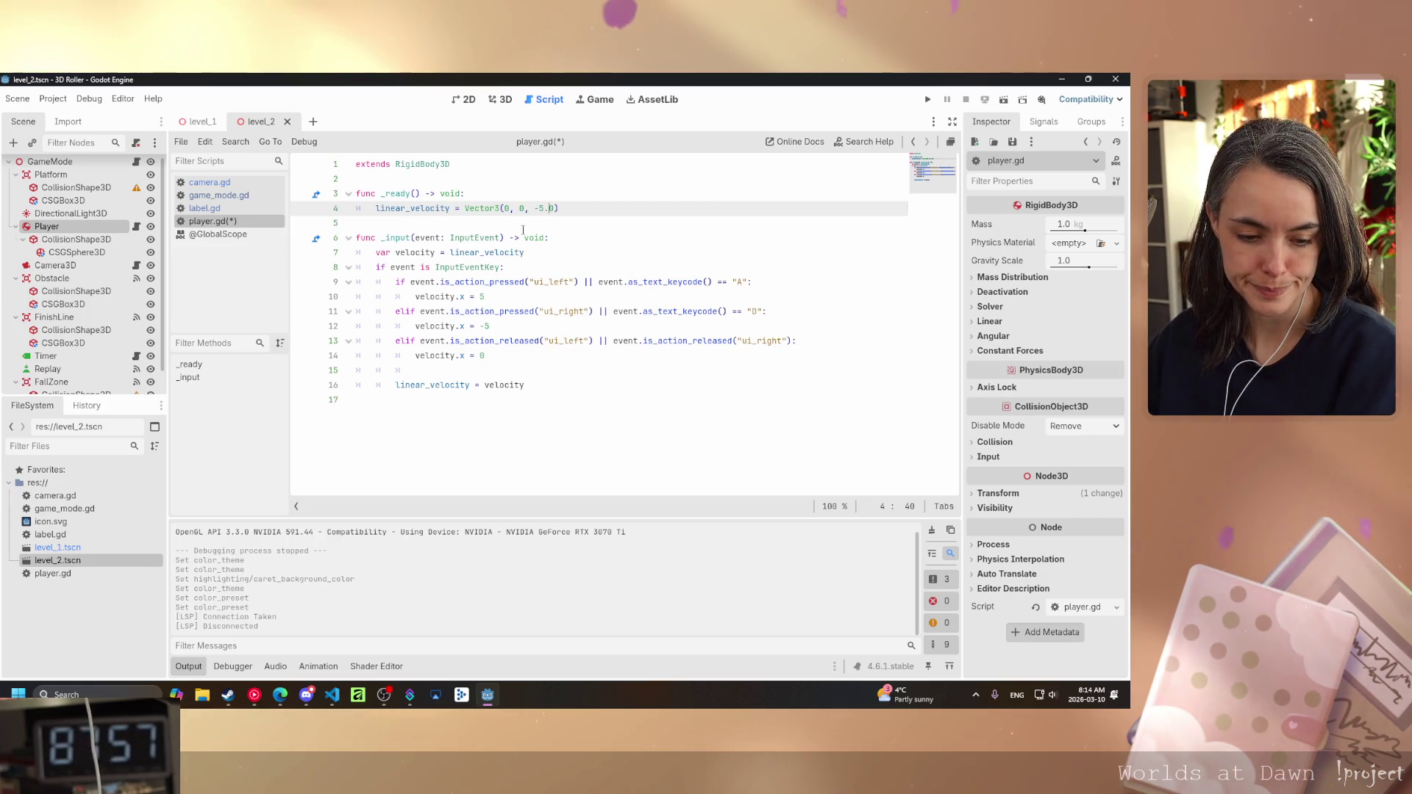
{"action": "left_click", "coordinate": [506, 283]}
{"action": "key", "text": "ctrl+s"}
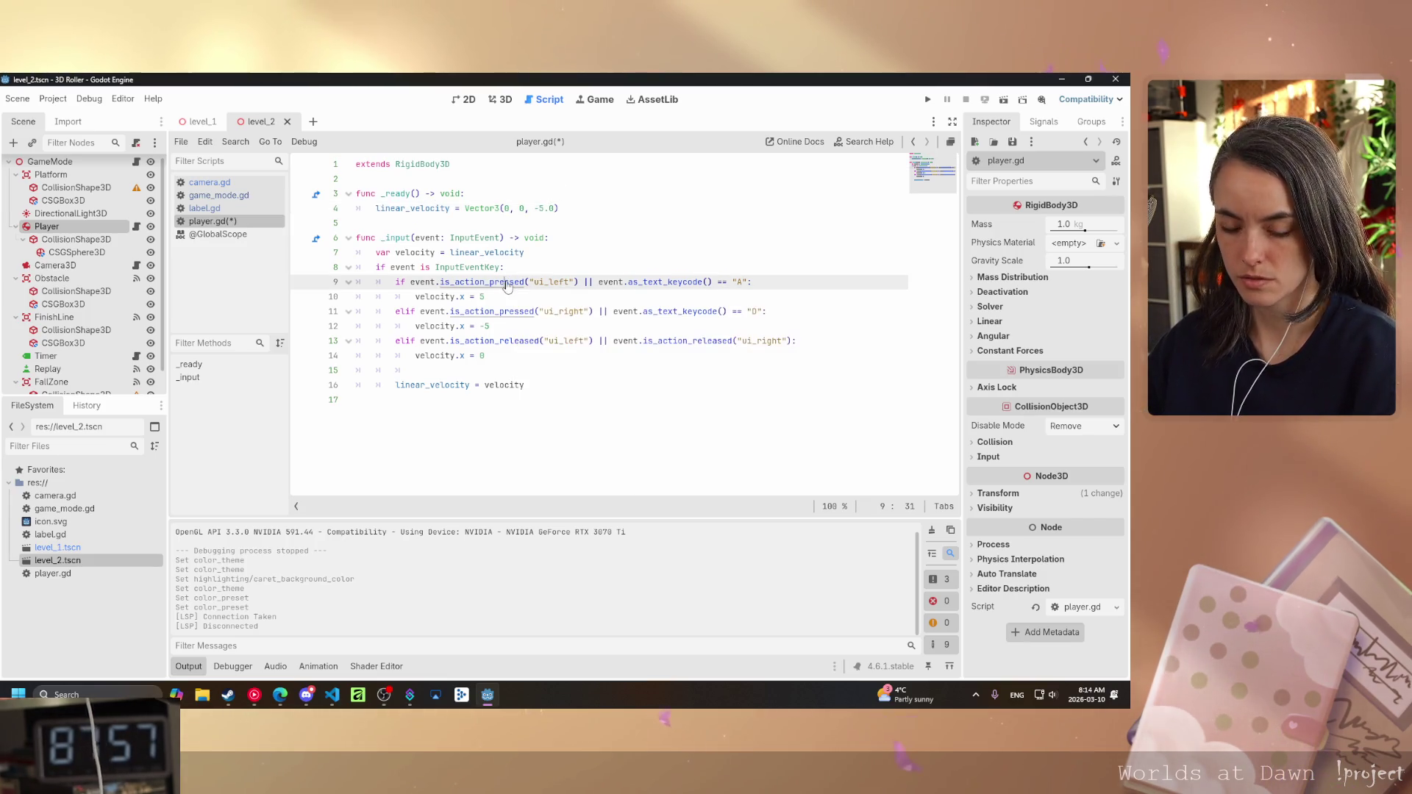
{"action": "left_click", "coordinate": [1002, 103]}
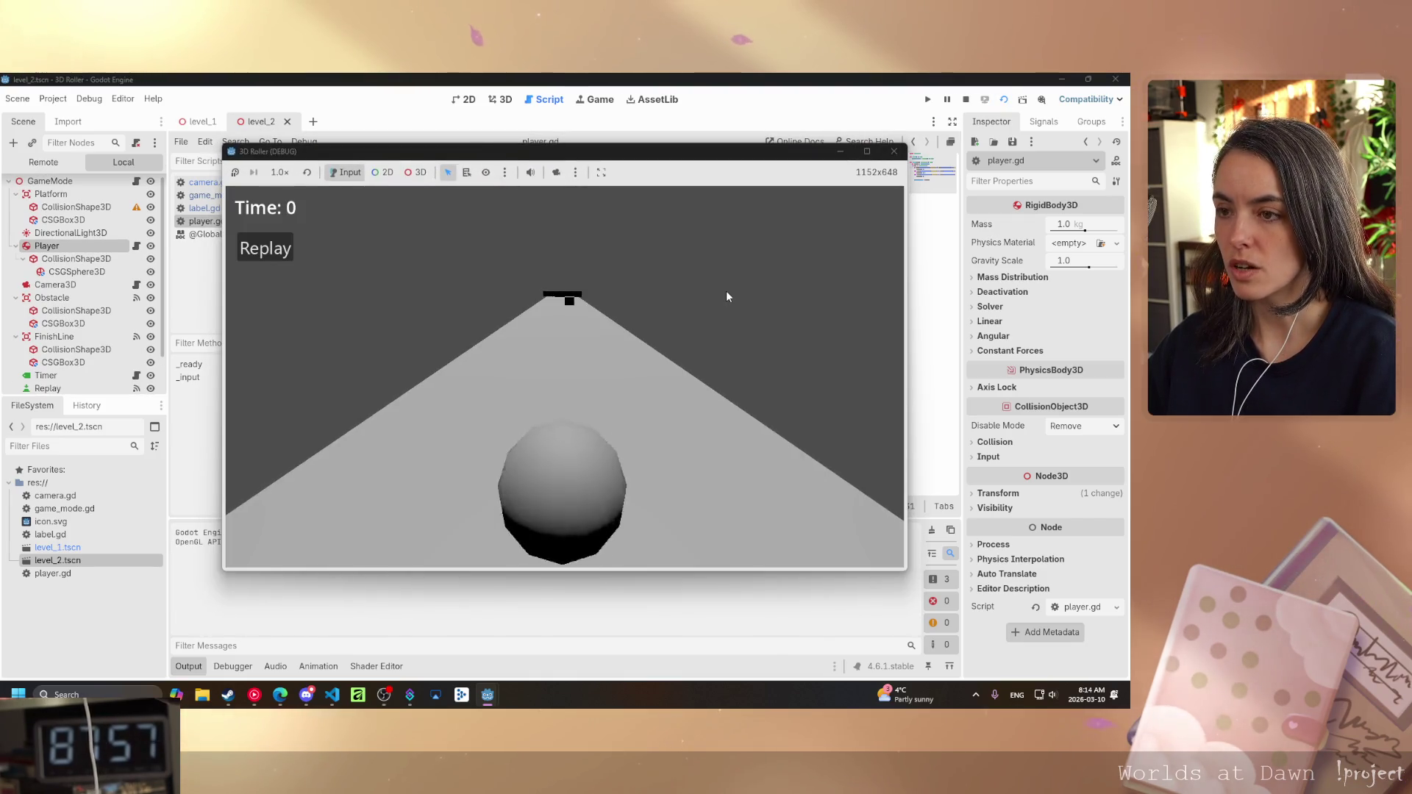
{"action": "left_click", "coordinate": [893, 151]}
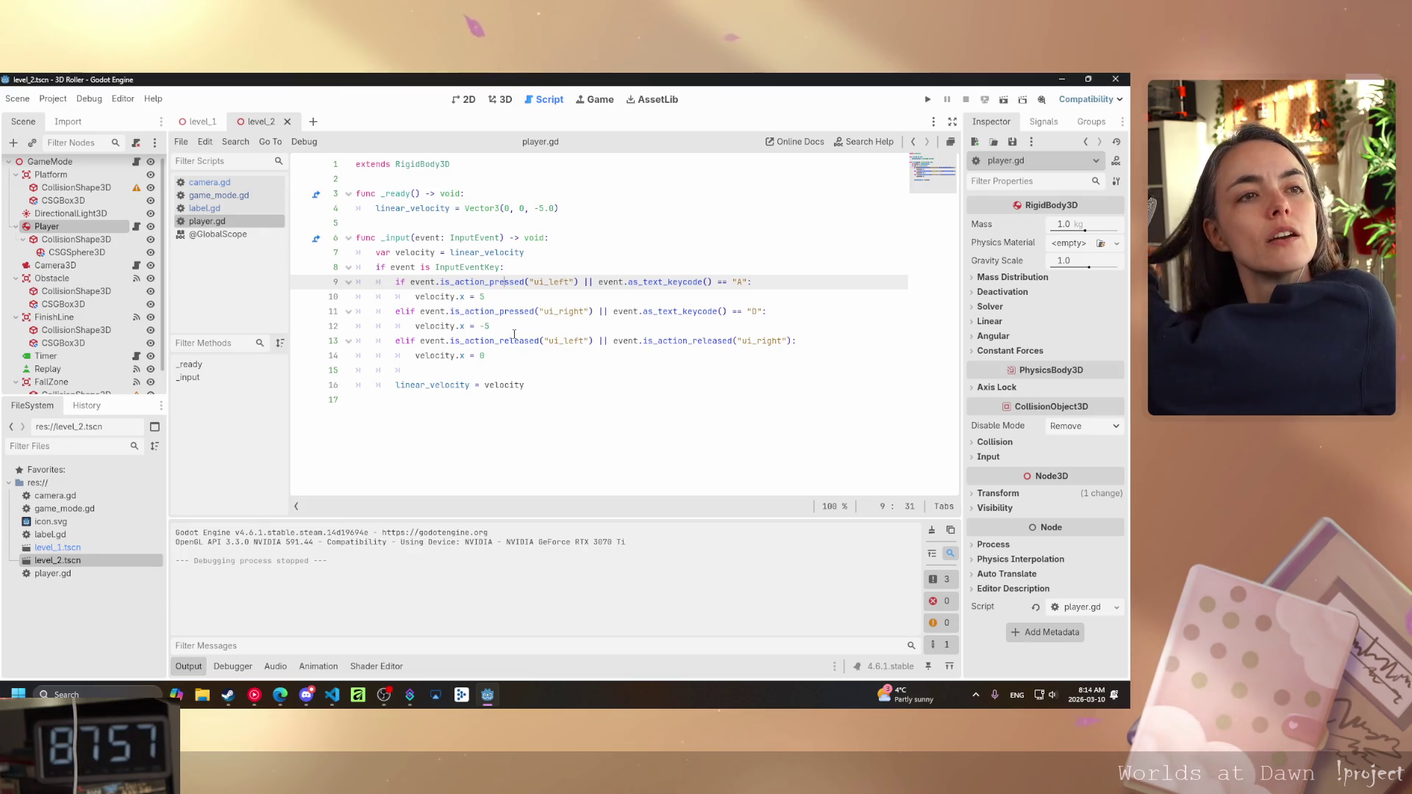
{"action": "mouse_move", "coordinate": [514, 334]}
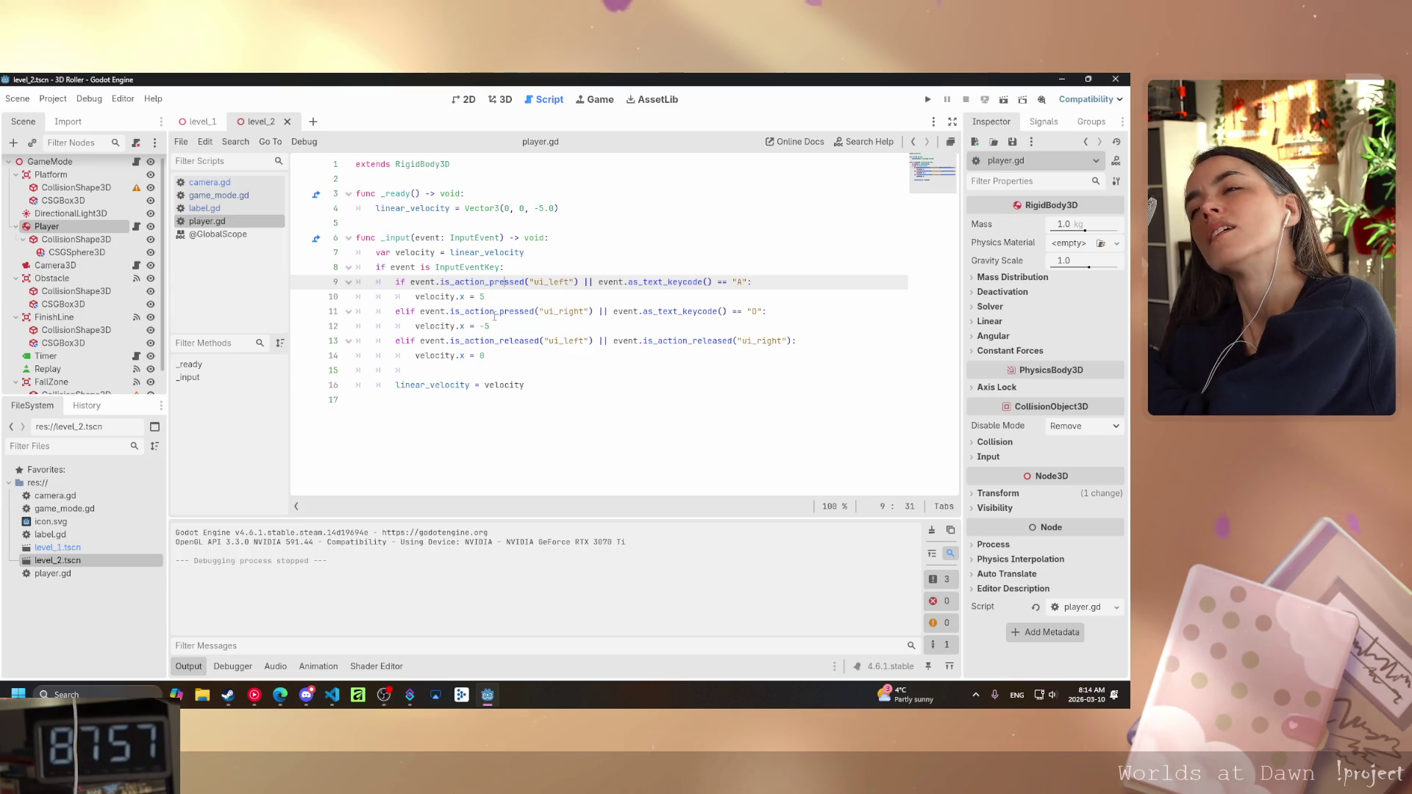
{"action": "mouse_move", "coordinate": [494, 305]}
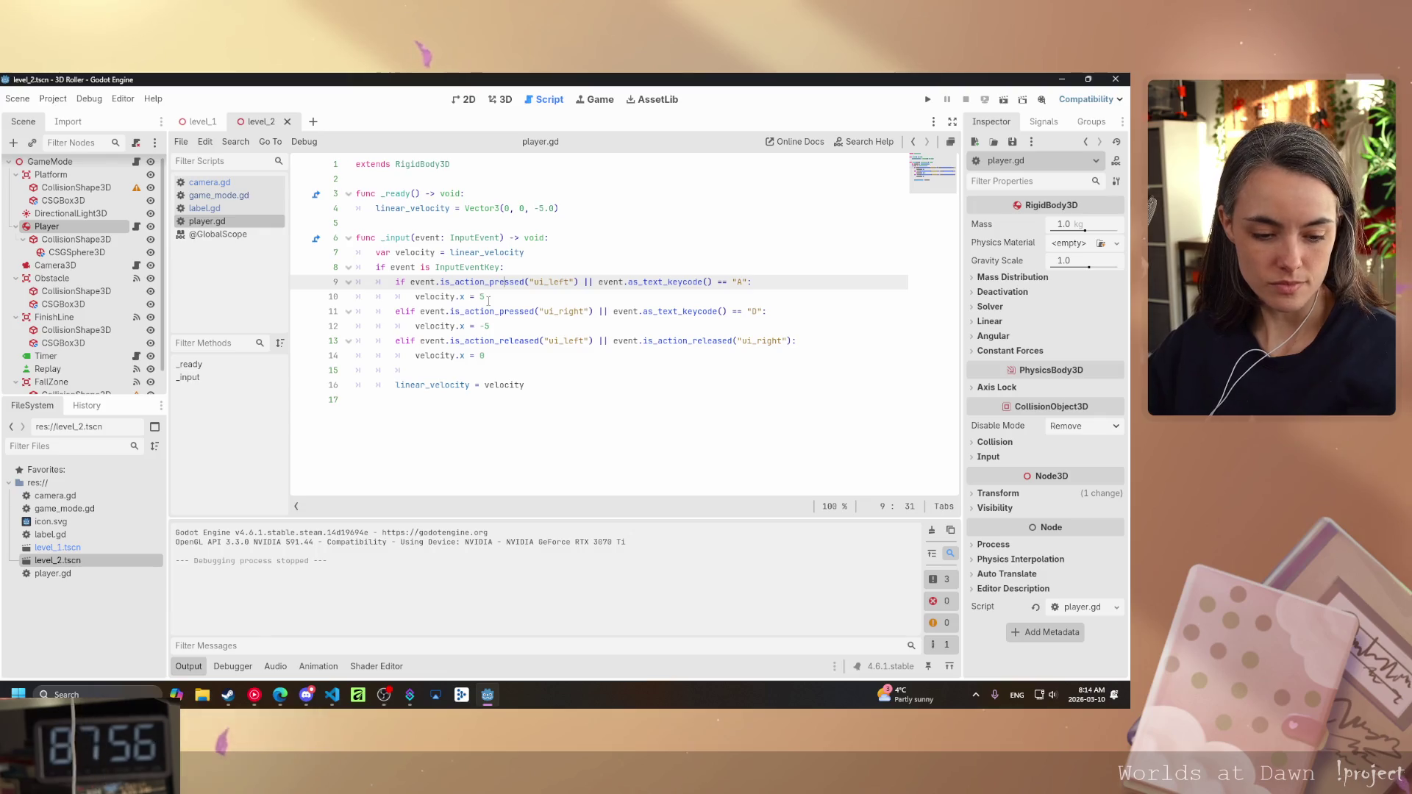
{"action": "mouse_move", "coordinate": [455, 294]}
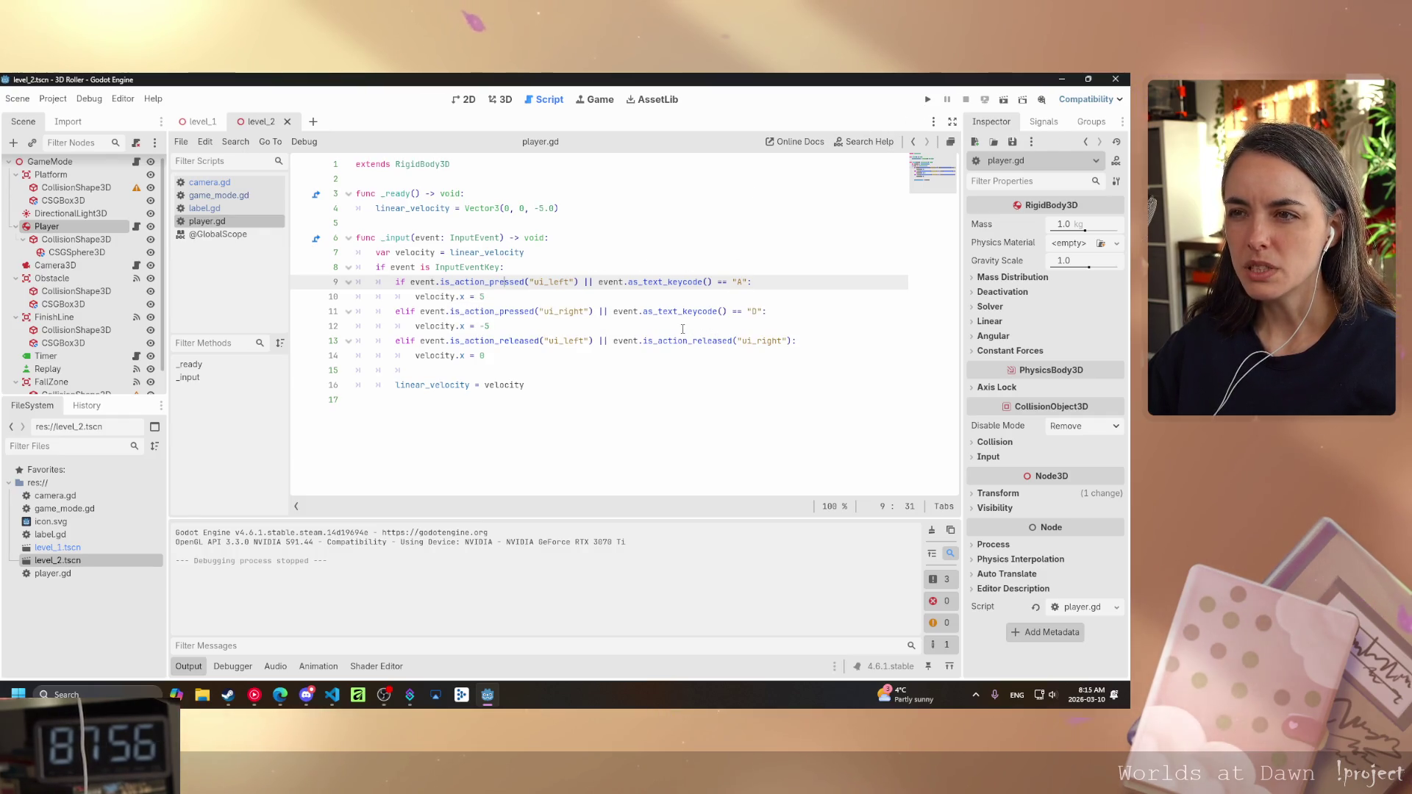
{"action": "left_click", "coordinate": [1004, 101]}
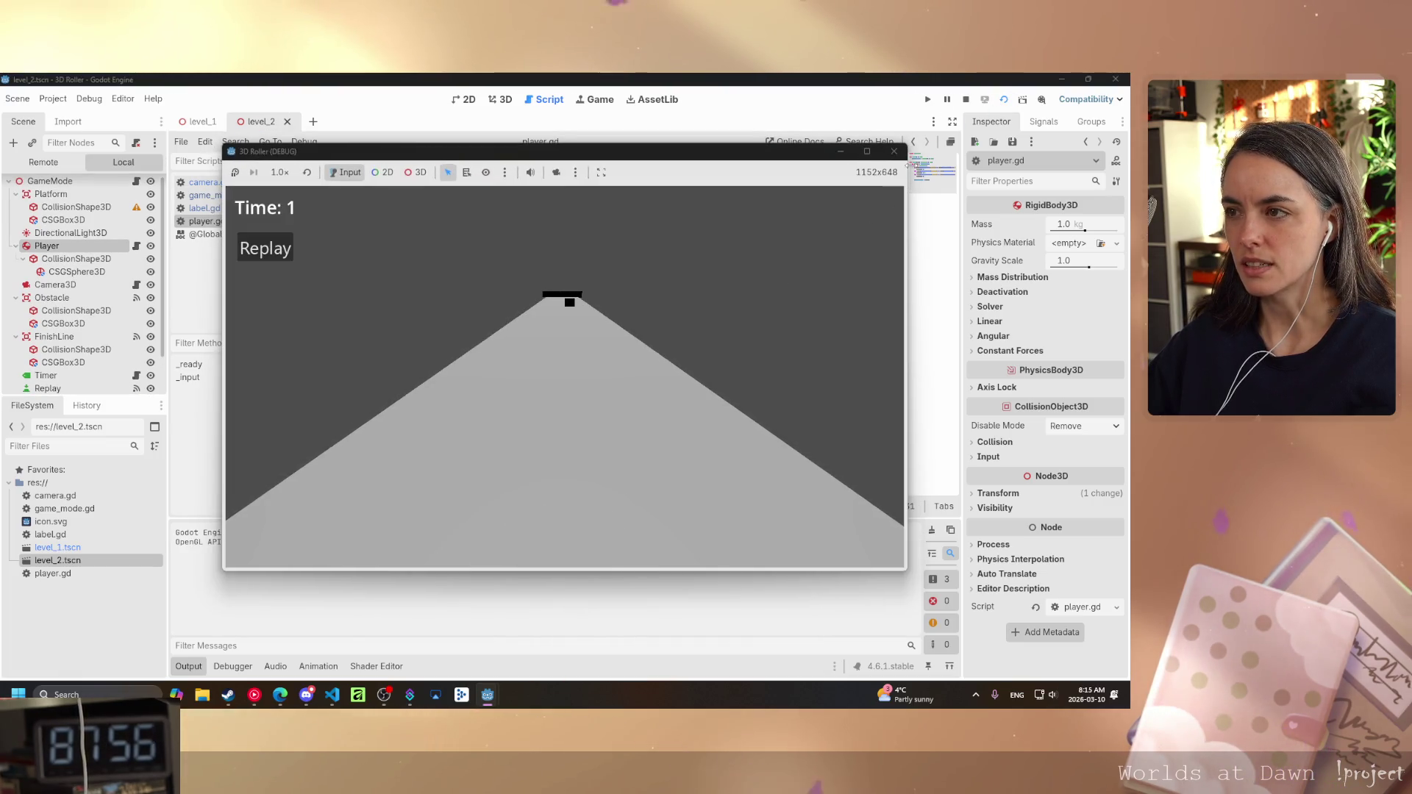
- Make the starting z velocity positive 5.0 and test-run the game
{"action": "key", "text": "F8"}
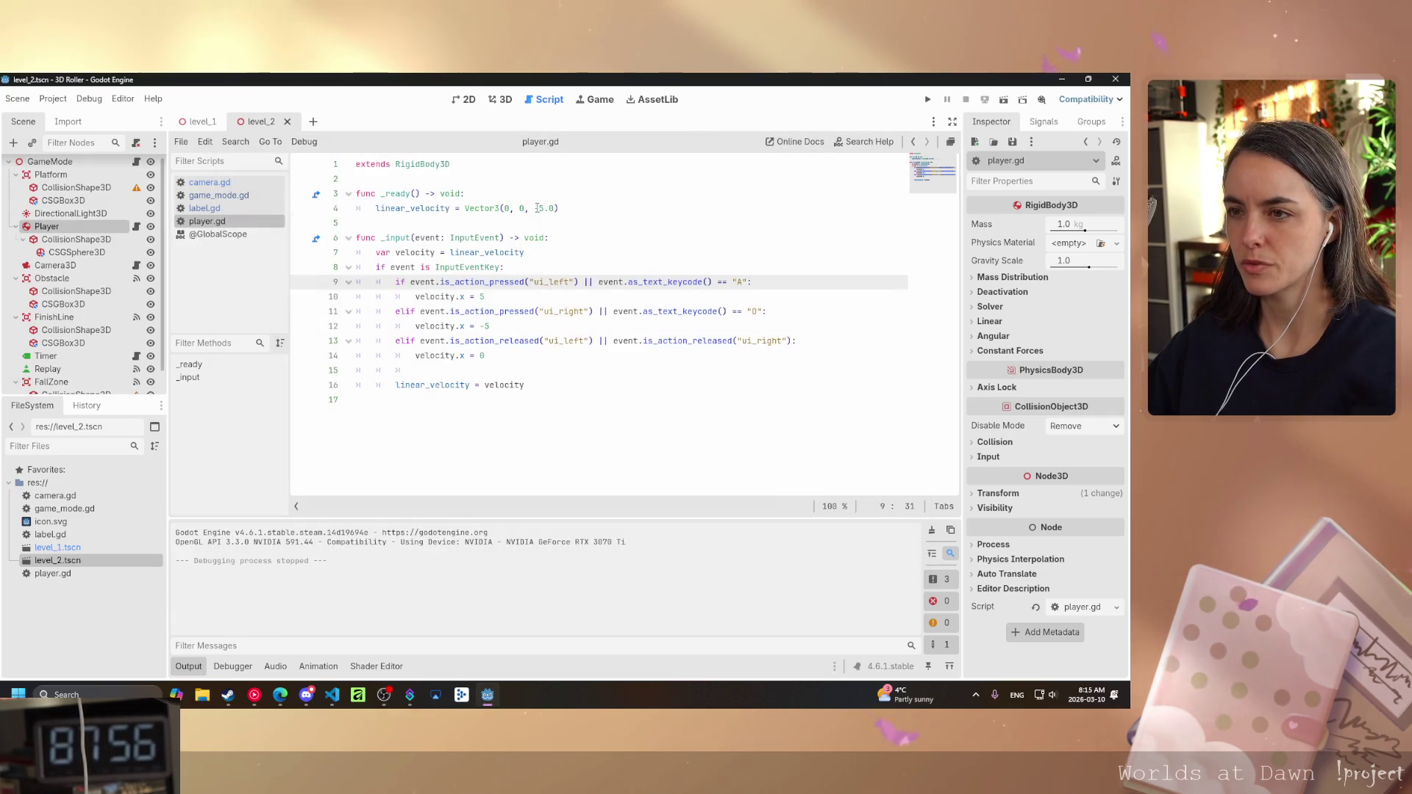
{"action": "left_click", "coordinate": [541, 209]}
{"action": "key", "text": "BackSpace"}
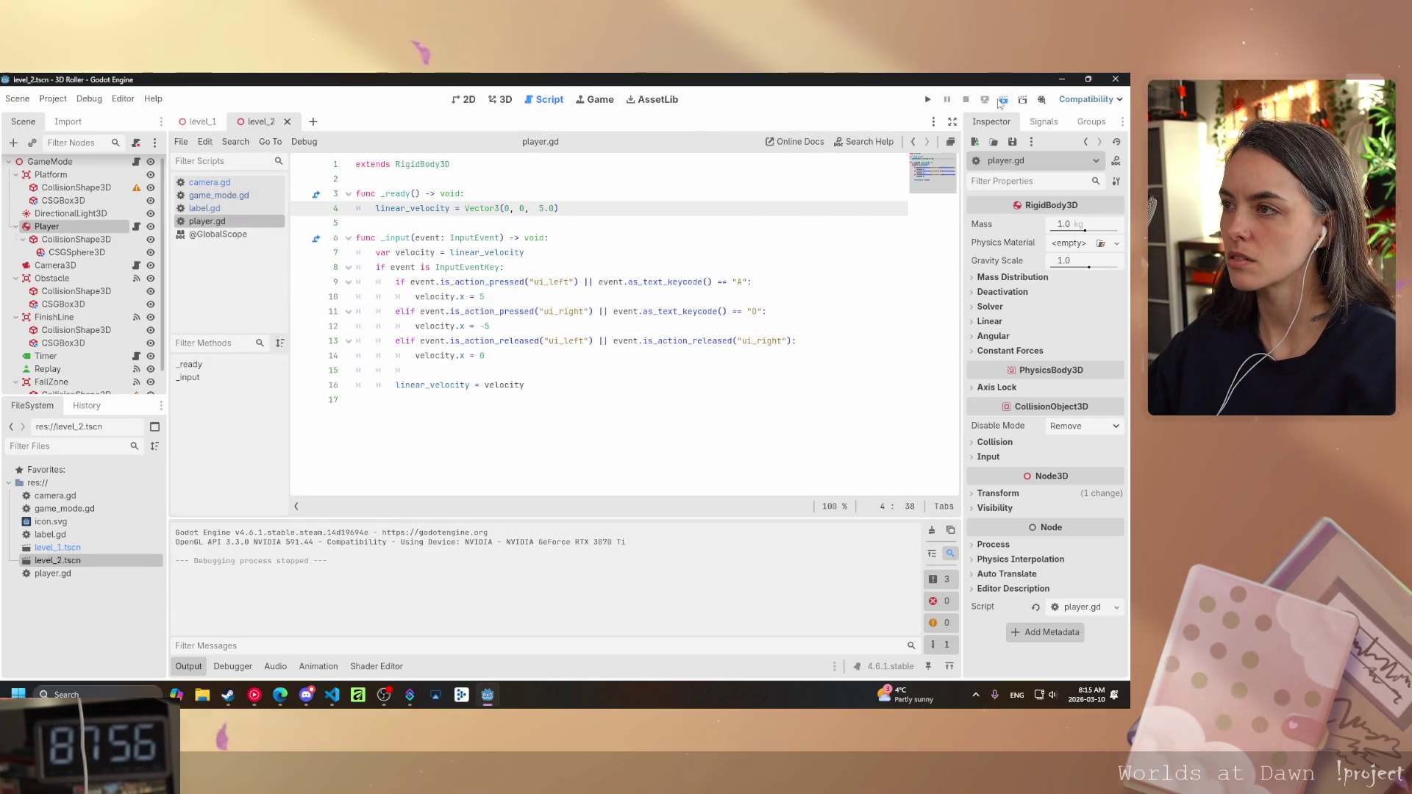
{"action": "left_click", "coordinate": [1001, 101]}
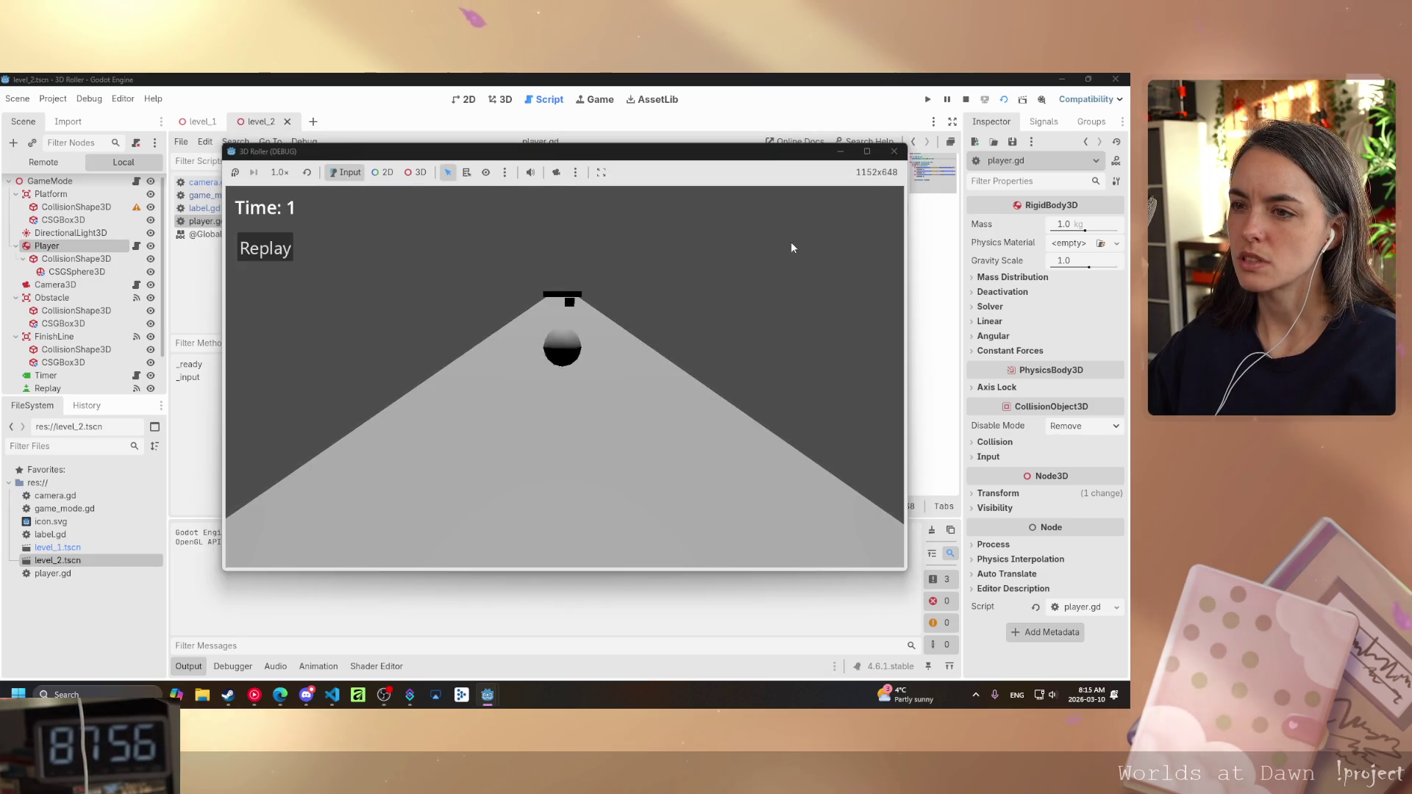
{"action": "left_click", "coordinate": [894, 151]}
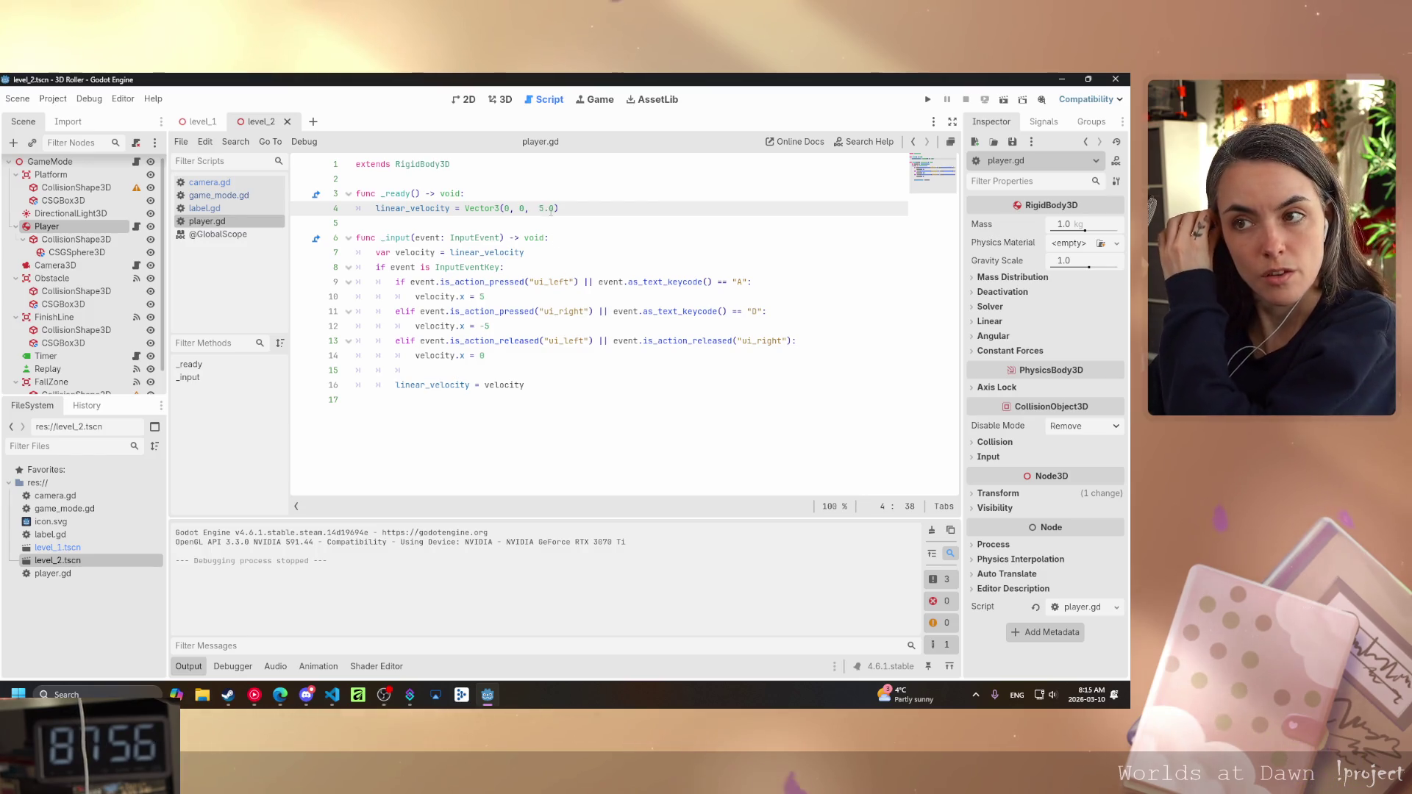
- Lower the starting z velocity to 1.0 and test-run the game again
{"action": "key", "text": "BackSpace"}
{"action": "type", "text": "1"}
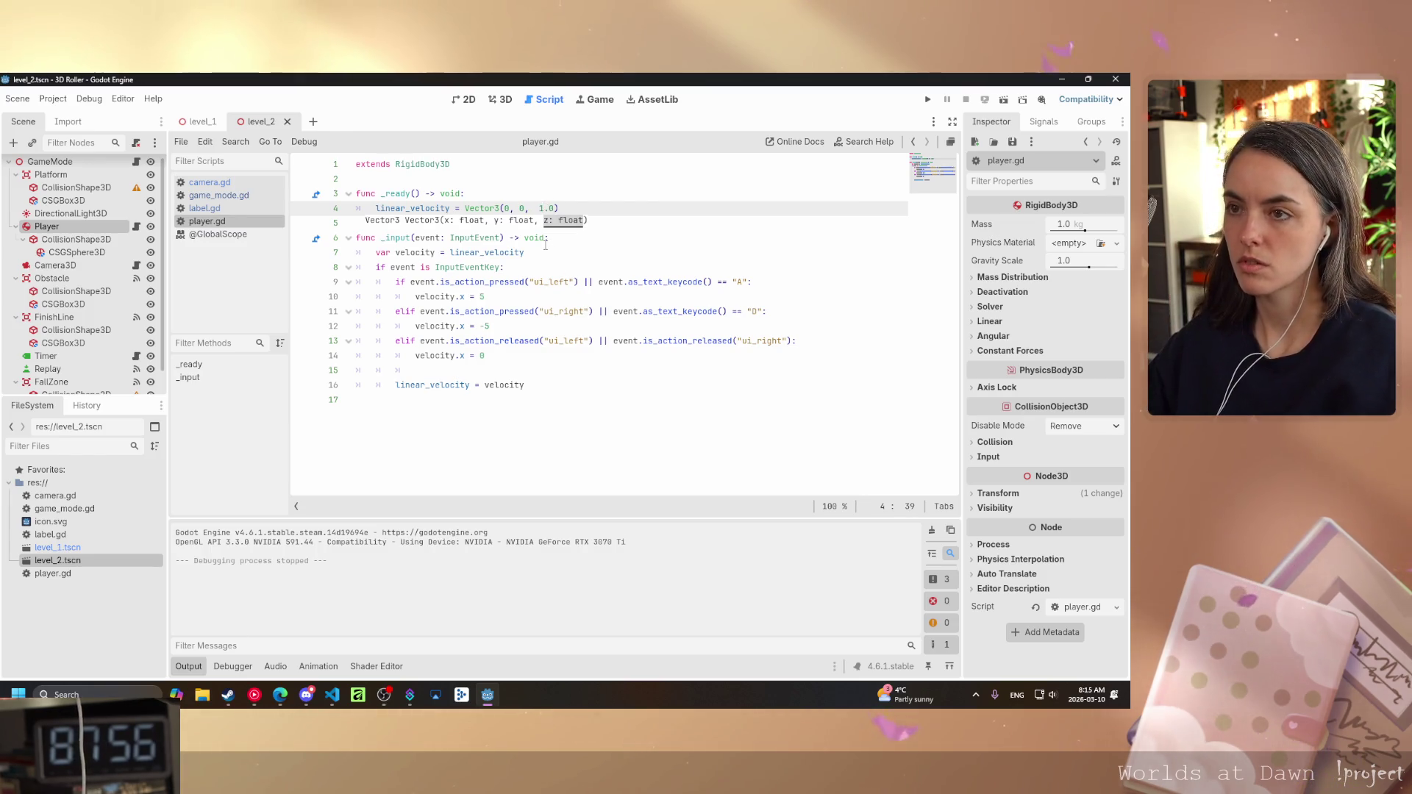
{"action": "key", "text": "F6"}
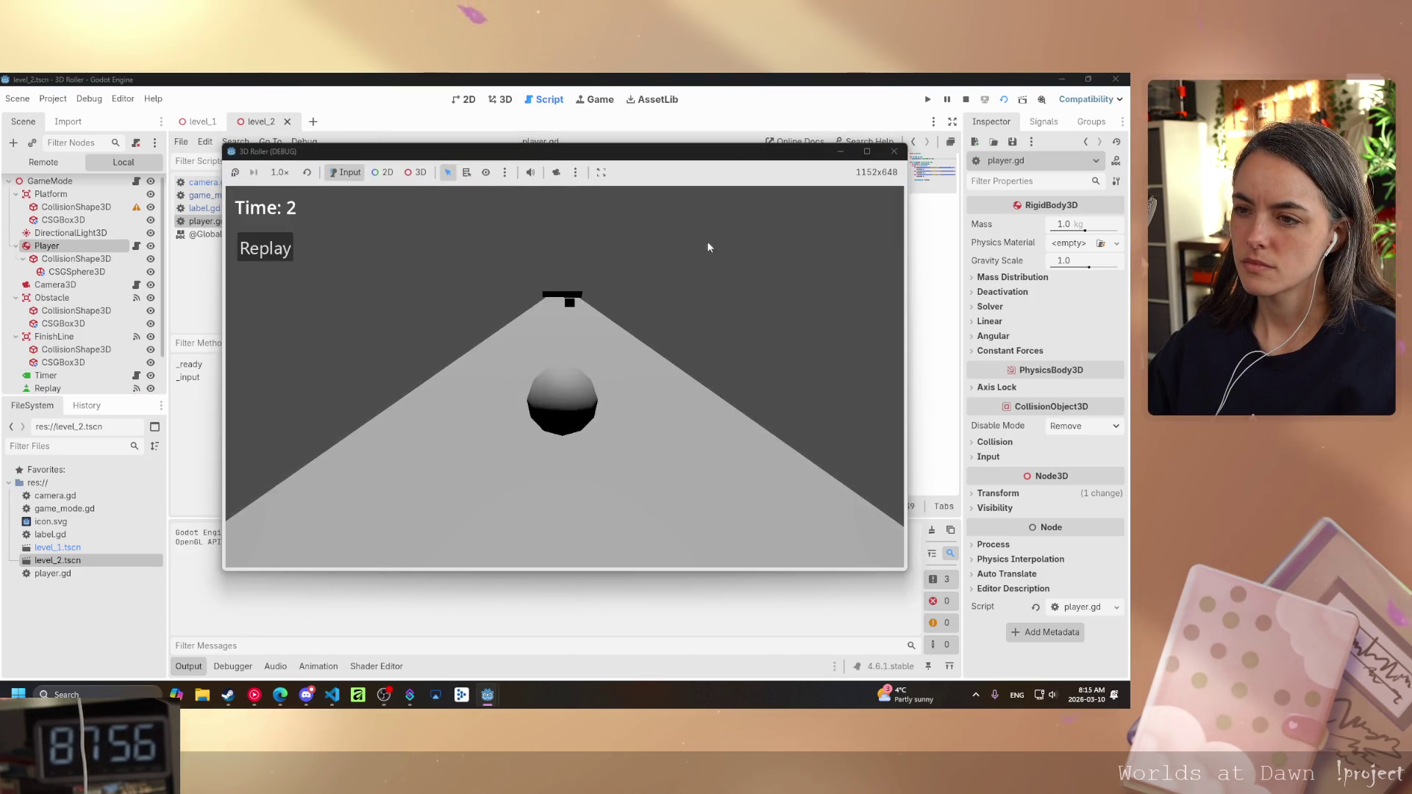
{"action": "left_click", "coordinate": [894, 153]}
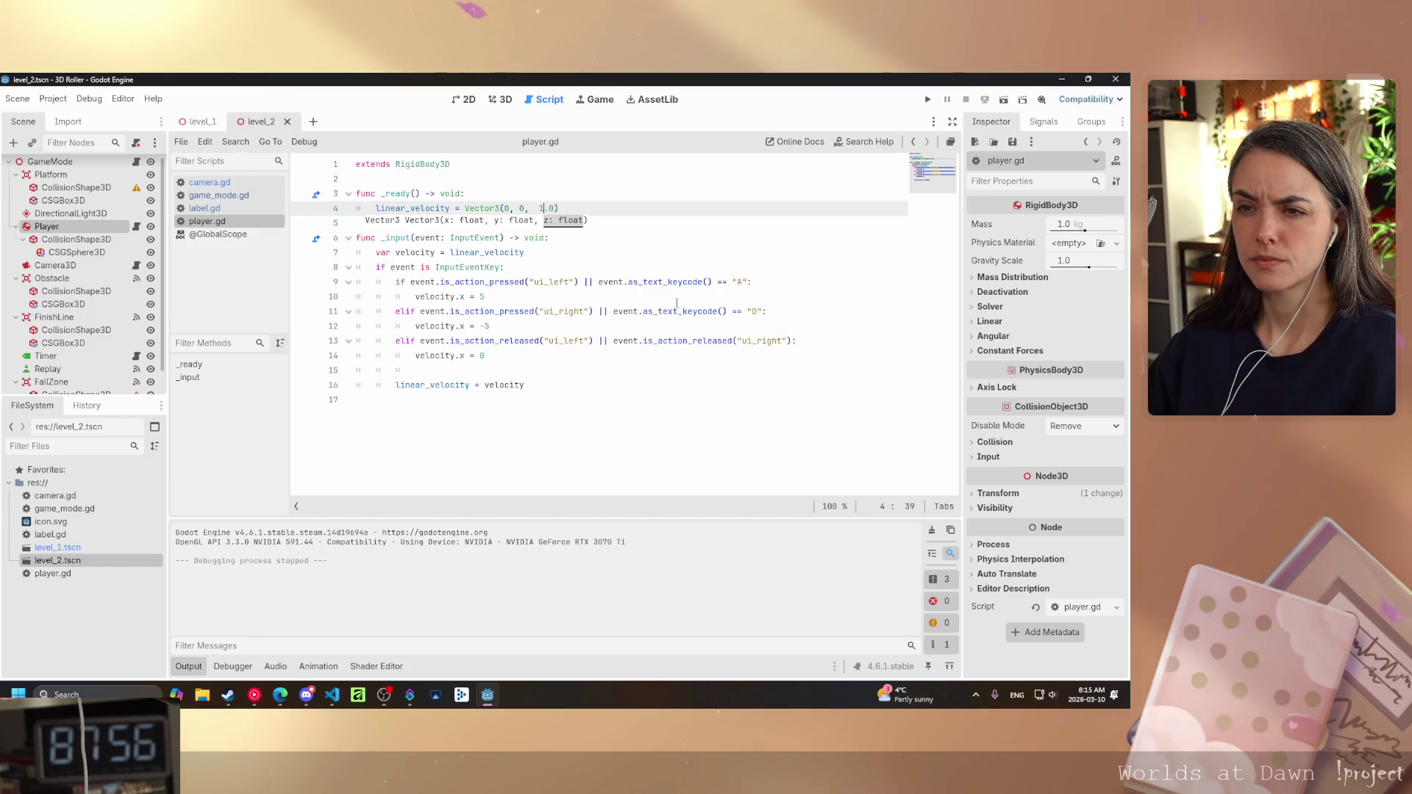
- Collapse the _input function on line 6 to its header line
{"action": "left_click", "coordinate": [349, 238]}
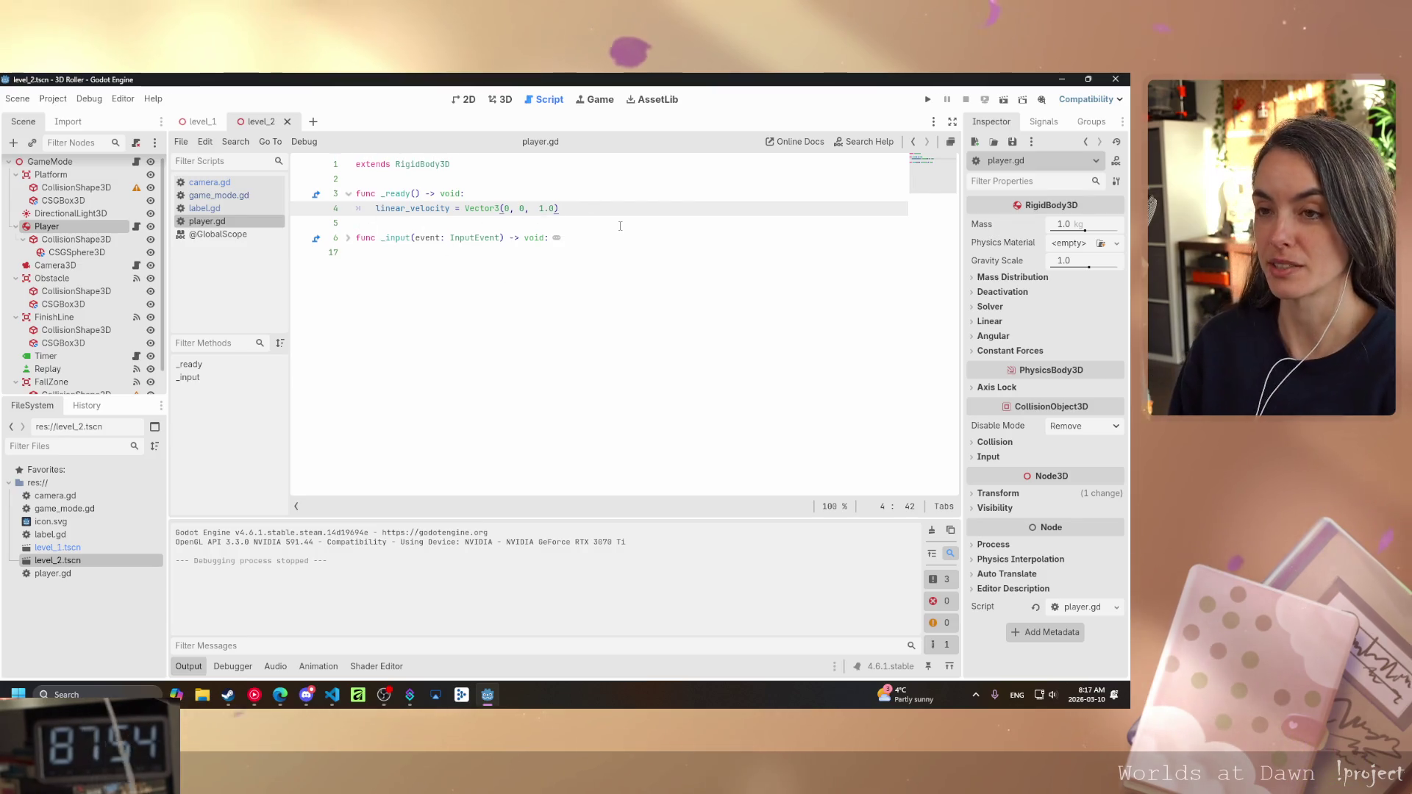
- Add a func _process(delta: float) declaration below _ready using autocomplete
{"action": "key", "text": "Return"}
{"action": "key", "text": "Return"}
{"action": "key", "text": "BackSpace"}
{"action": "type", "text": "func _pro"}
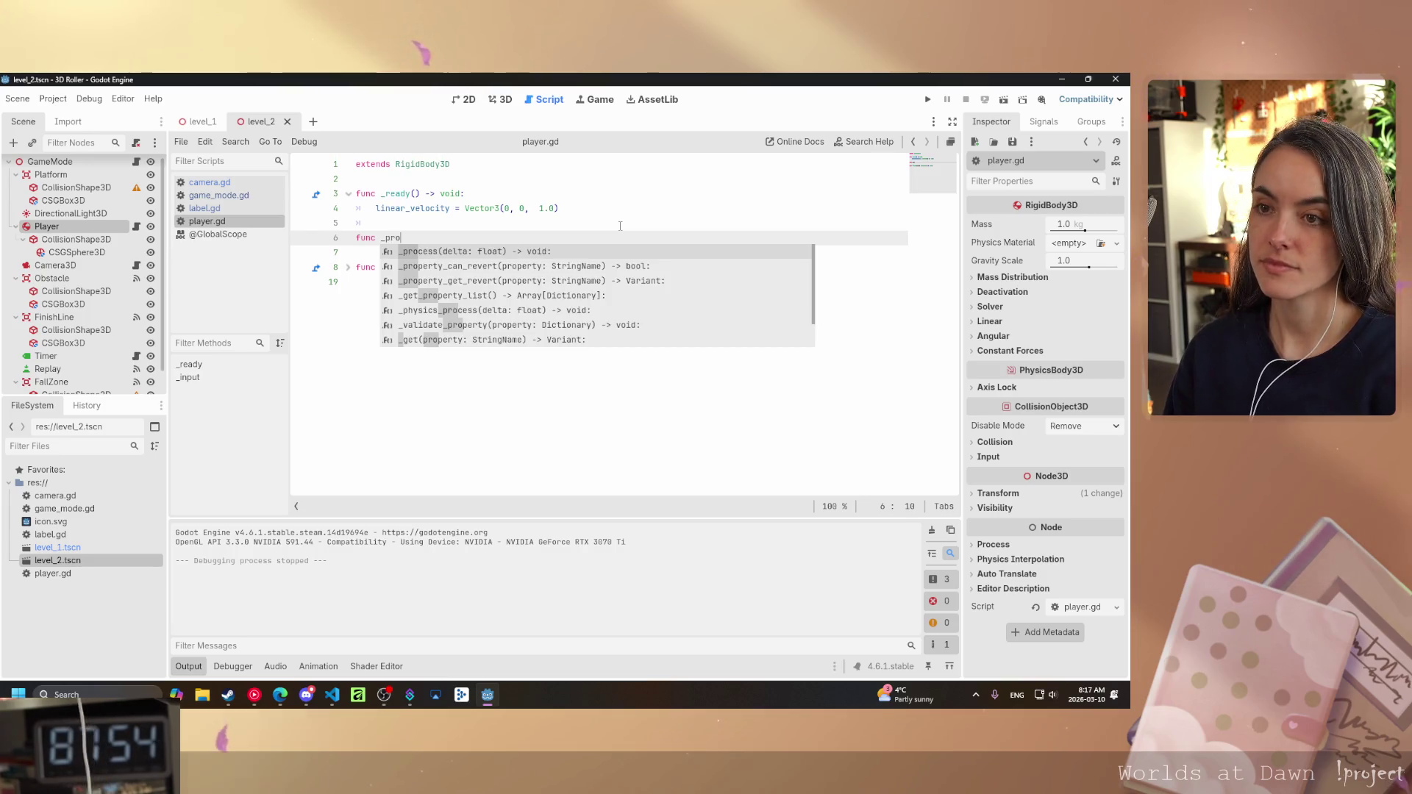
{"action": "key", "text": "Return"}
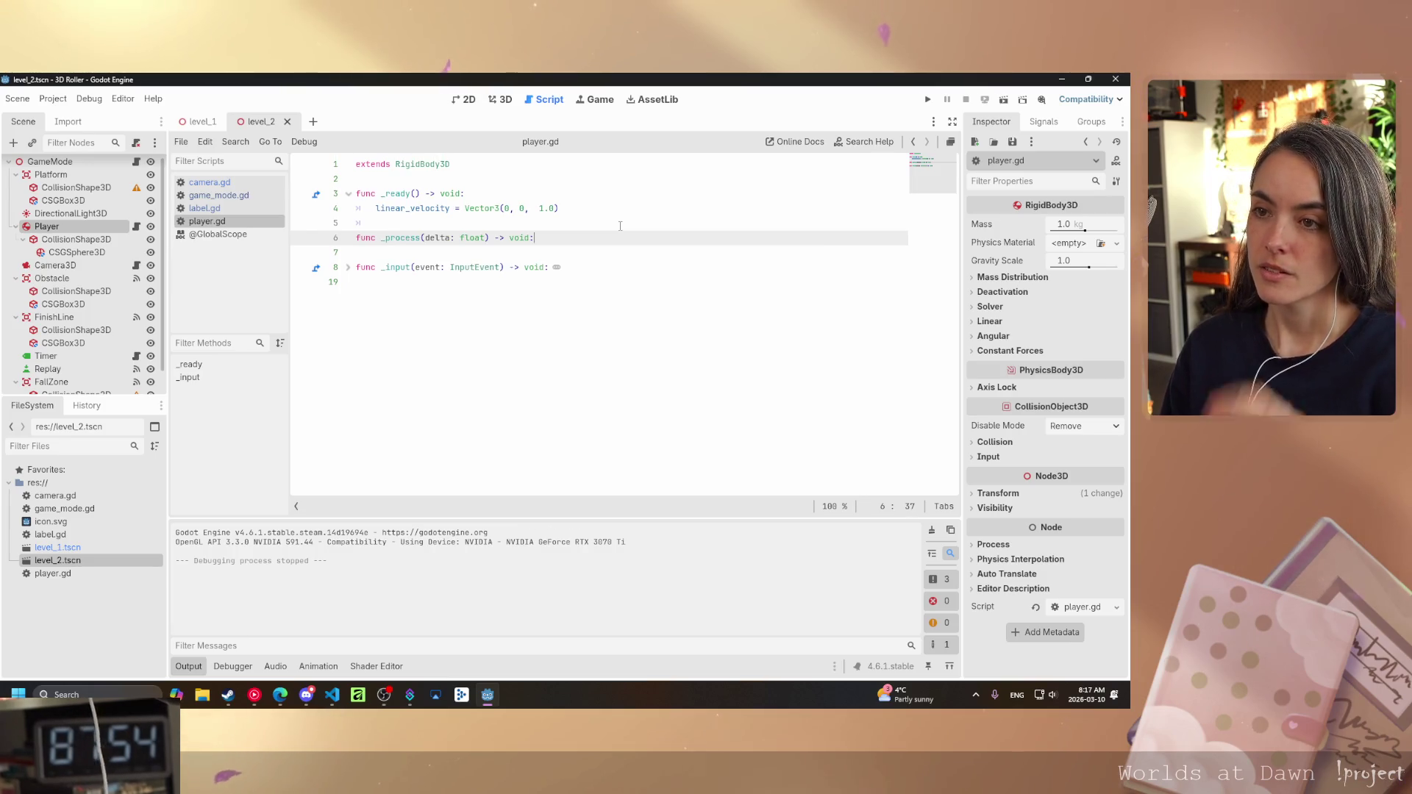
{"action": "key", "text": "Return"}
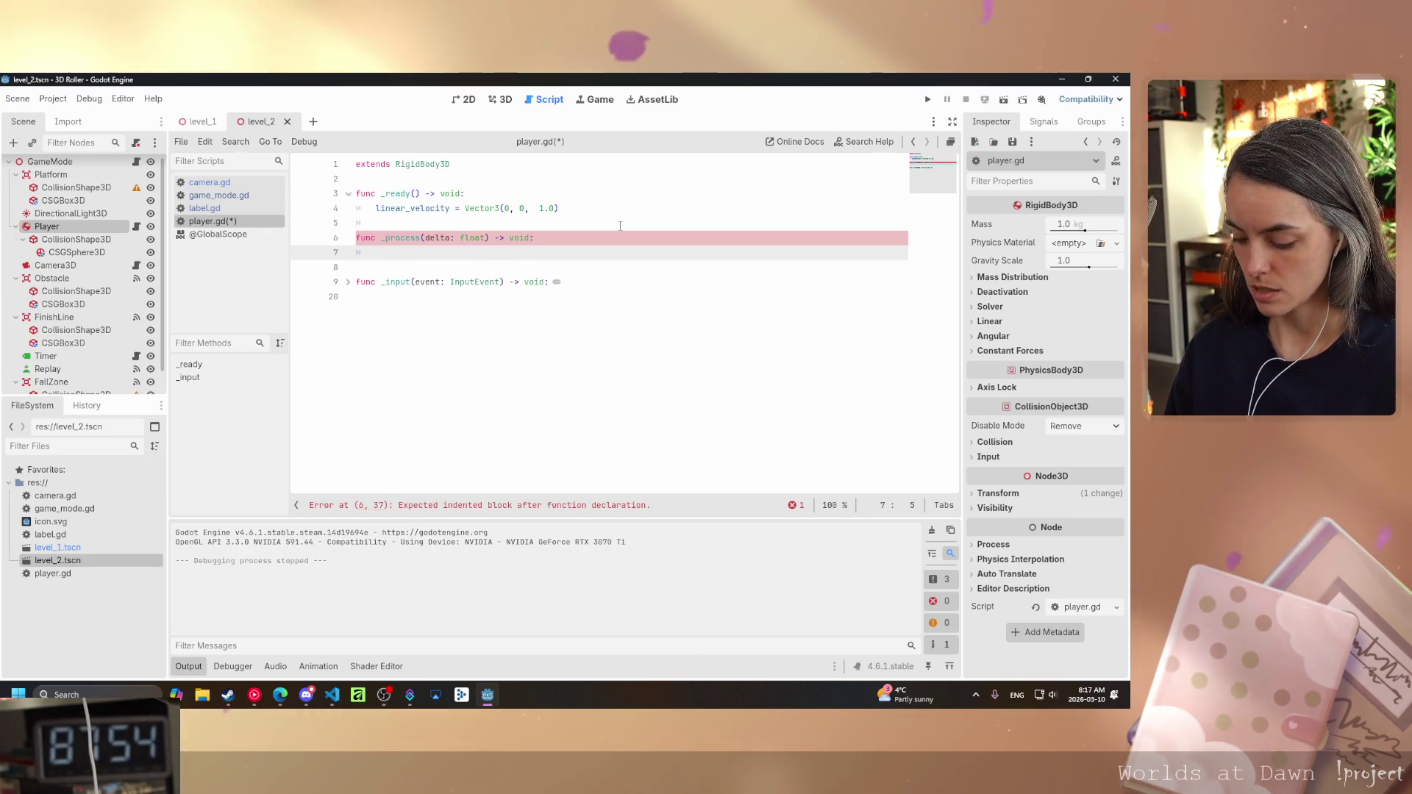
- Add the comment #Maintain constant forward speed as the first line of _process
{"action": "type", "text": "//M"}
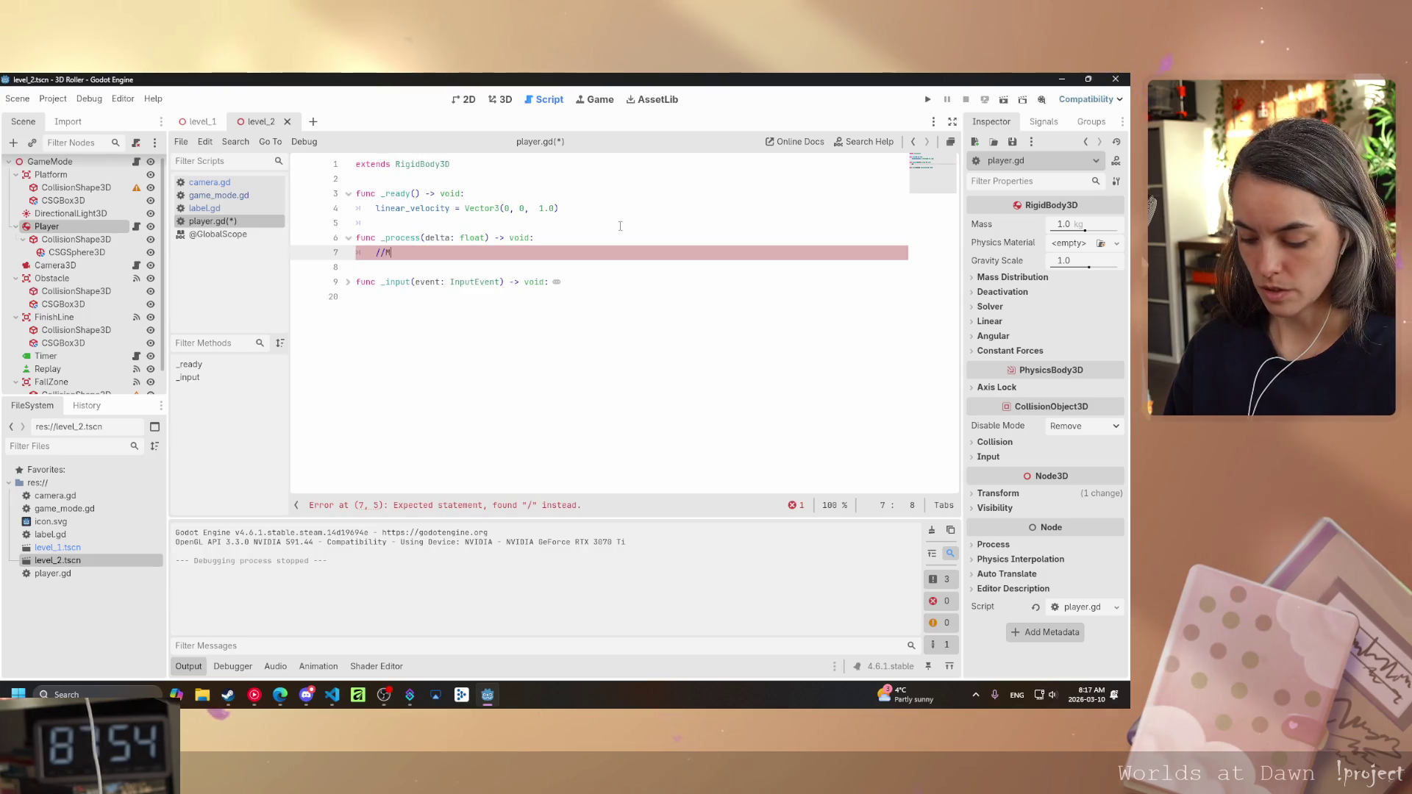
{"action": "type", "text": "aintain "}
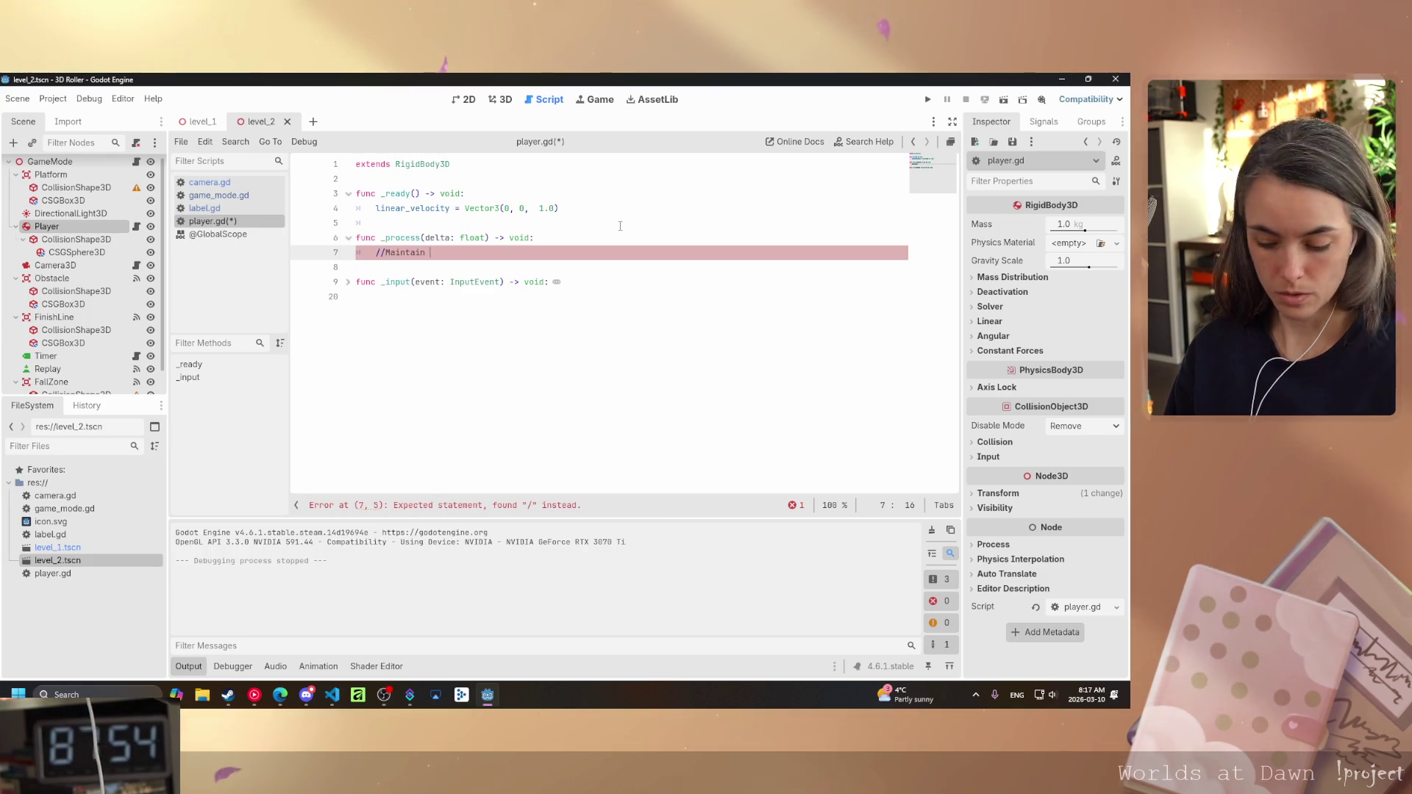
{"action": "type", "text": "constant forwar"}
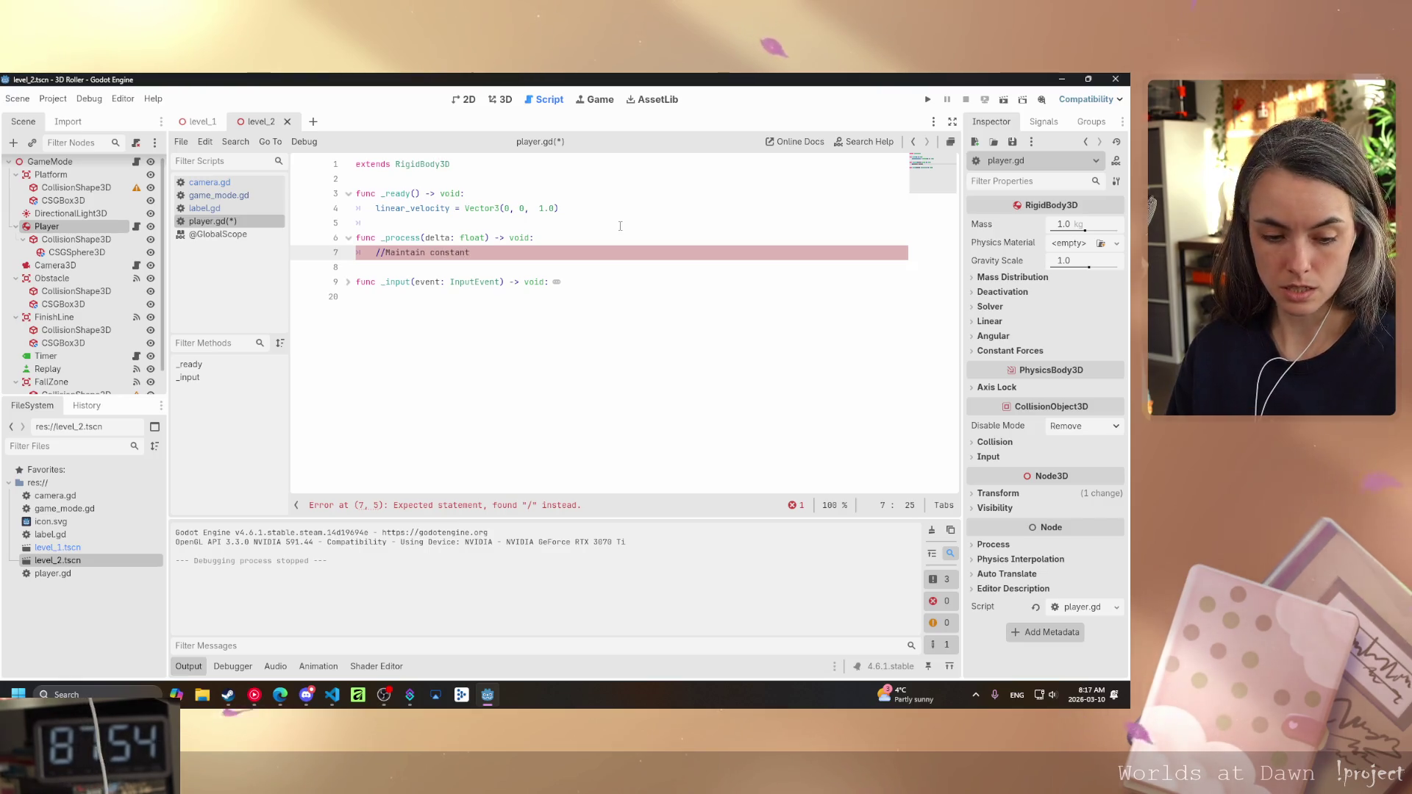
{"action": "type", "text": "d speed"}
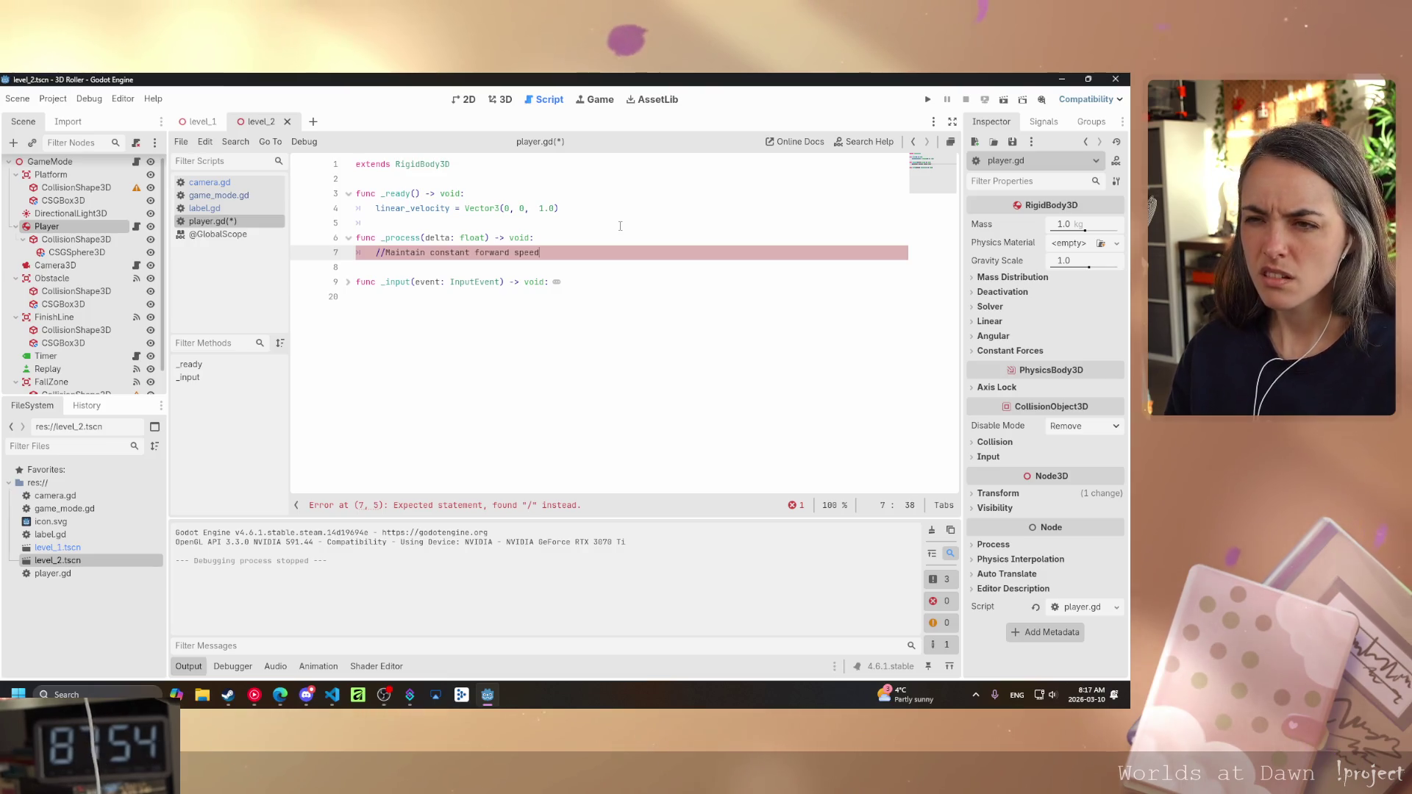
{"action": "left_click", "coordinate": [380, 252]}
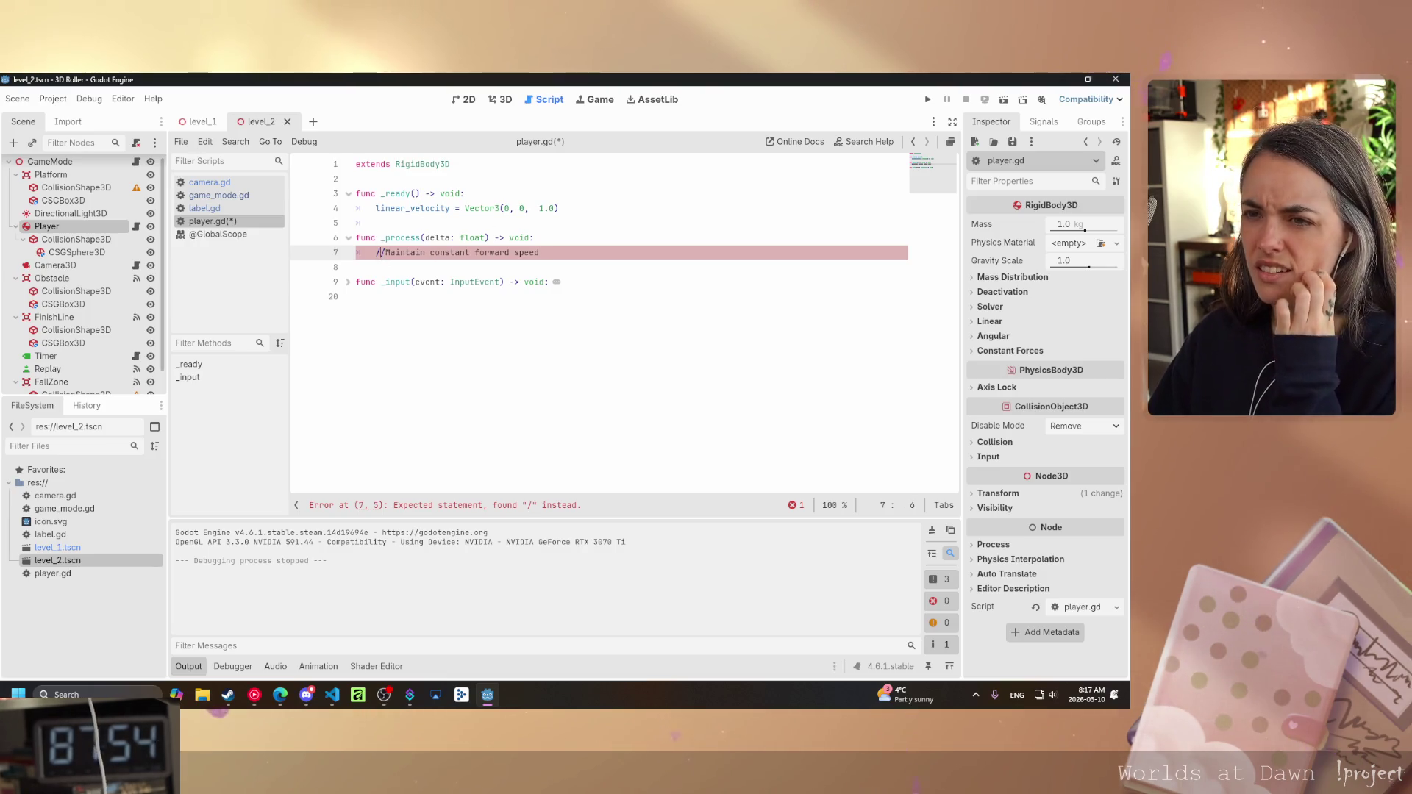
{"action": "key", "text": "BackSpace"}
{"action": "key", "text": "Delete"}
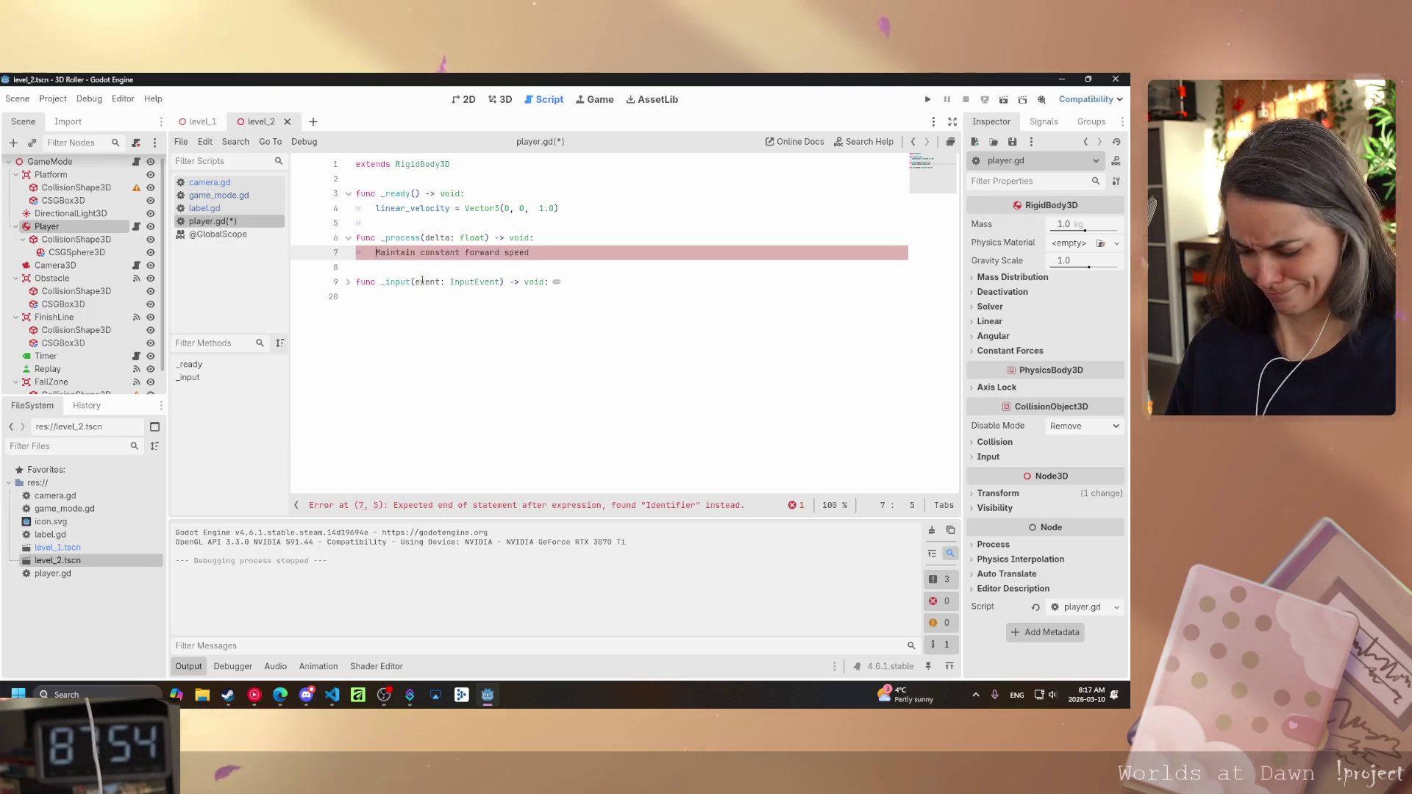
{"action": "type", "text": "`"}
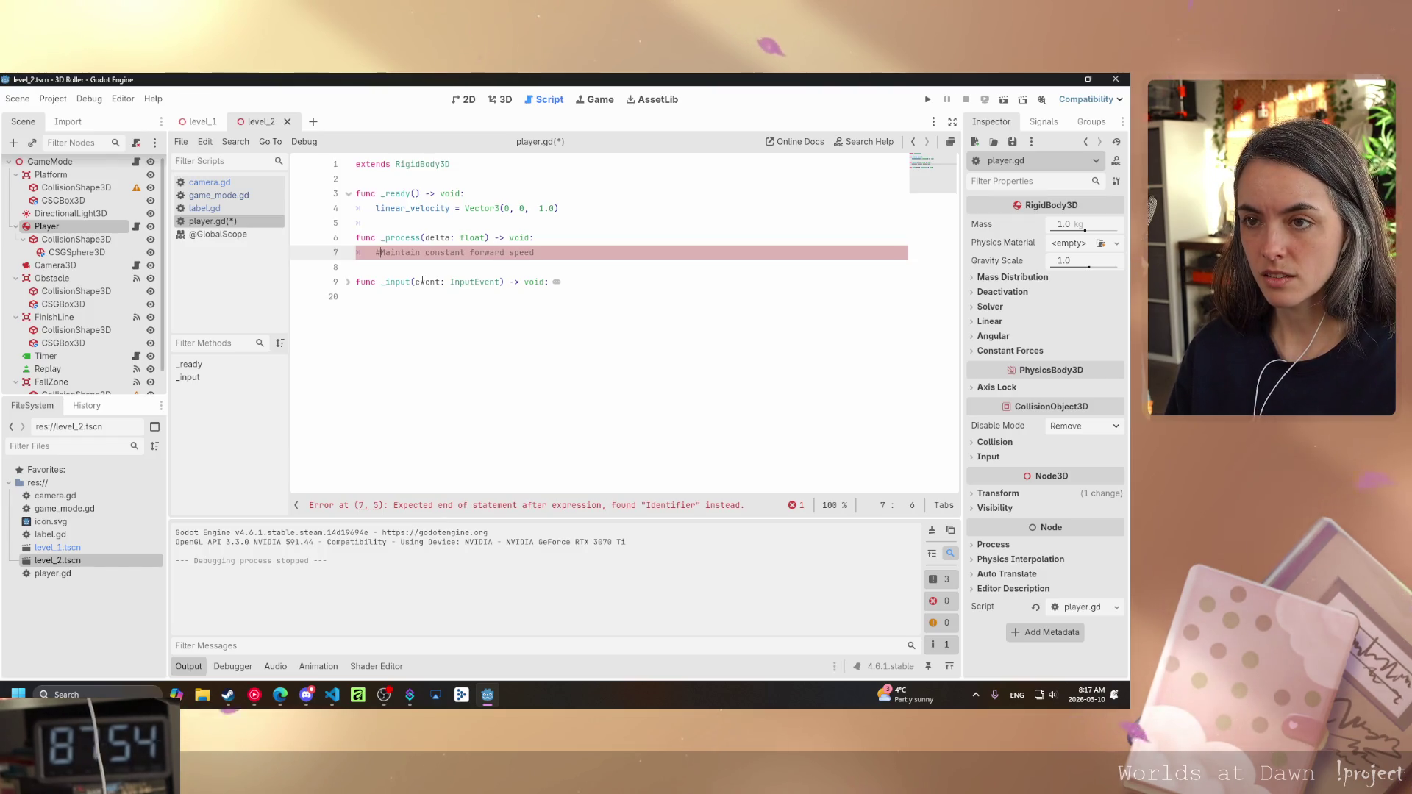
{"action": "type", "text": "#"}
{"action": "left_click", "coordinate": [442, 266]}
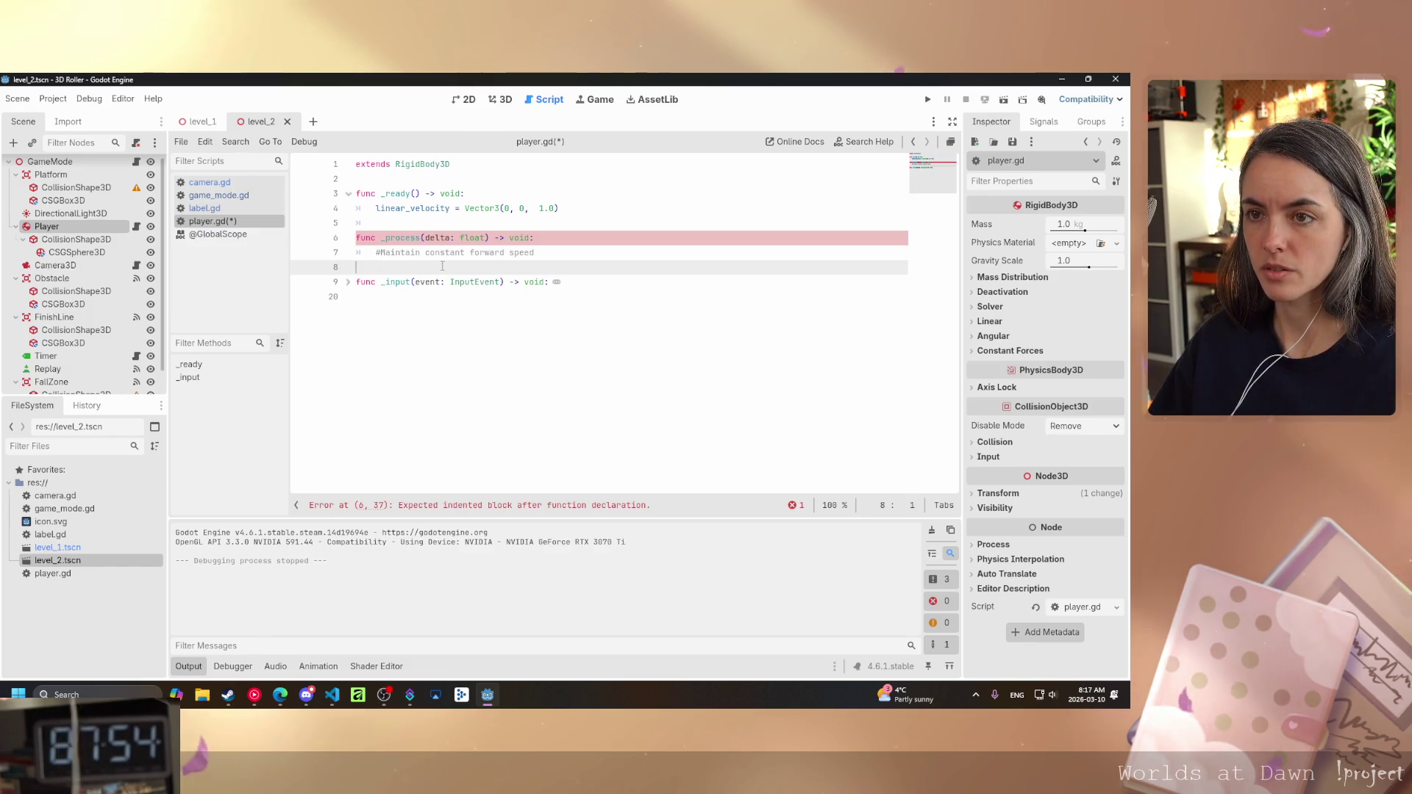
{"action": "left_click", "coordinate": [544, 250]}
{"action": "key", "text": "Return"}
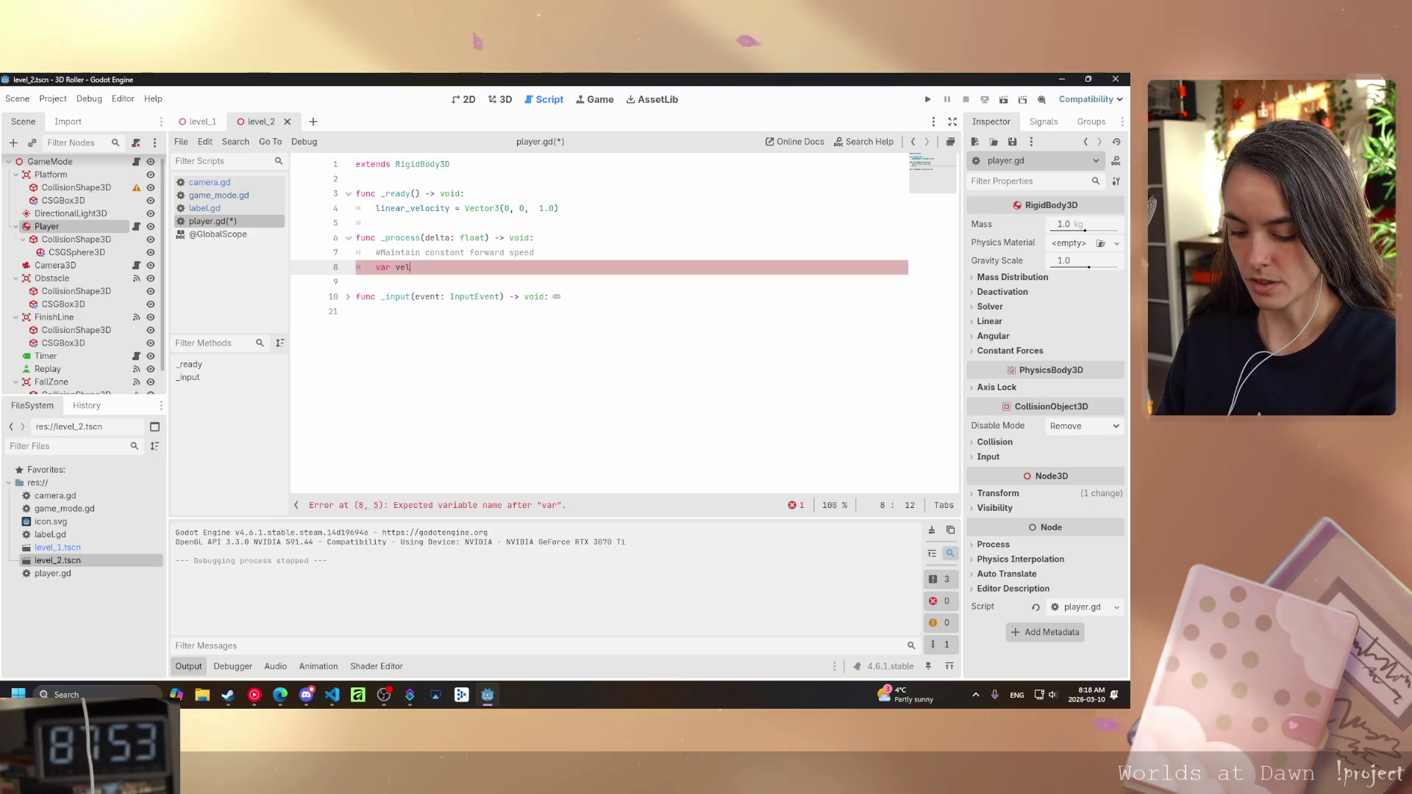
- Declare var velocity: Vector3 = linear_velocity and set velocity.z = -5
{"action": "type", "text": "ocity"}
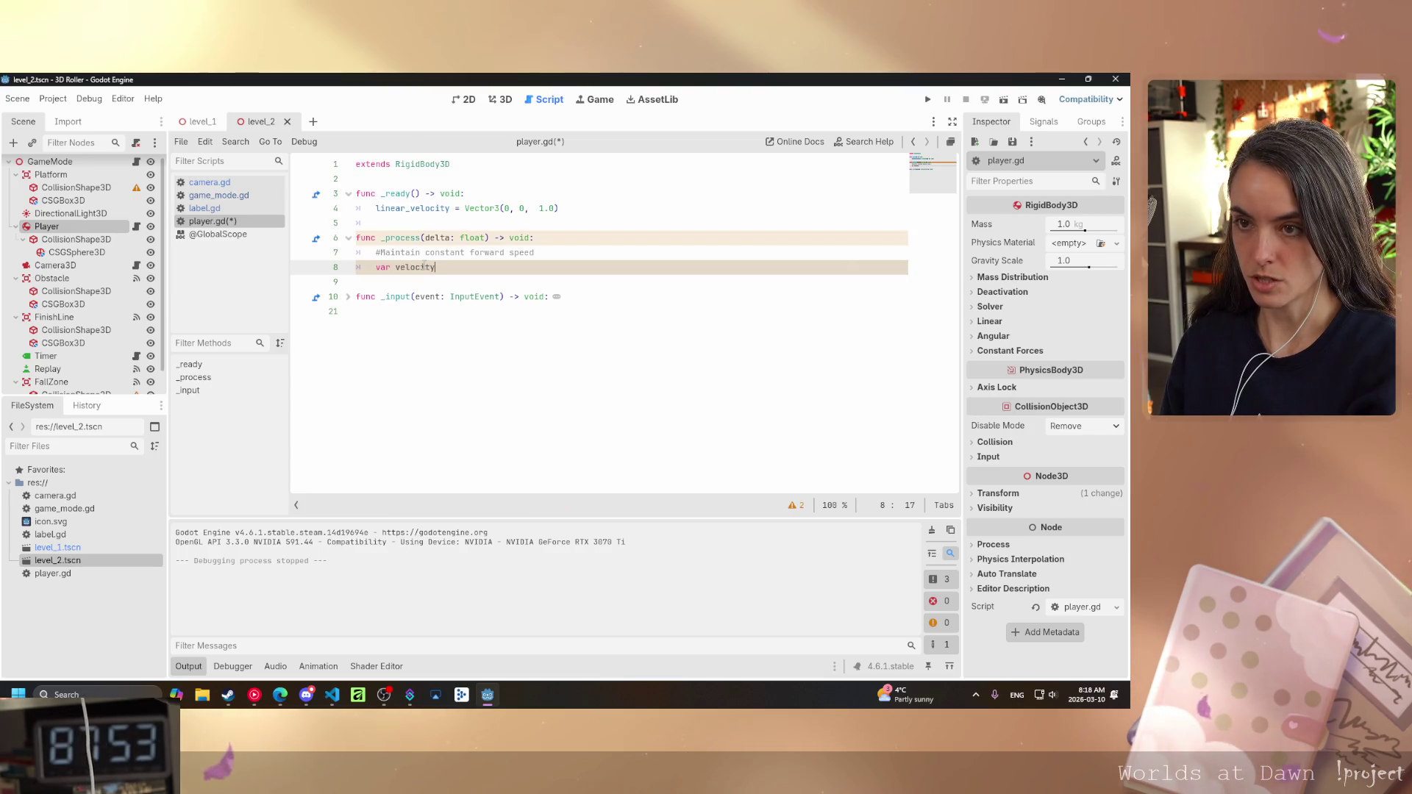
{"action": "type", "text": ": "}
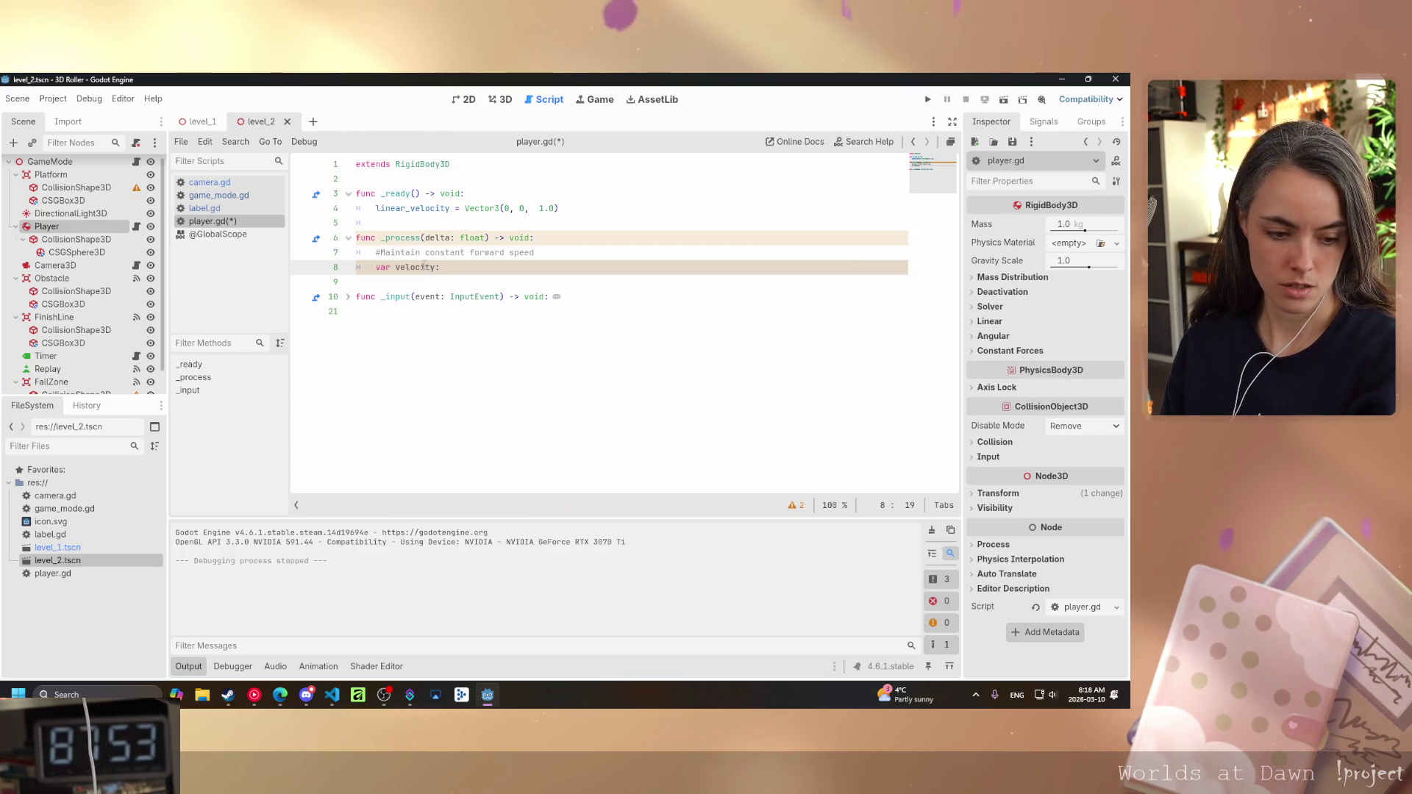
{"action": "type", "text": "Vecto"}
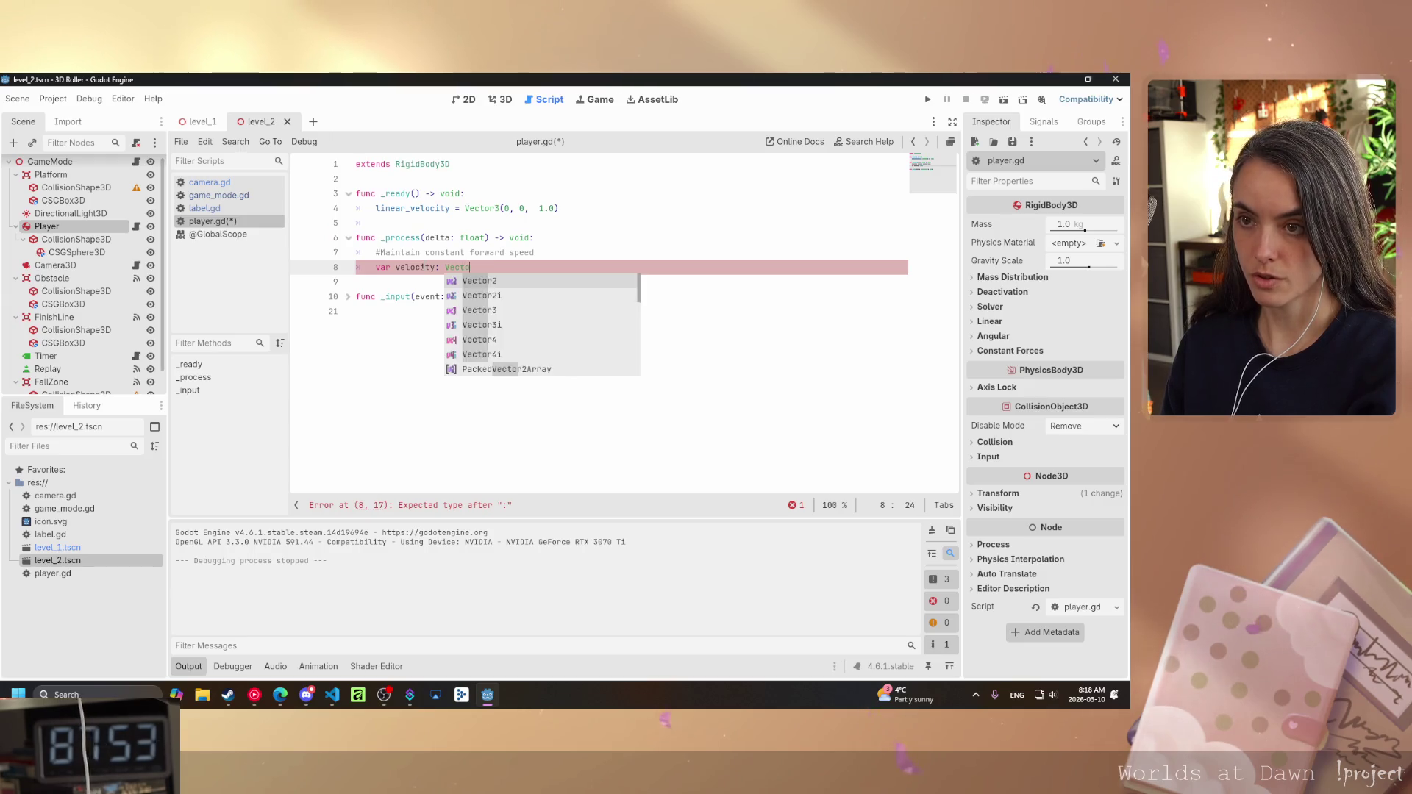
{"action": "type", "text": "r3"}
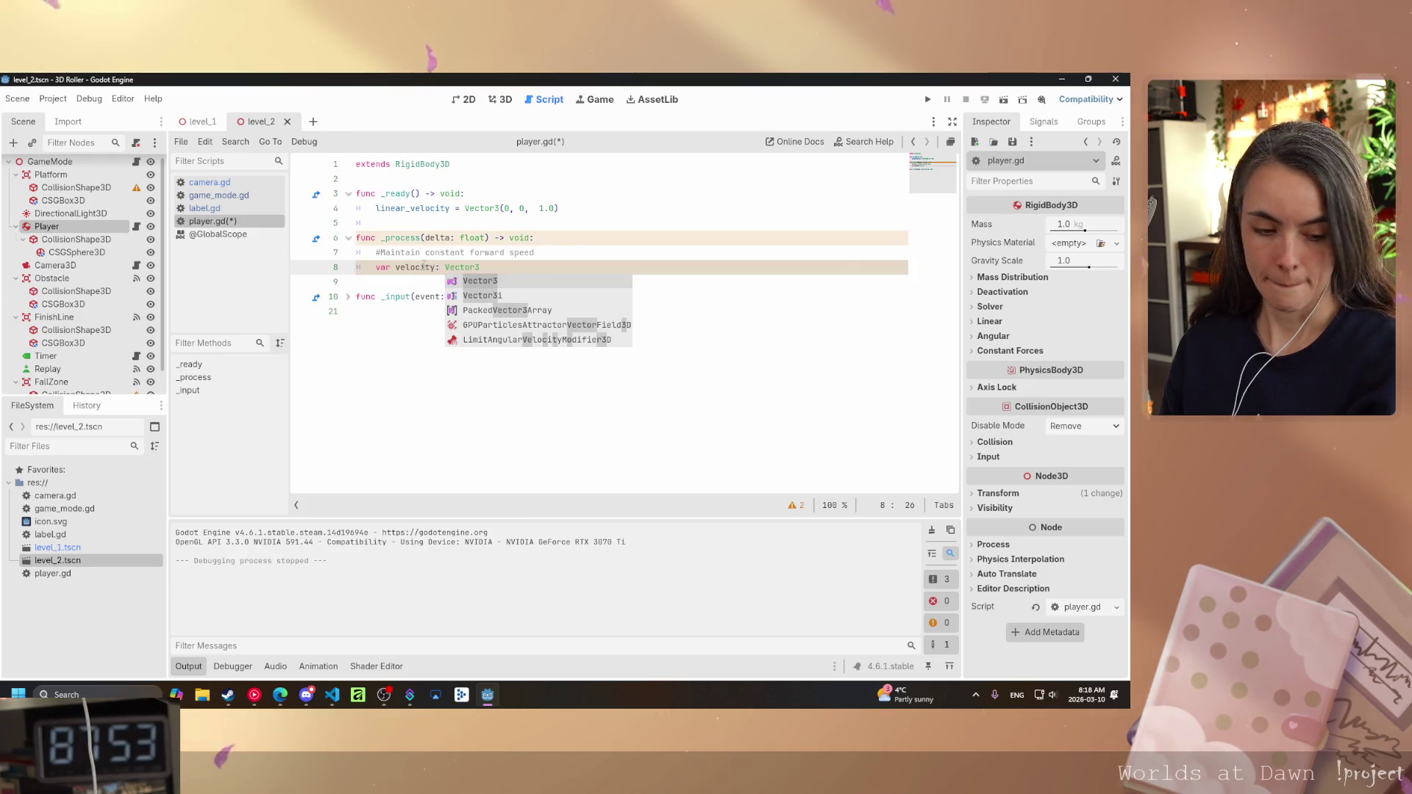
{"action": "type", "text": " = lin"}
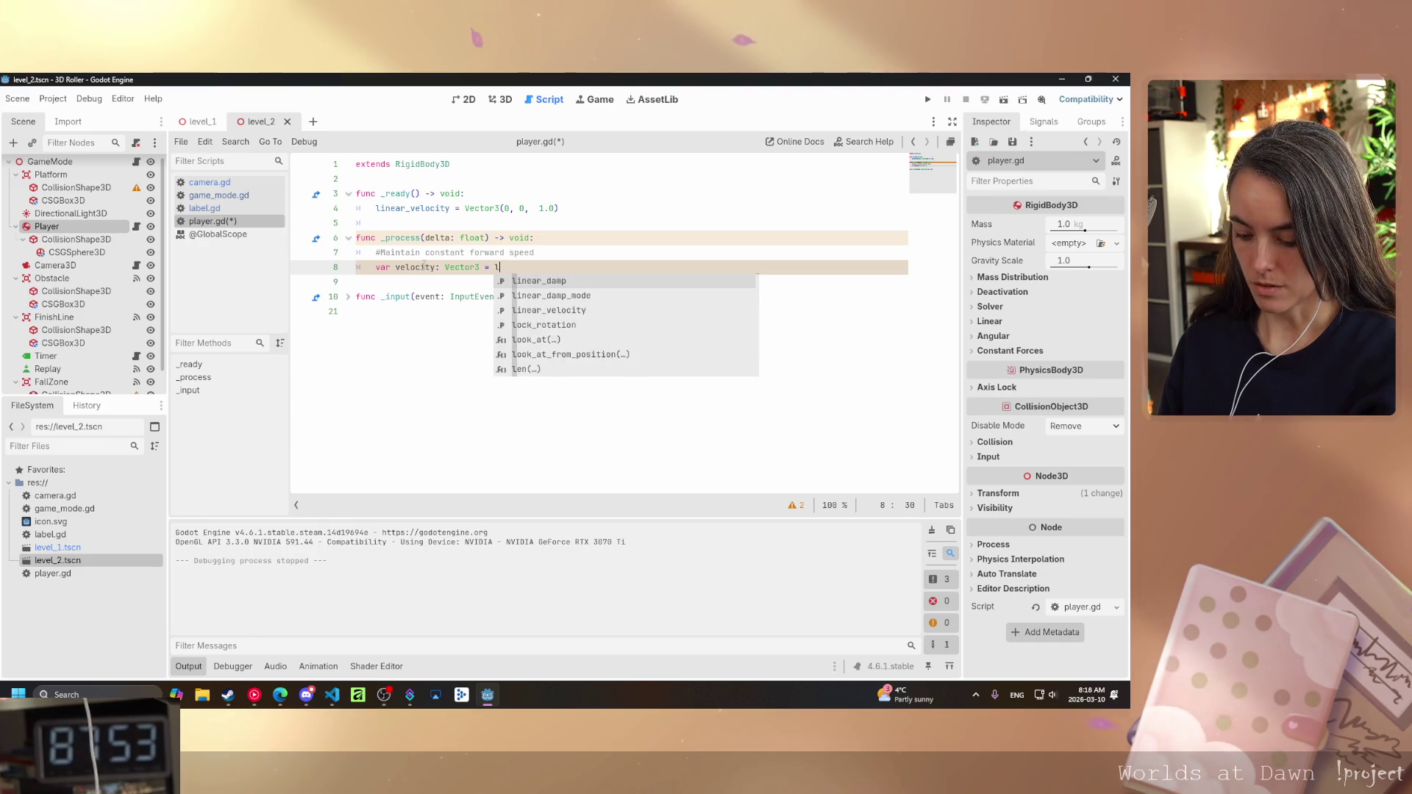
{"action": "key", "text": "Down"}
{"action": "key", "text": "Down"}
{"action": "key", "text": "Return"}
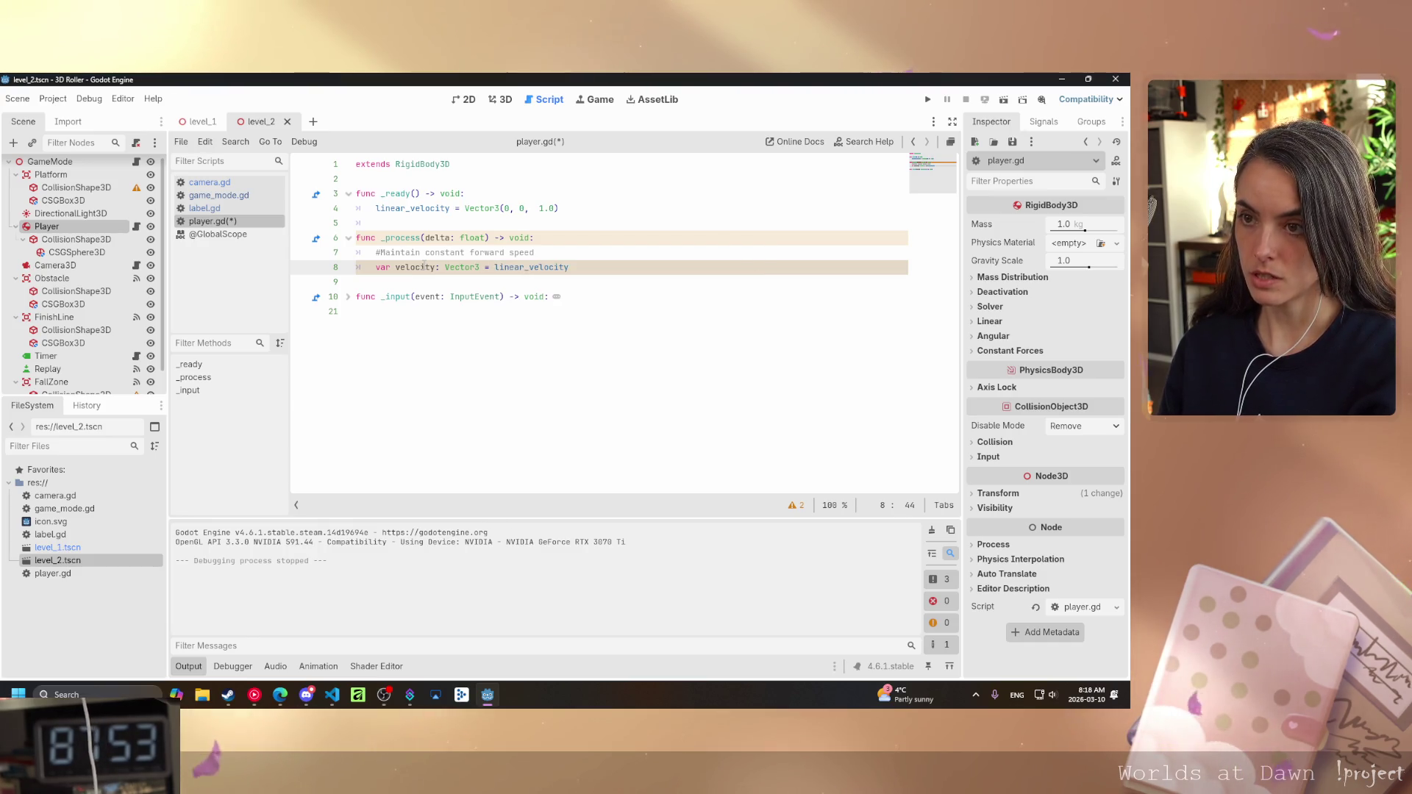
{"action": "key", "text": "Return"}
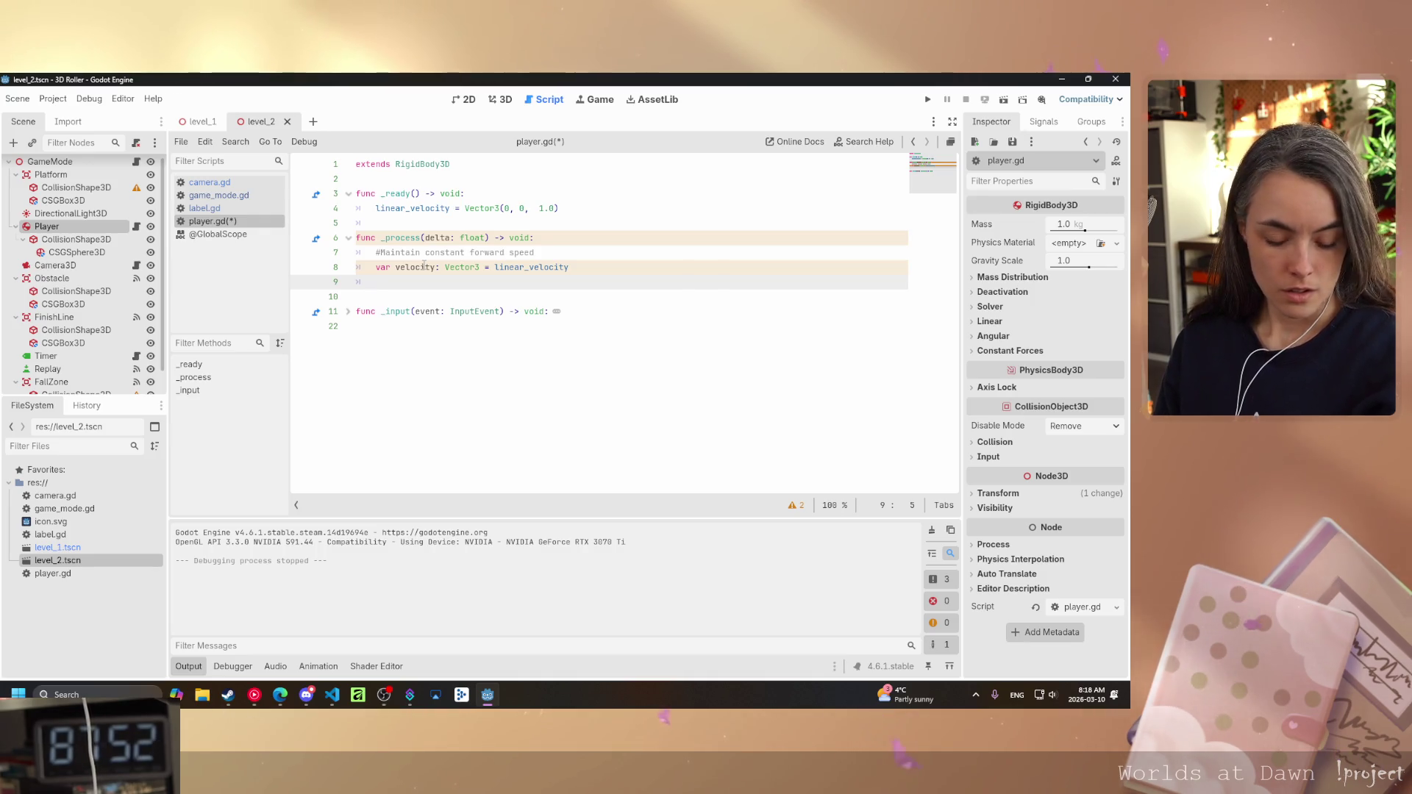
{"action": "type", "text": "velocity"}
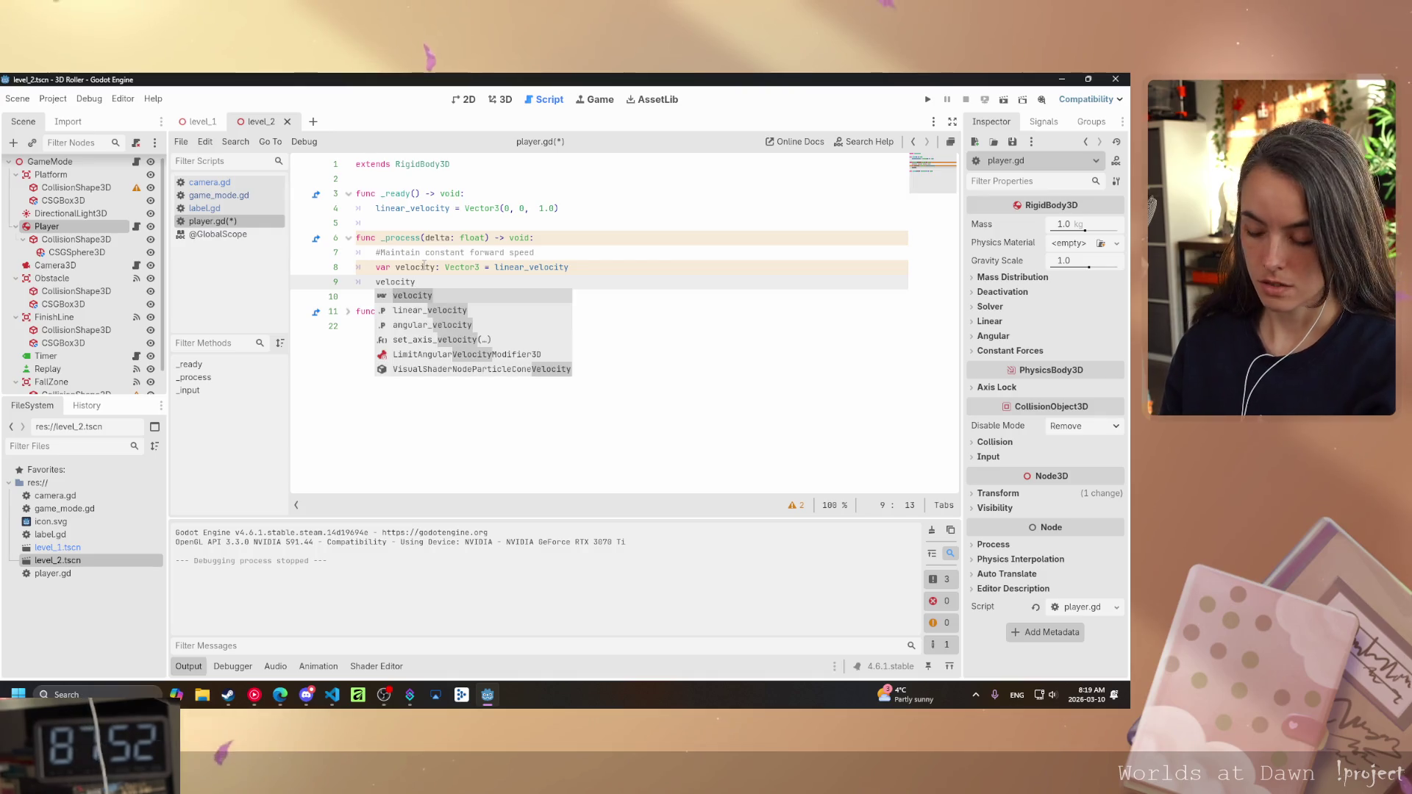
{"action": "type", "text": "."}
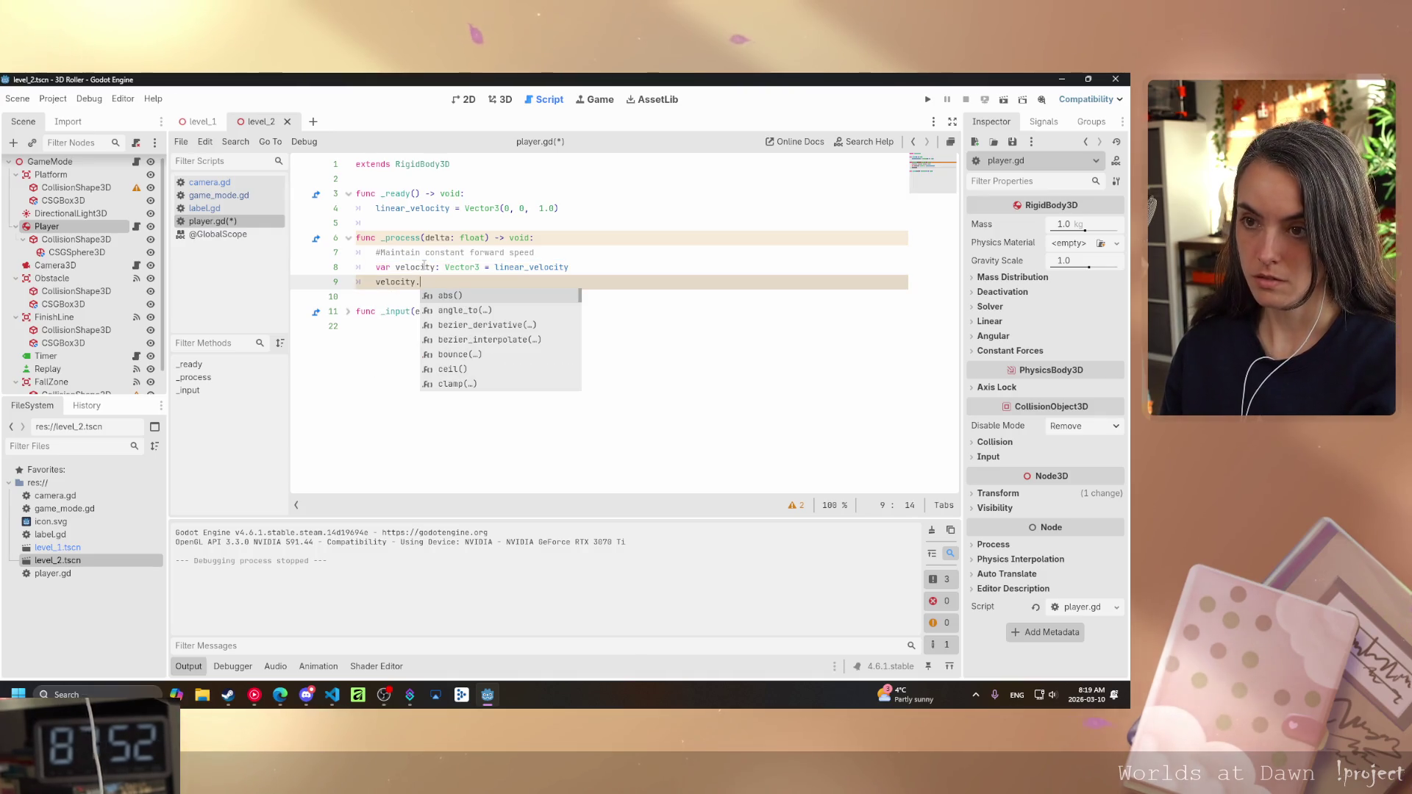
{"action": "type", "text": "z"}
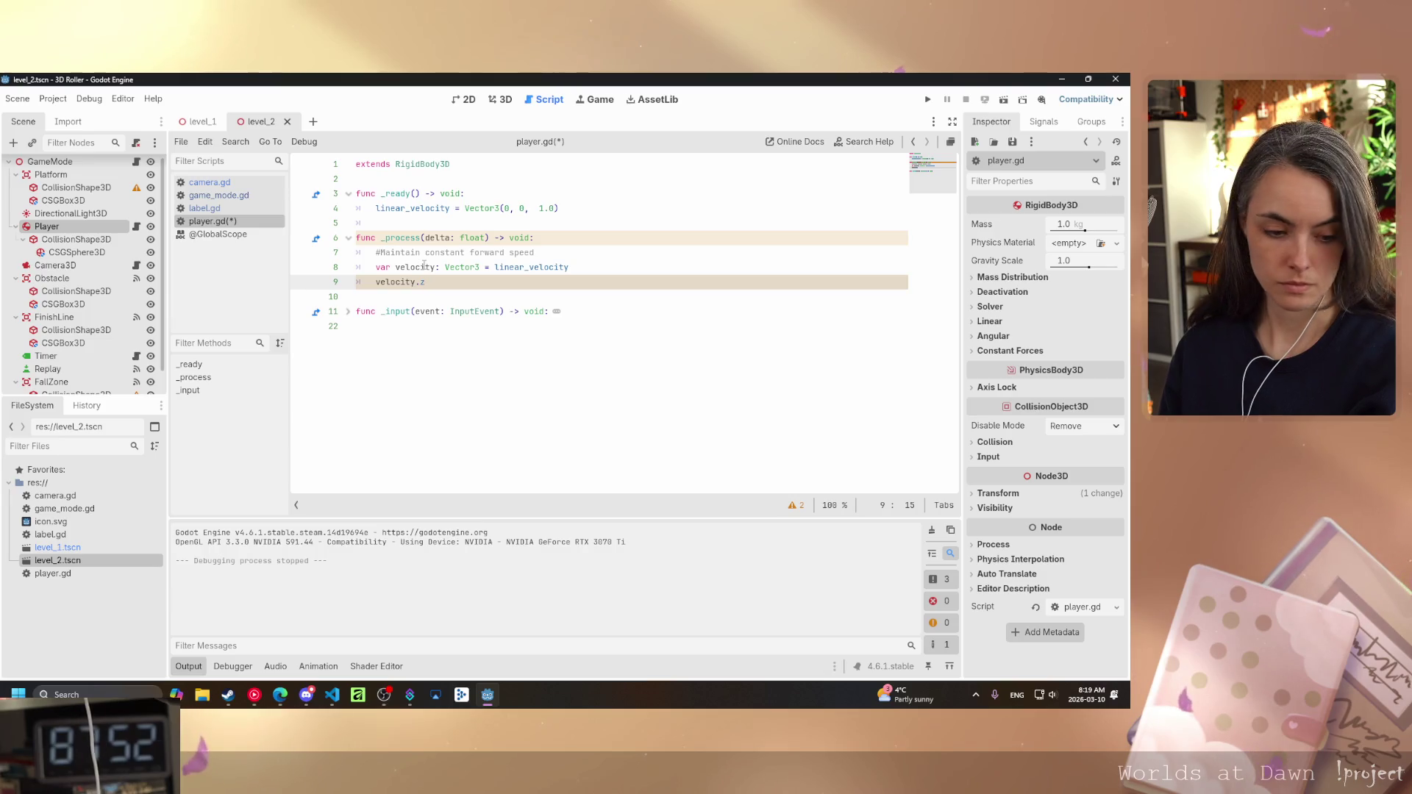
{"action": "type", "text": " ="}
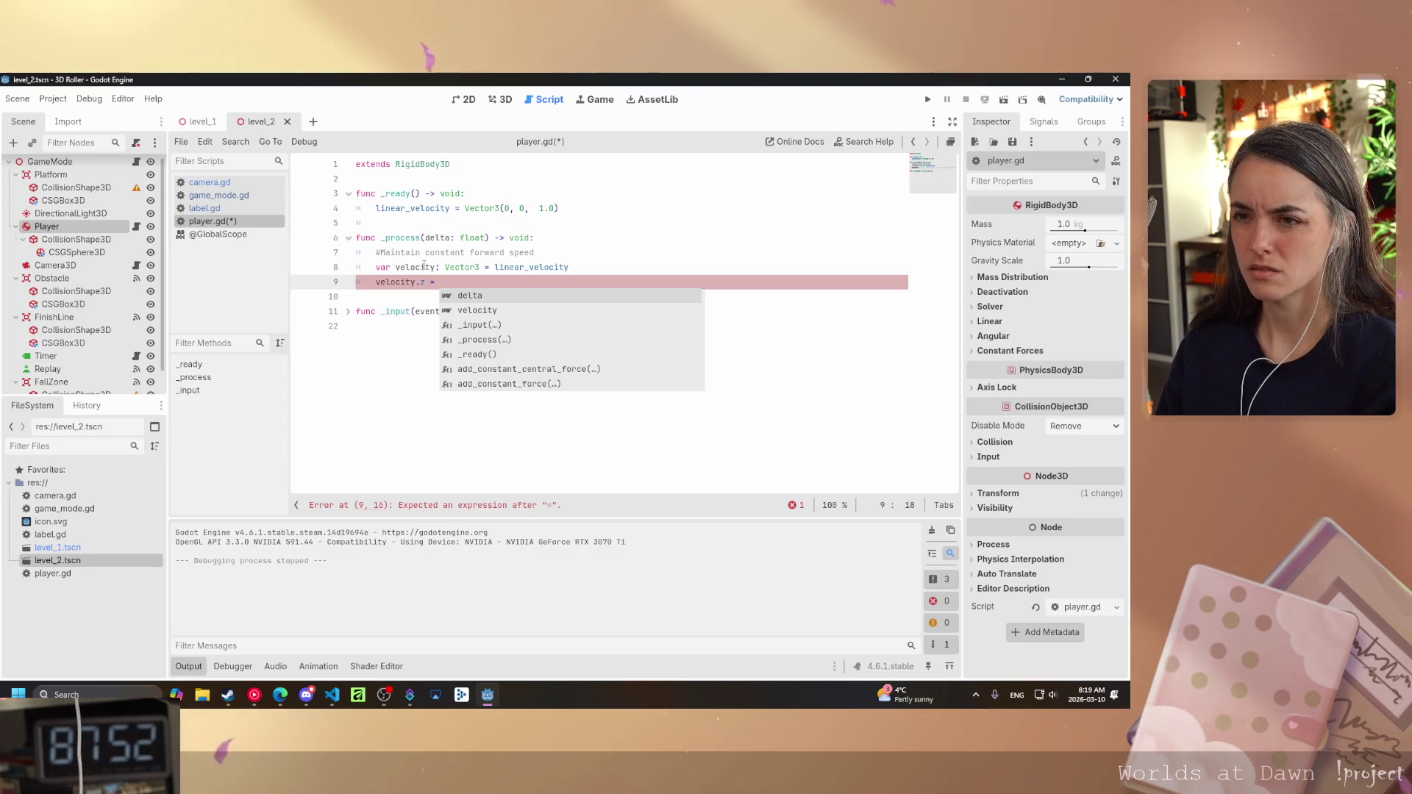
{"action": "type", "text": "-5"}
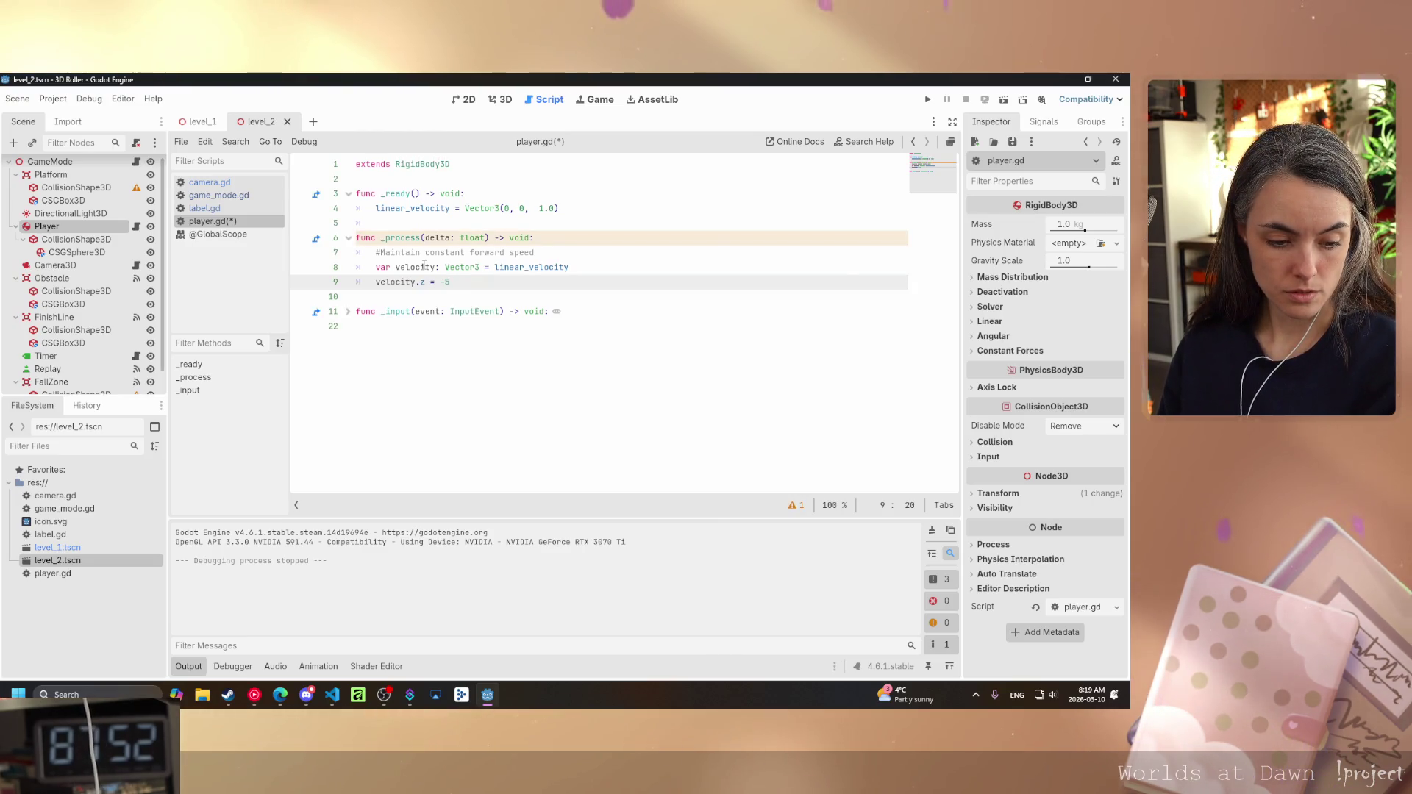
{"action": "key", "text": "Return"}
- Assign velocity back to linear_velocity and add the comment #Prevent acceleration by clamping velocity
{"action": "type", "text": "lin"}
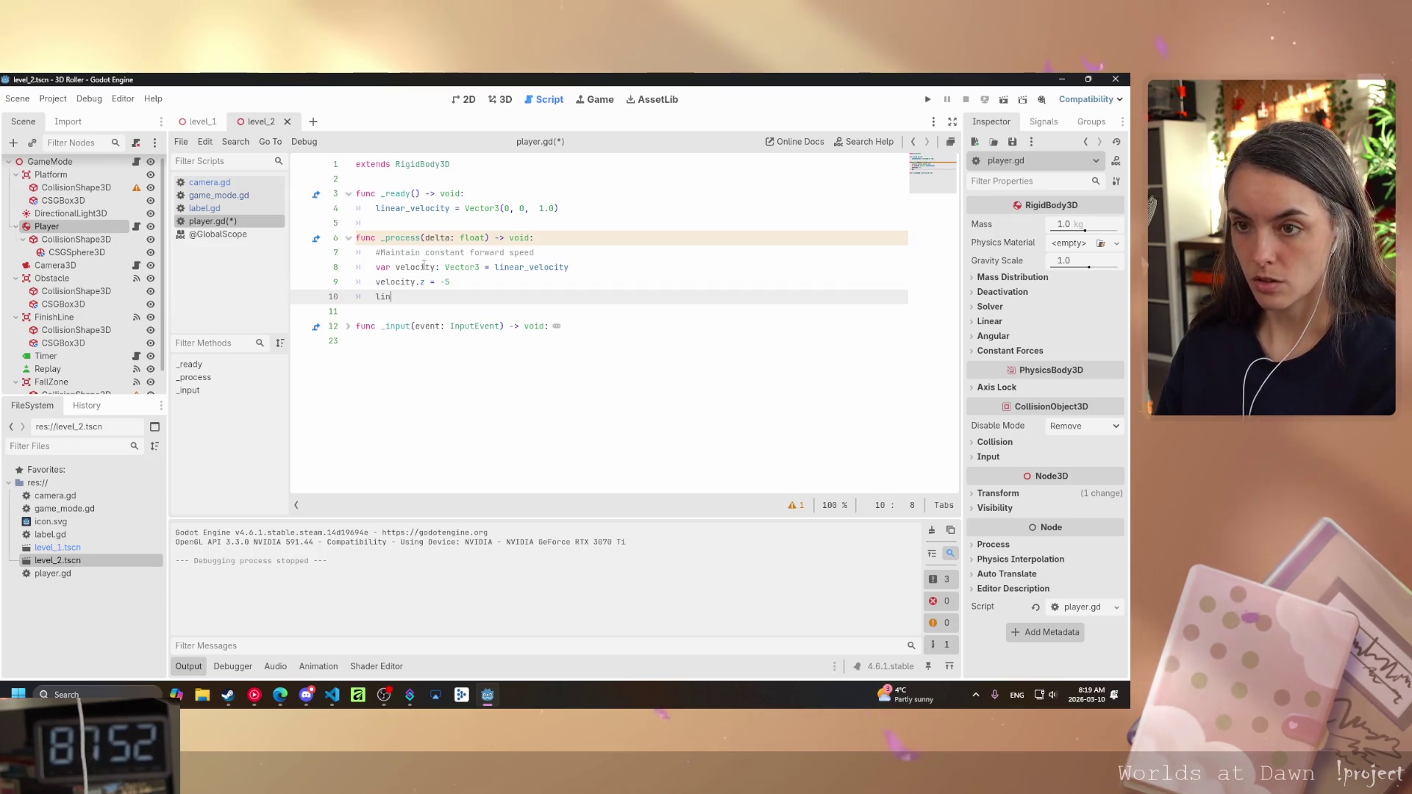
{"action": "type", "text": "ear_v"}
{"action": "key", "text": "Return"}
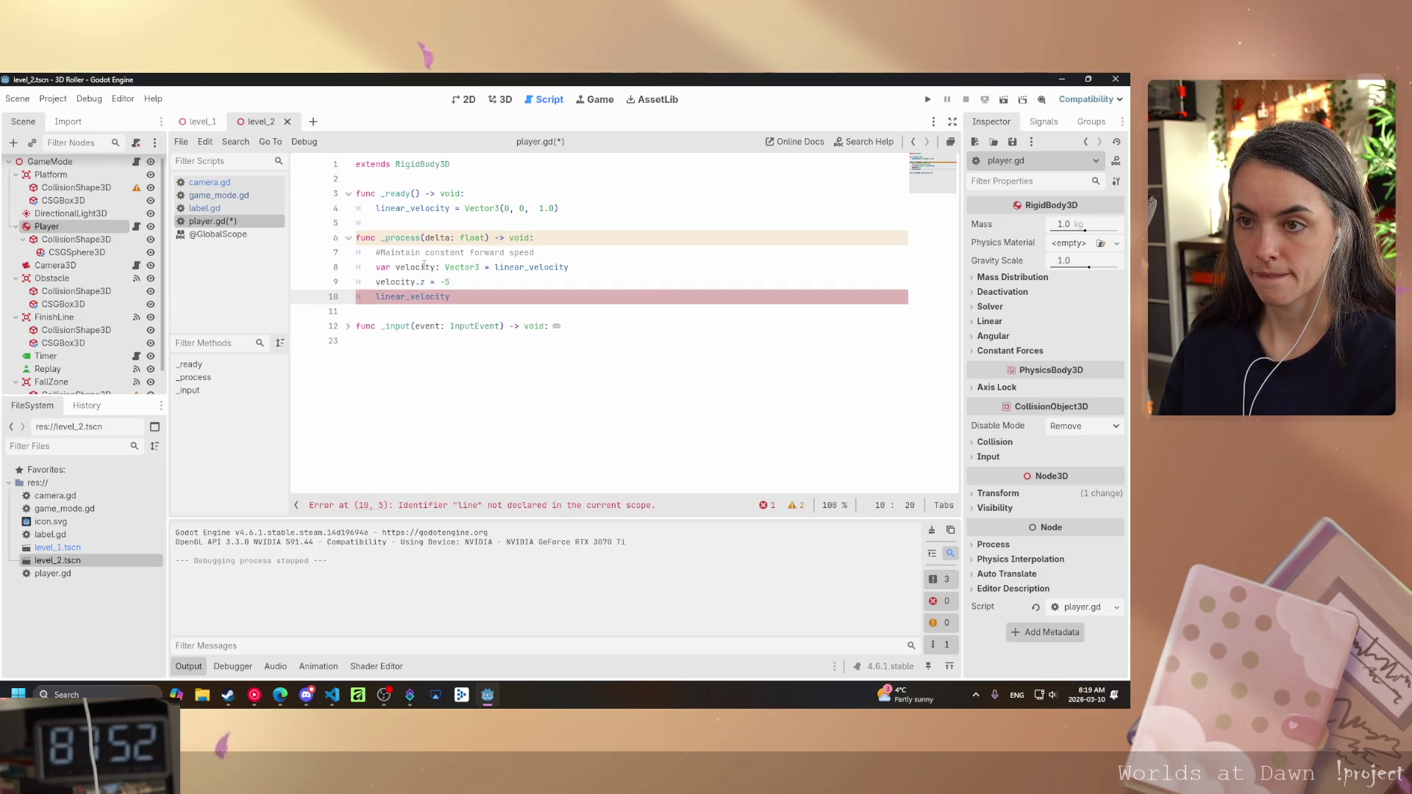
{"action": "type", "text": "= velocit"}
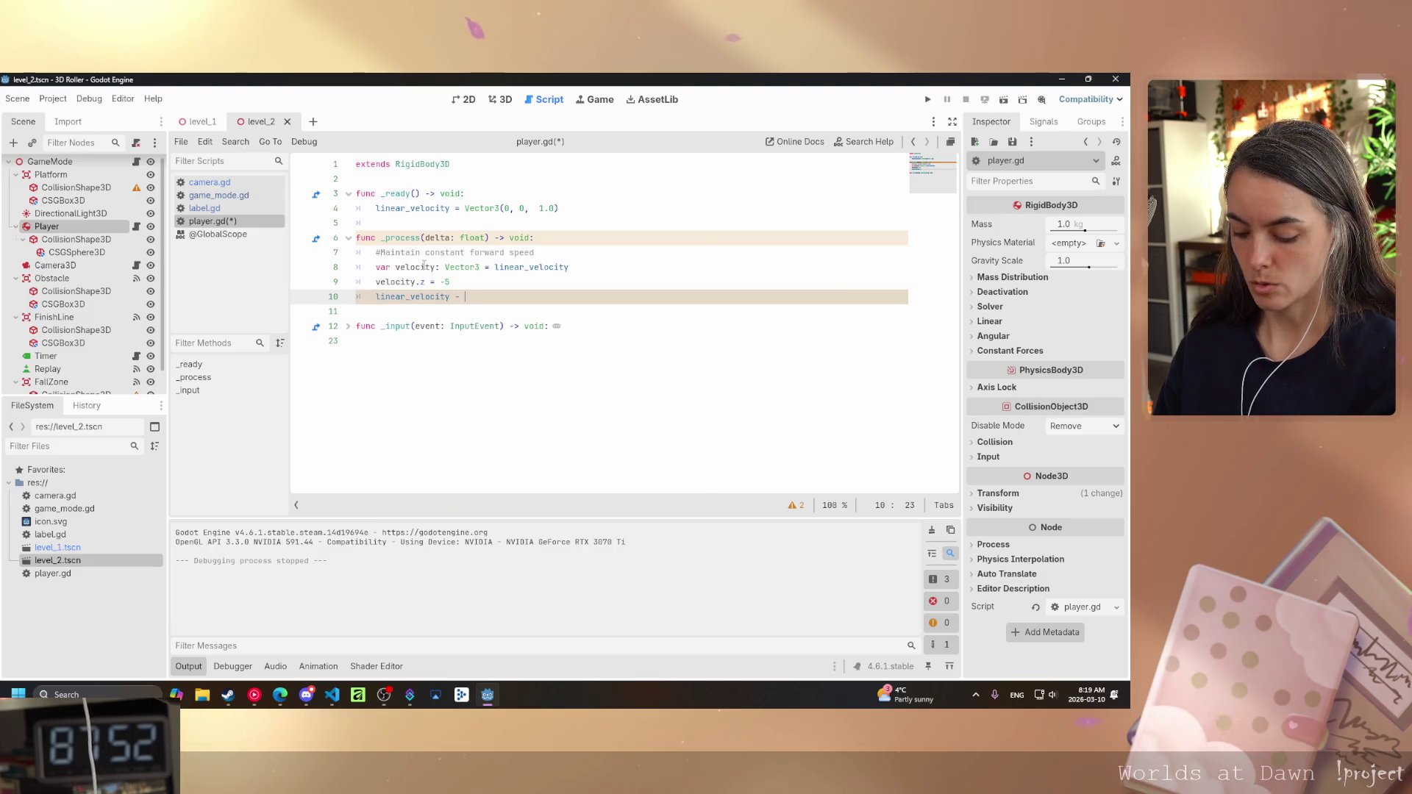
{"action": "type", "text": "y"}
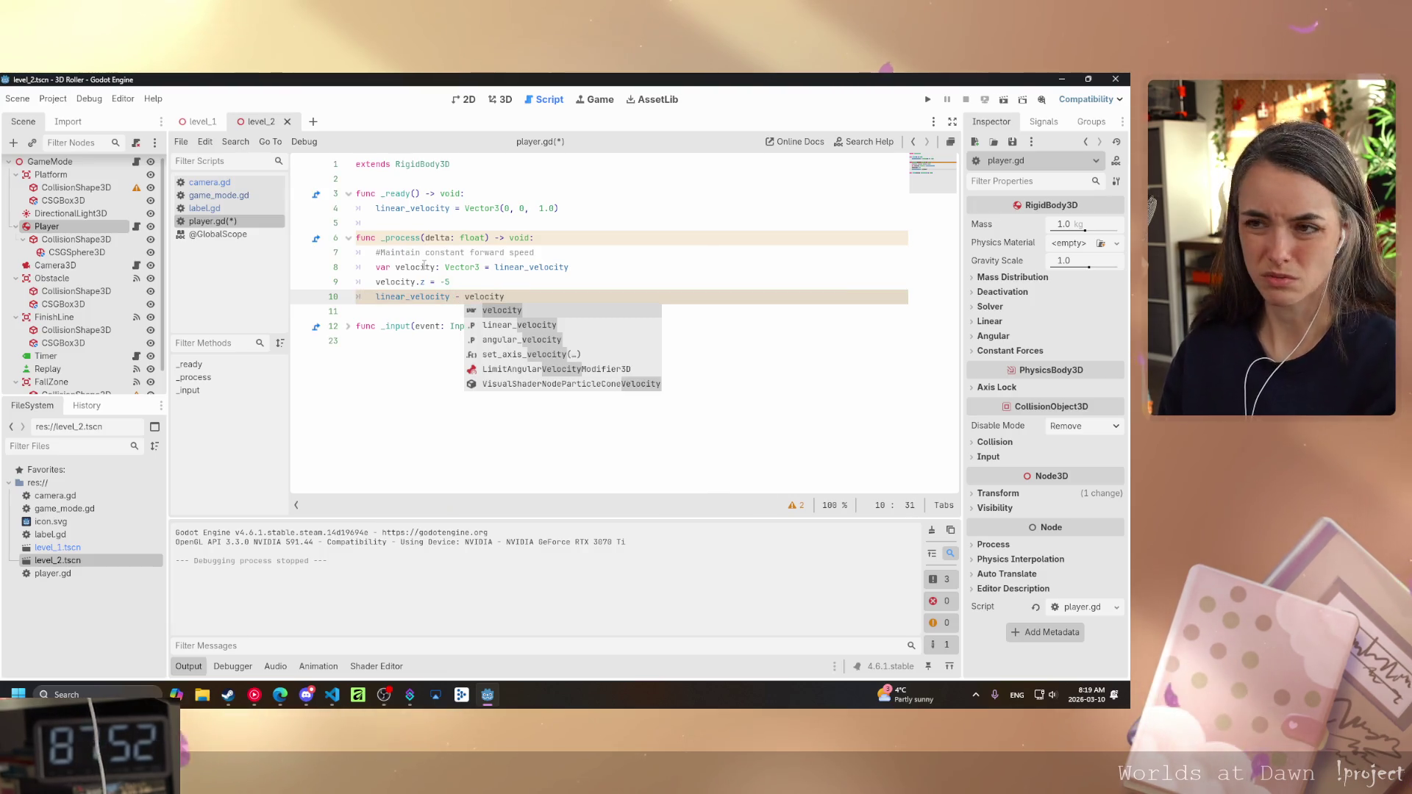
{"action": "key", "text": "Left"}
{"action": "key", "text": "Left"}
{"action": "key", "text": "Left"}
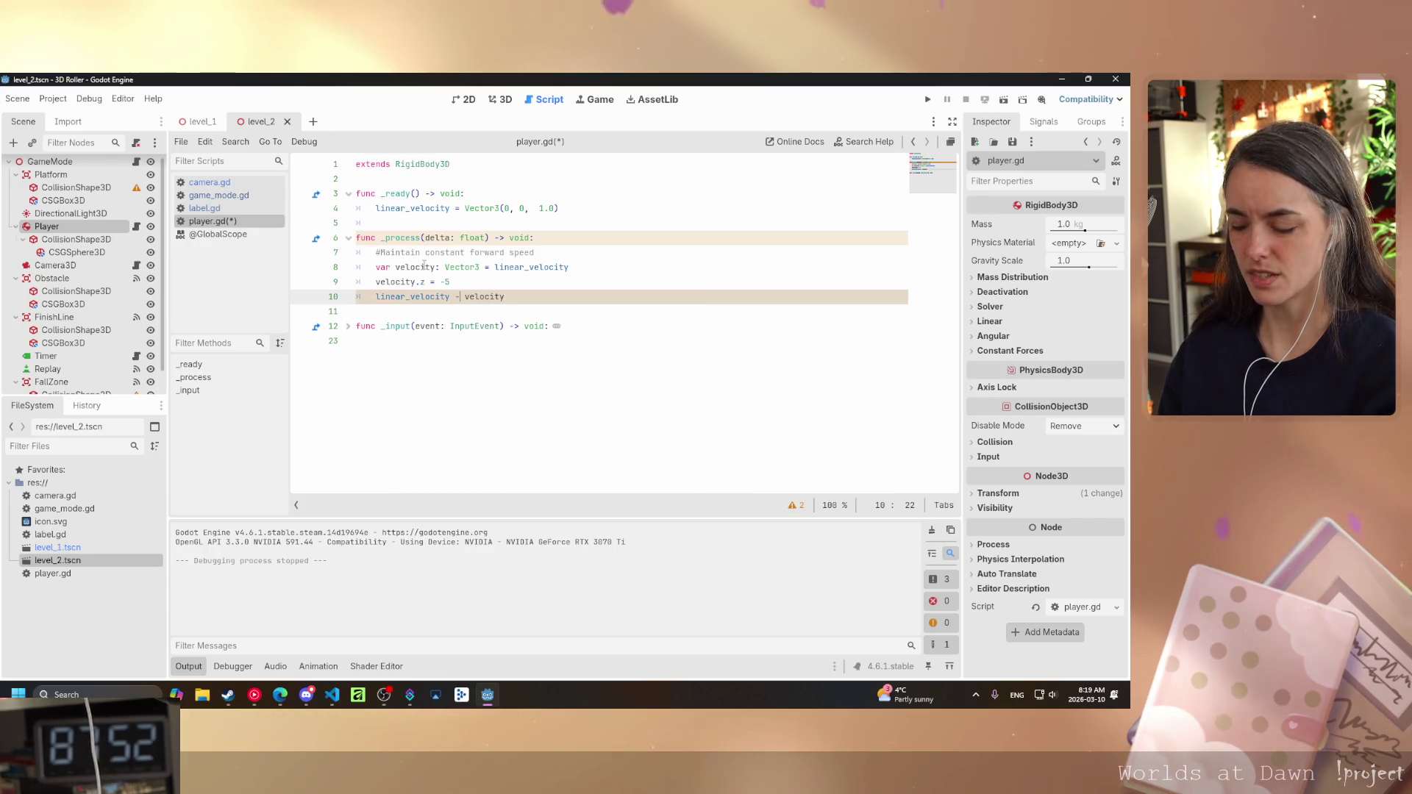
{"action": "key", "text": "BackSpace"}
{"action": "type", "text": "="}
{"action": "left_click", "coordinate": [518, 297]}
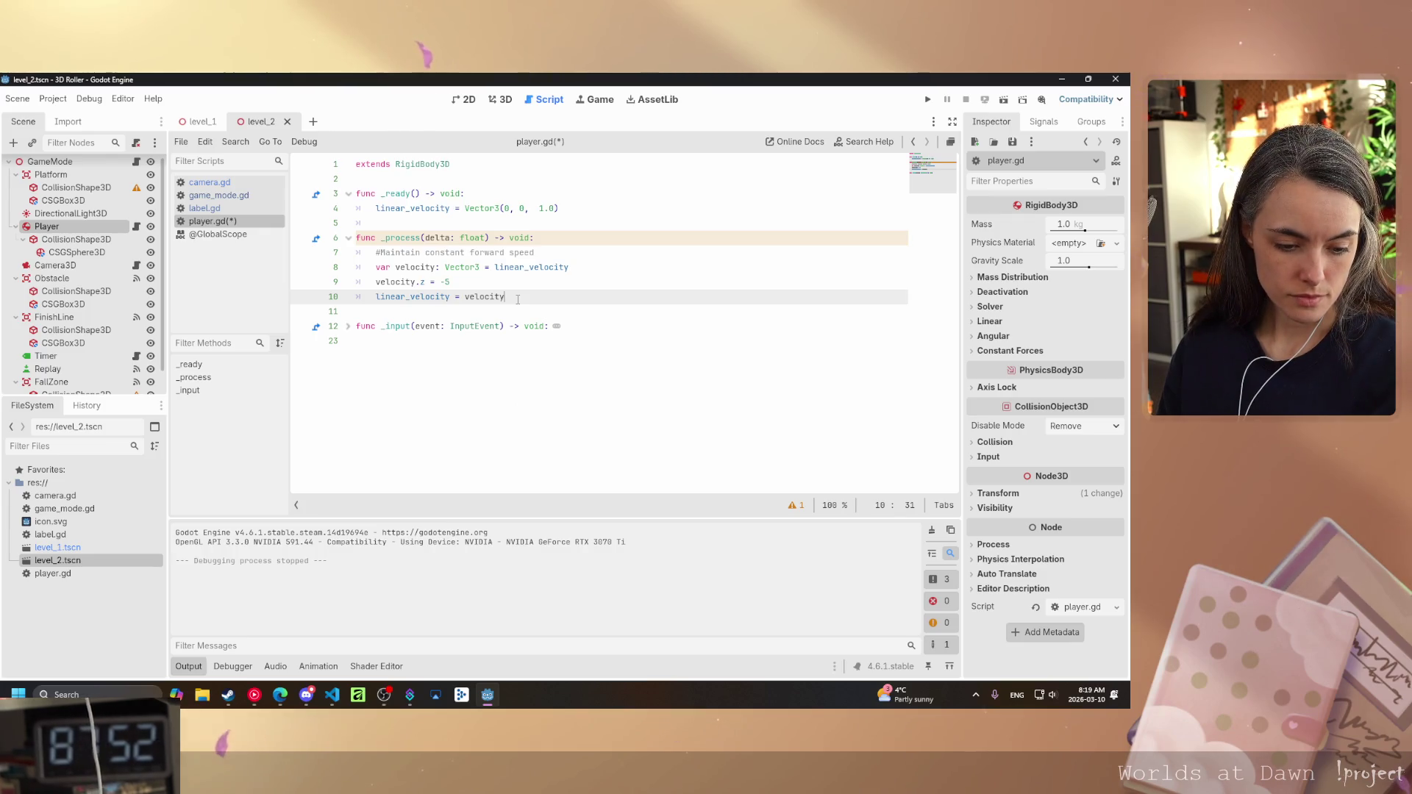
{"action": "key", "text": "Return"}
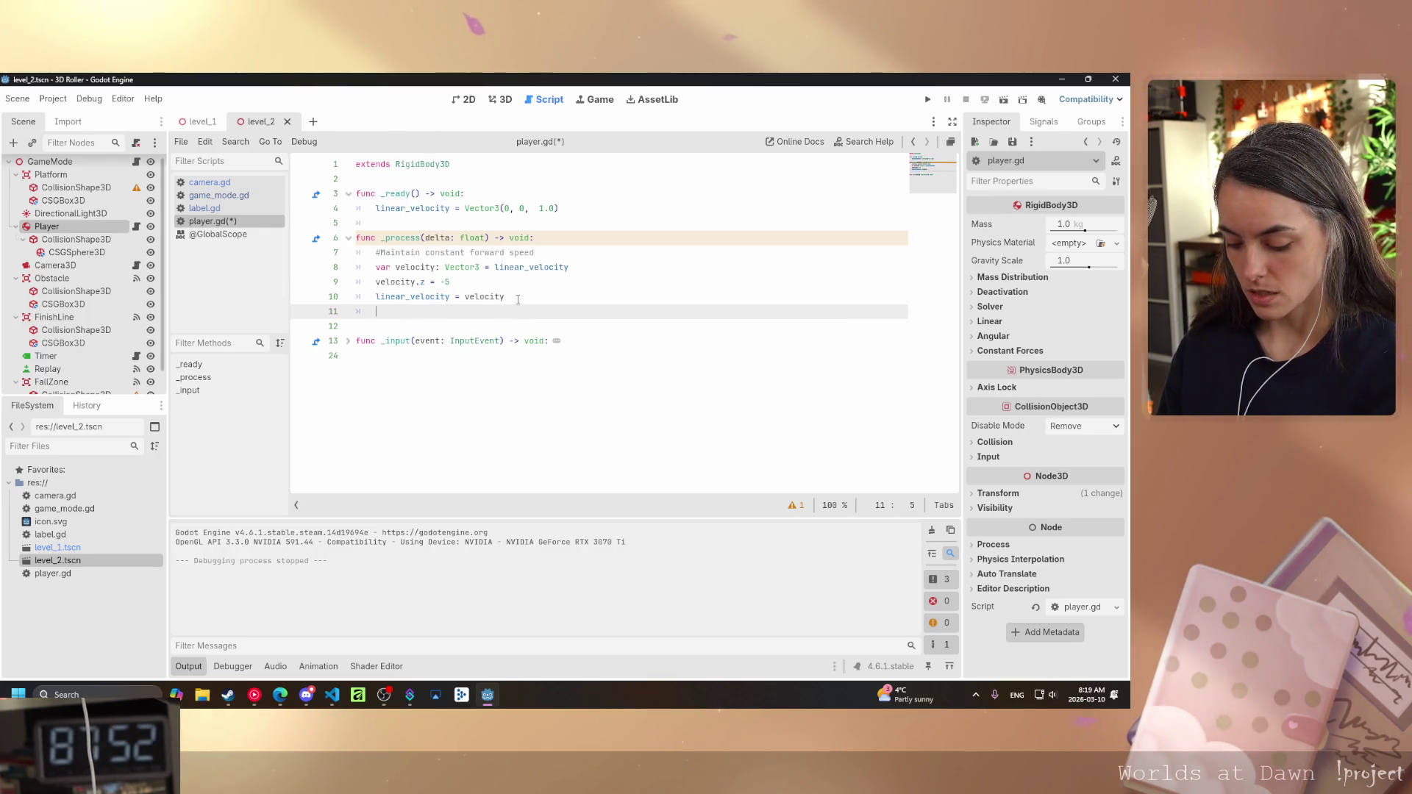
{"action": "type", "text": "#Prevent acc"}
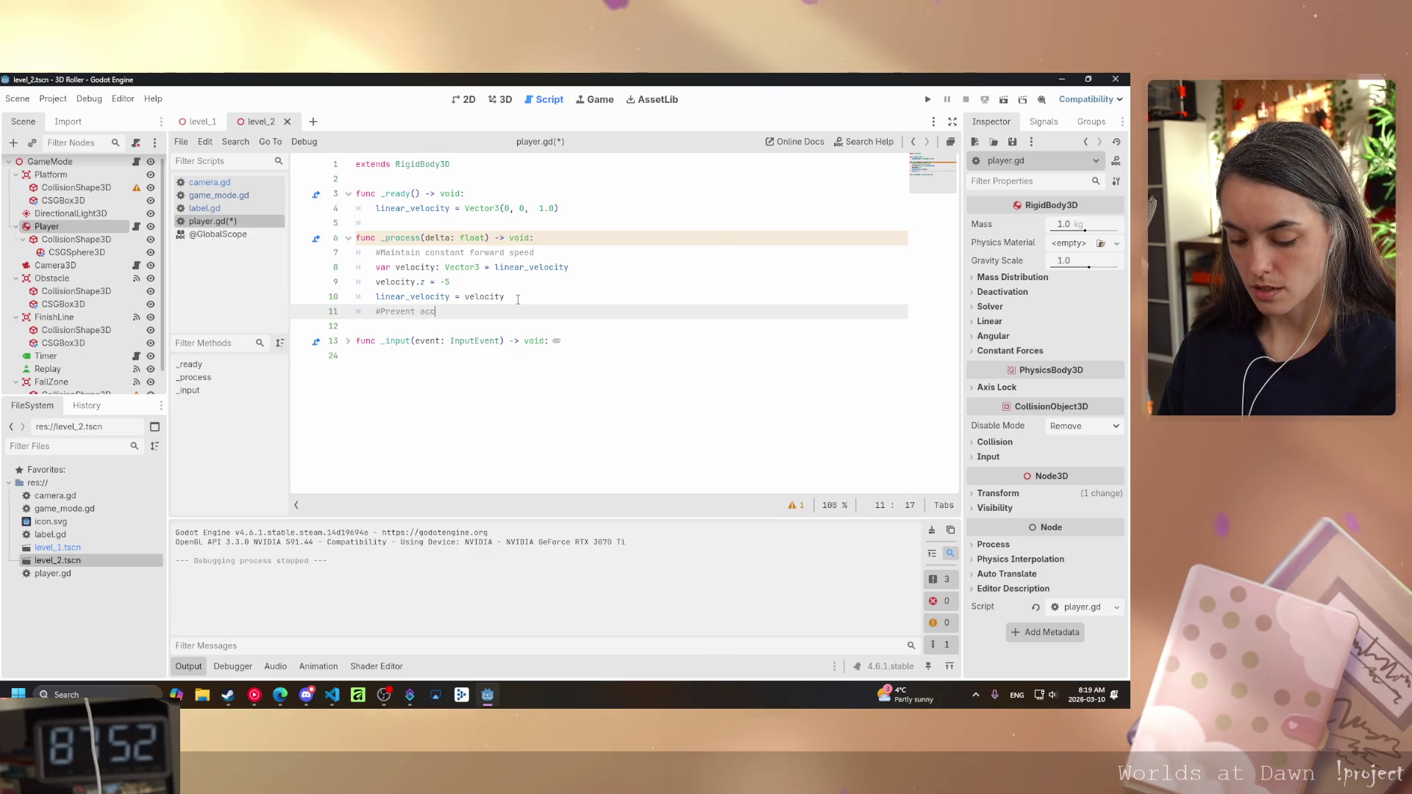
{"action": "type", "text": "eler"}
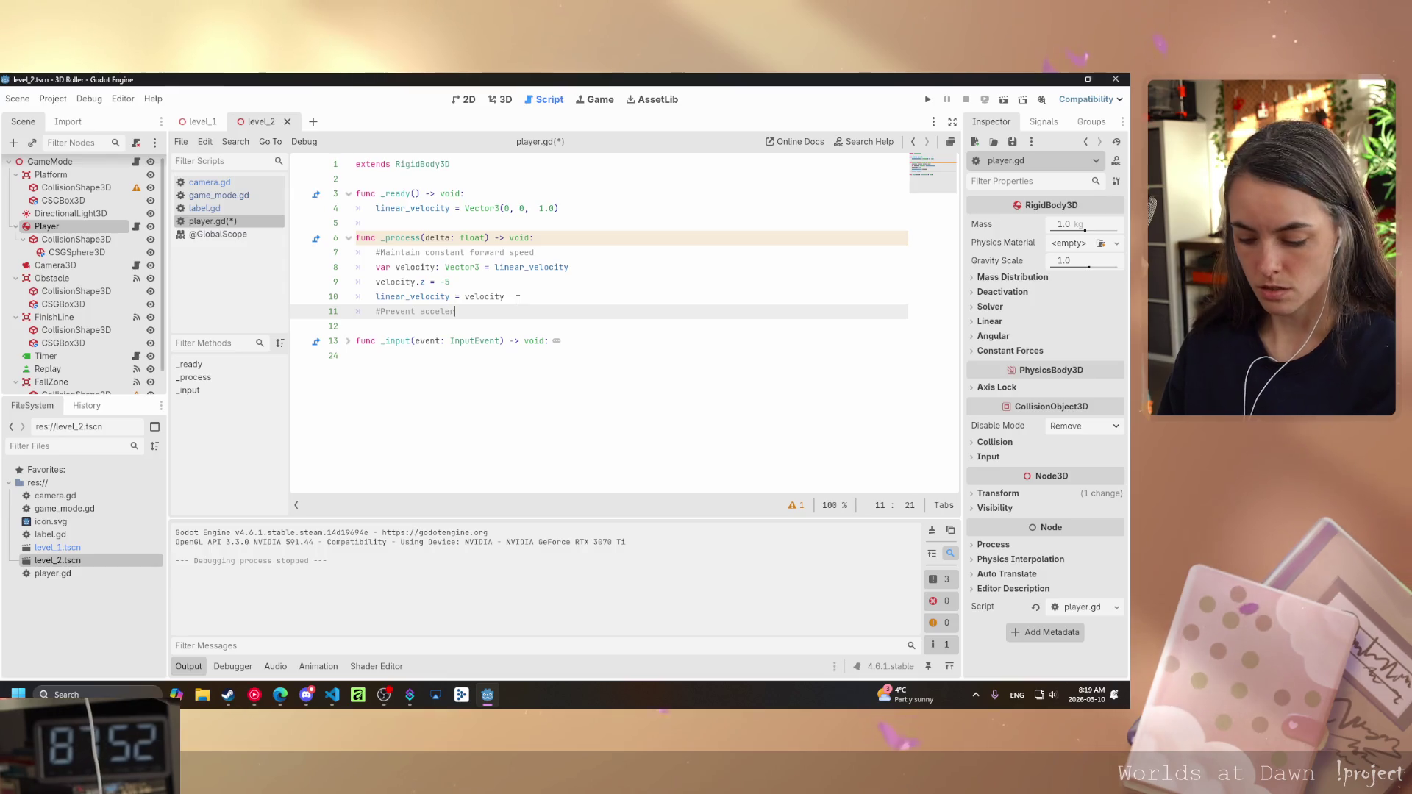
{"action": "type", "text": "ation "}
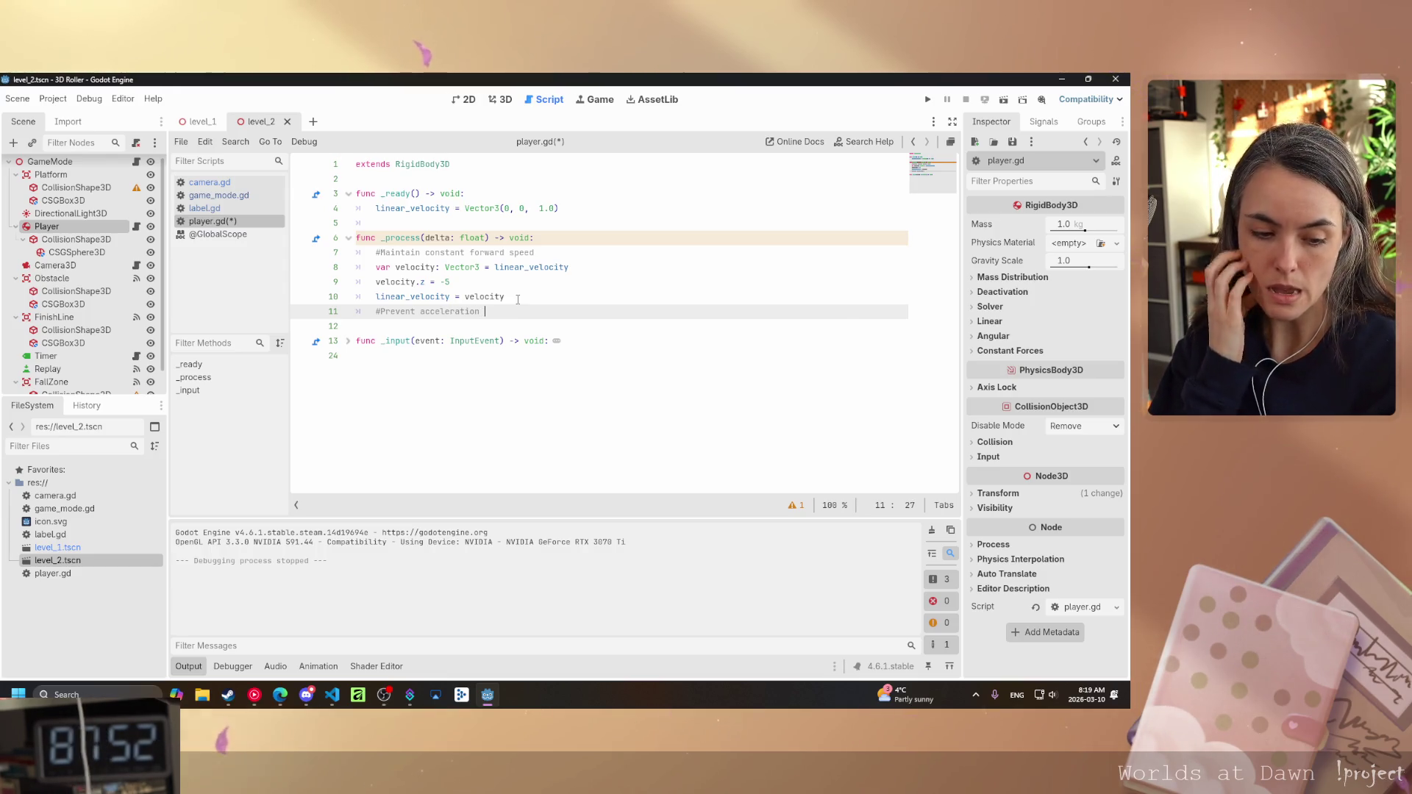
{"action": "type", "text": "by clampin"}
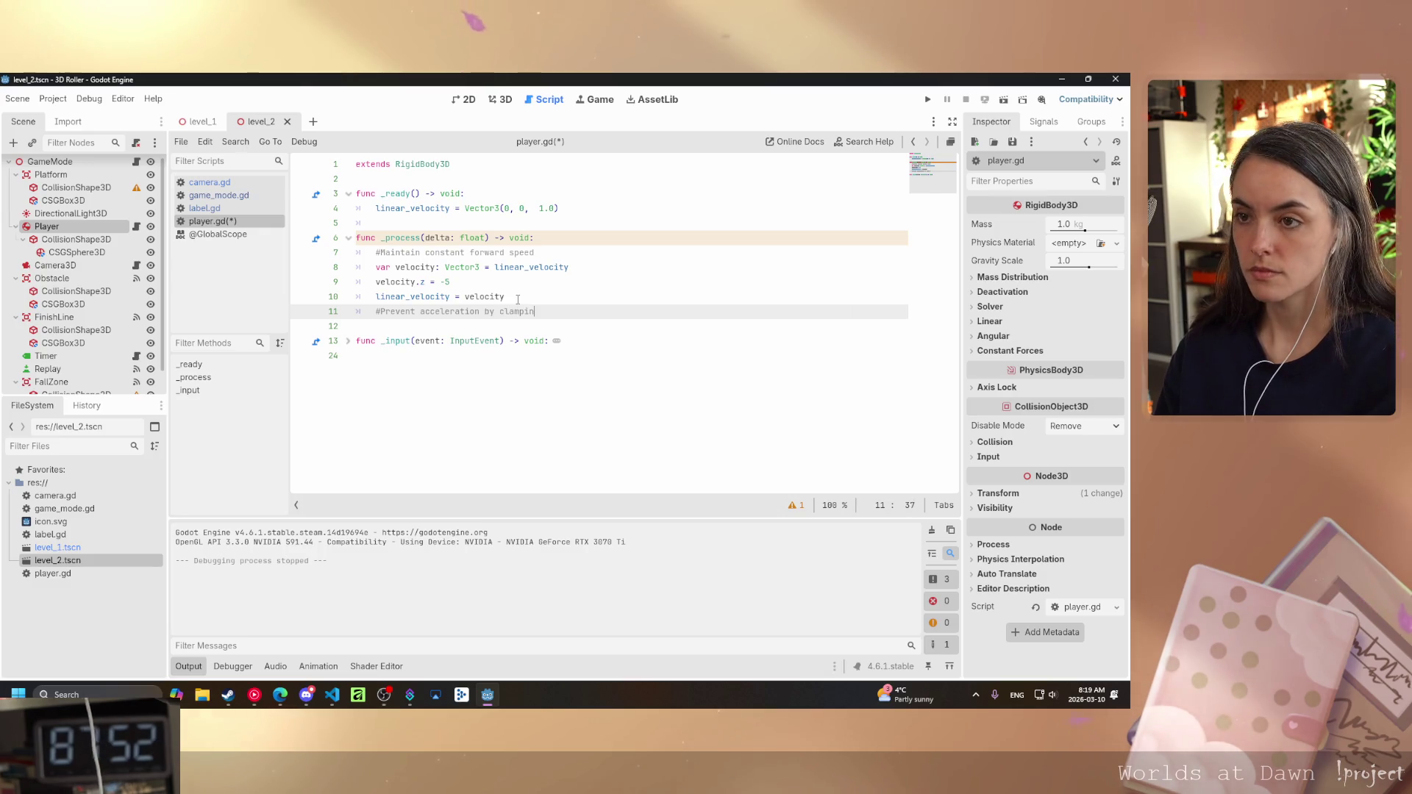
{"action": "type", "text": "g velocity"}
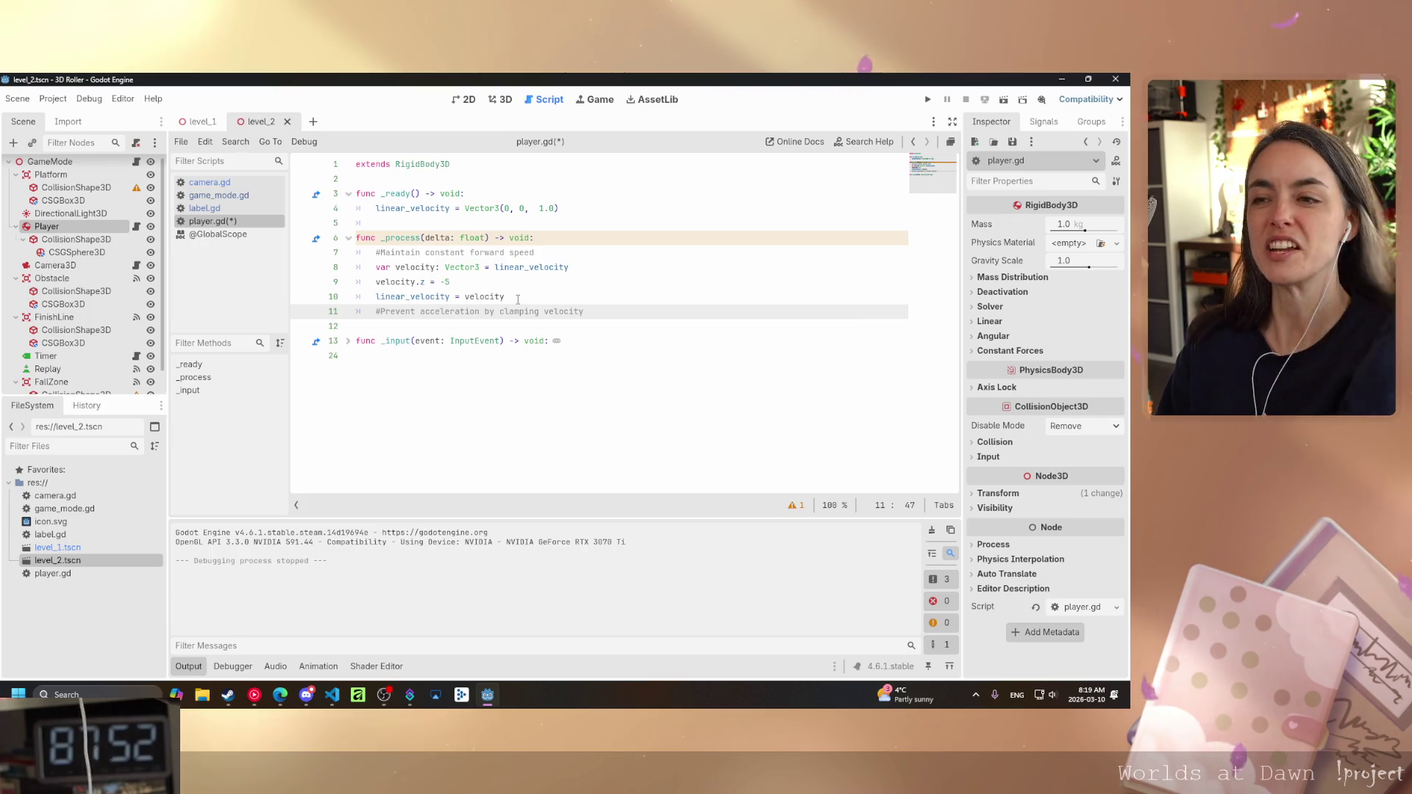
{"action": "key", "text": "Return"}
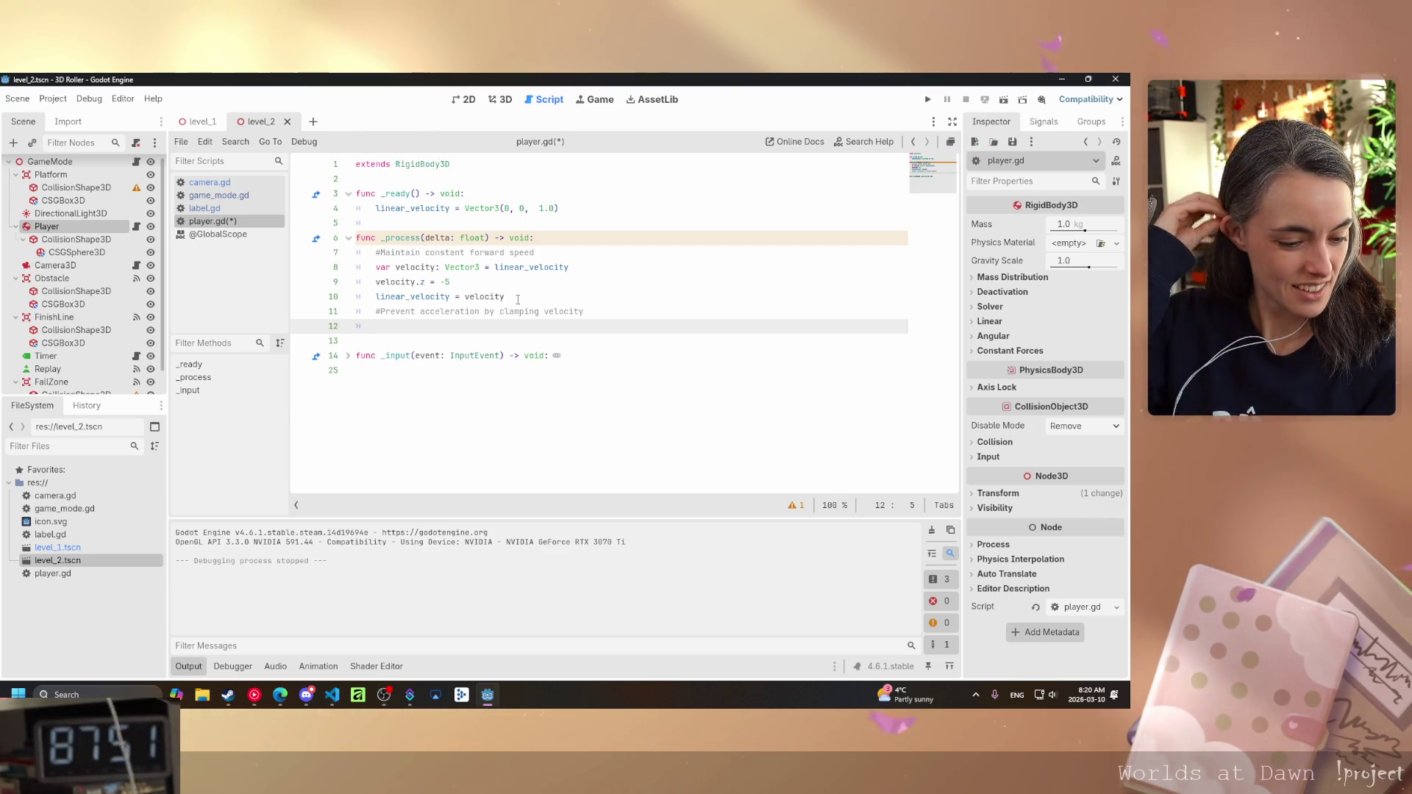
- Write velocity = velocity.clamp(Vector3(-5, -10, -5), Vector3(5, 10, -5)) on line 12
{"action": "type", "text": "velocit"}
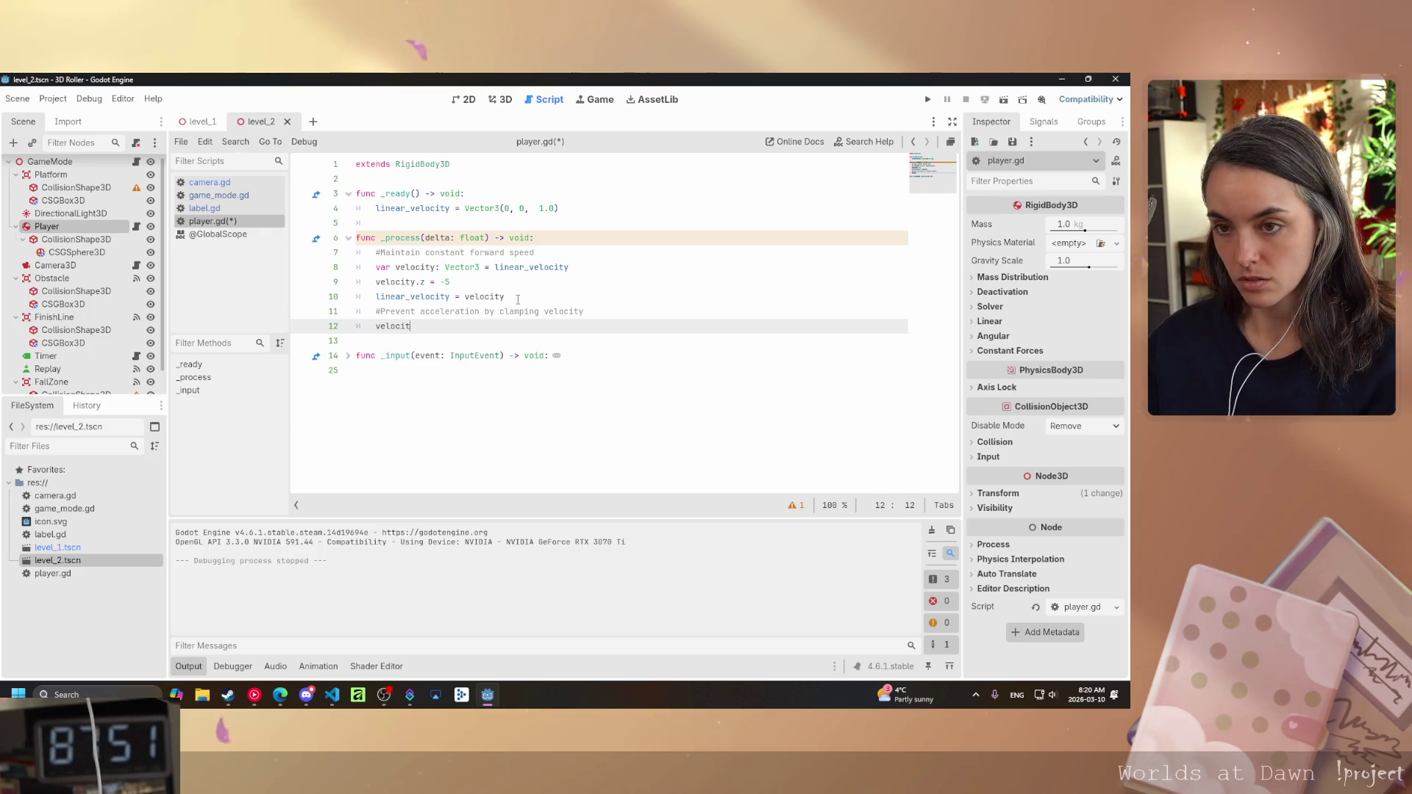
{"action": "type", "text": "y = "}
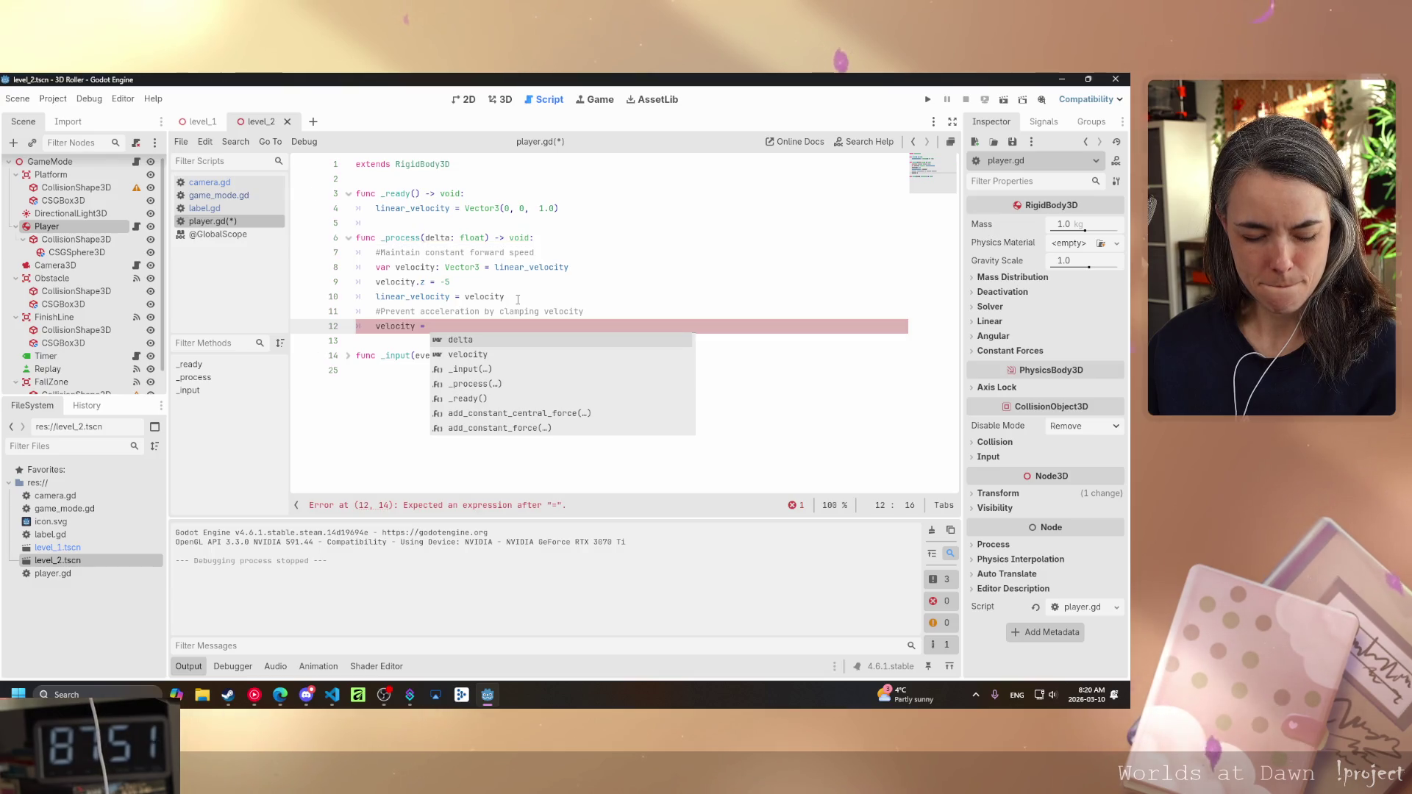
{"action": "type", "text": "velocity"}
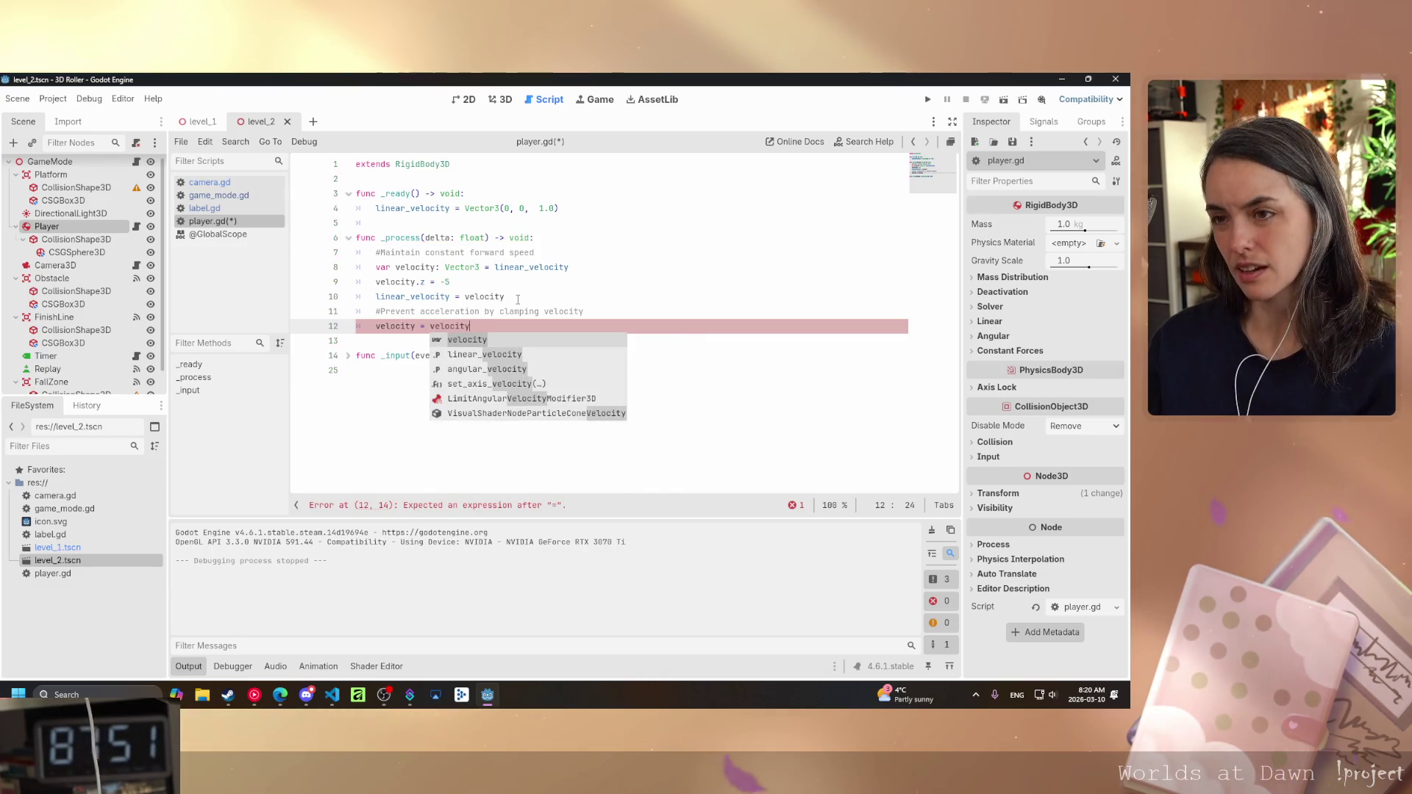
{"action": "type", "text": ".cl"}
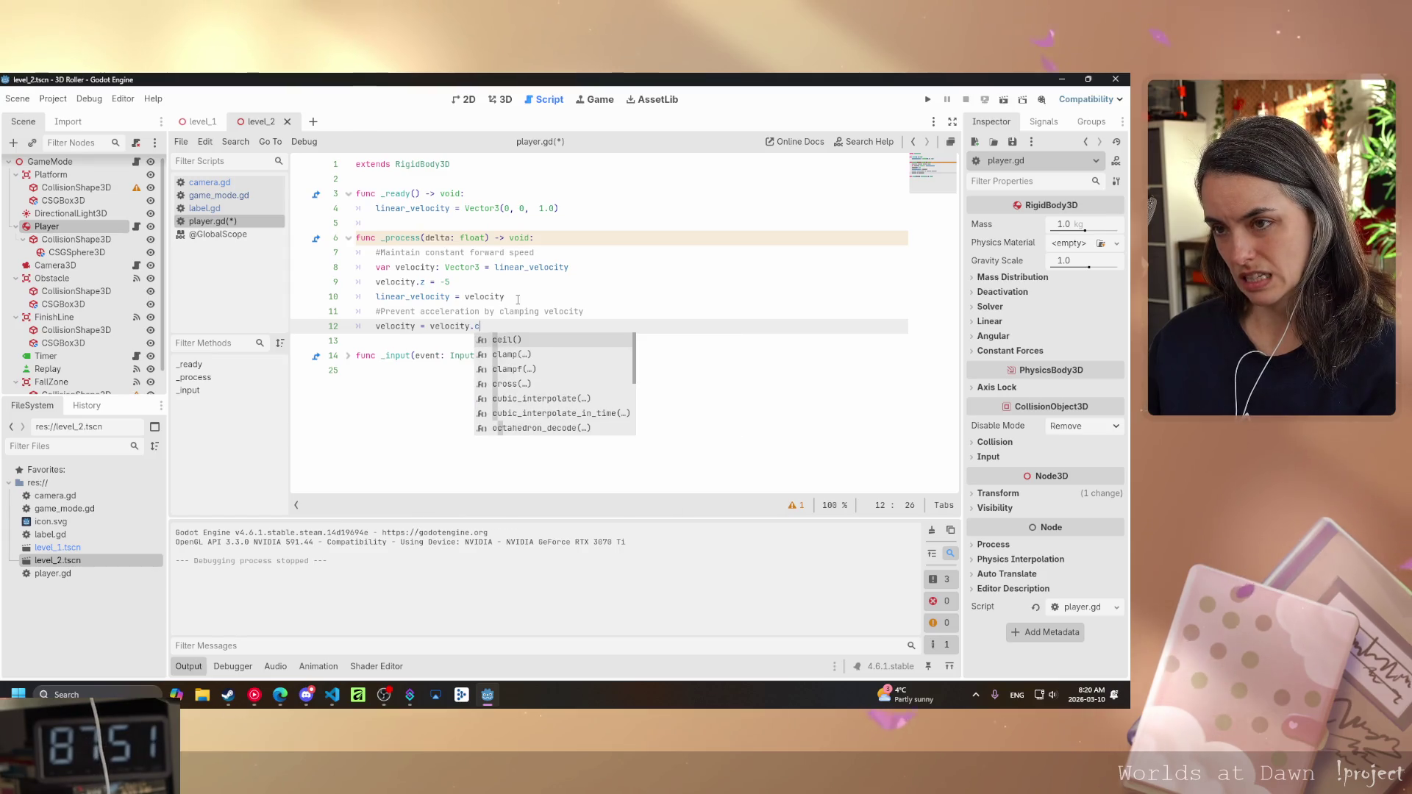
{"action": "key", "text": "Return"}
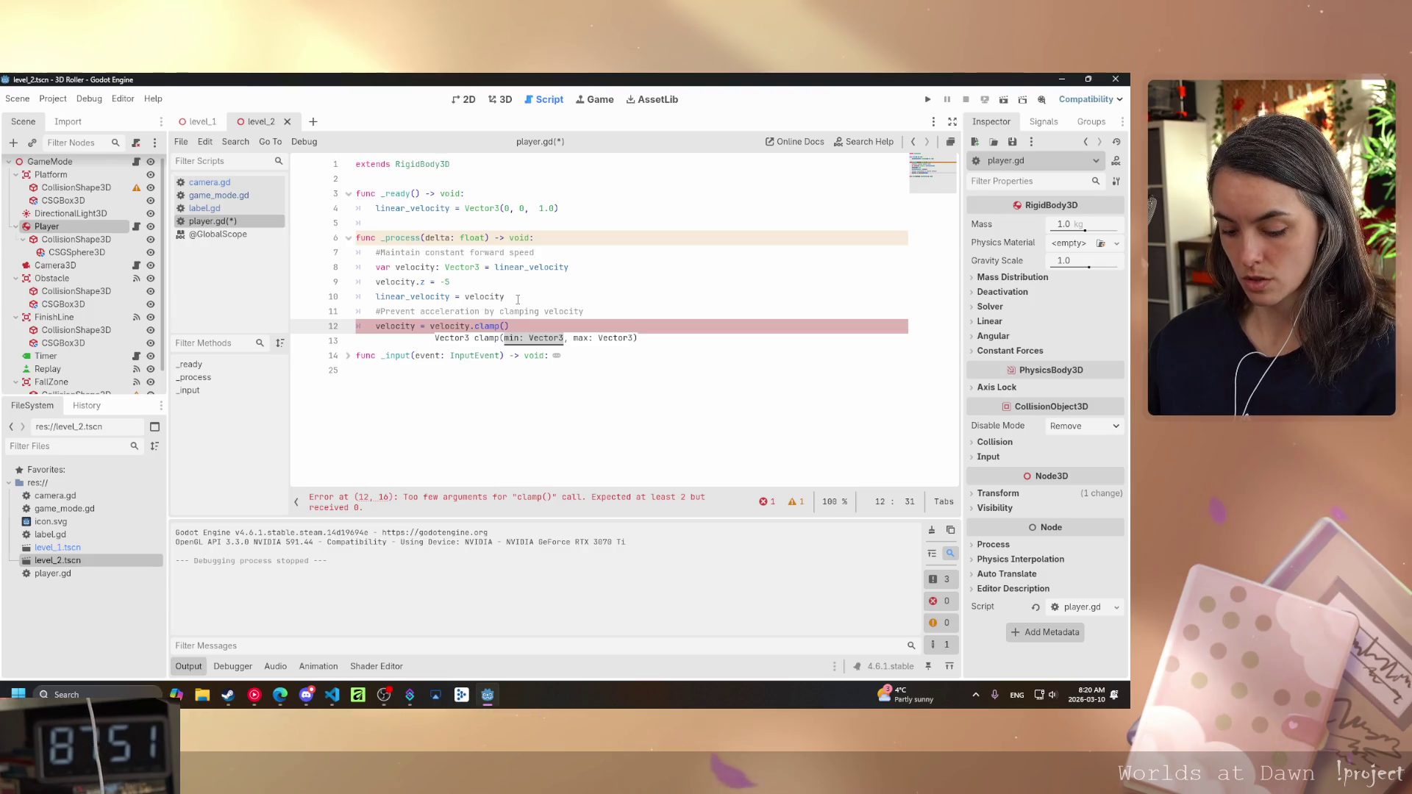
{"action": "type", "text": "3"}
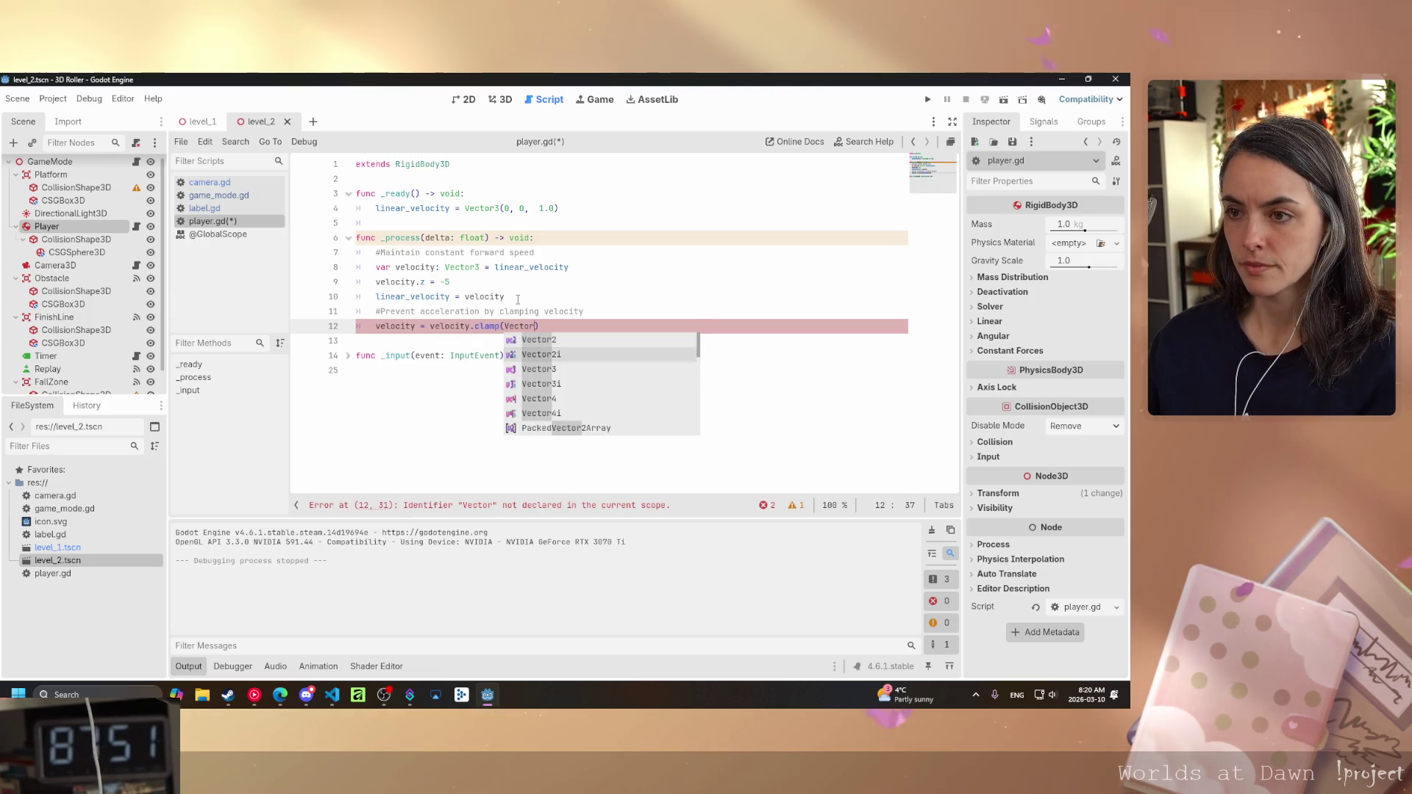
{"action": "key", "text": "Escape"}
{"action": "type", "text": "("}
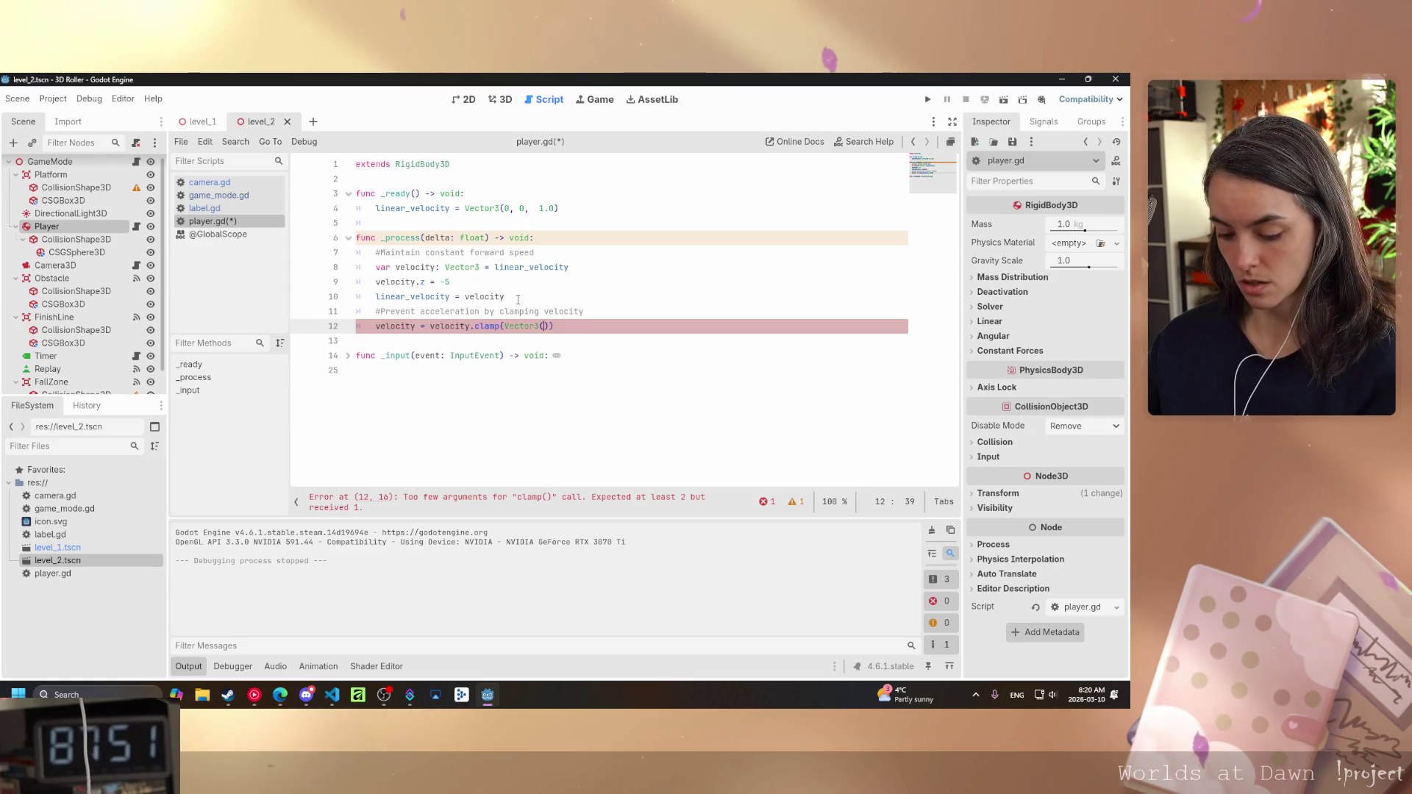
{"action": "type", "text": "-5"}
{"action": "type", "text": ", -10"}
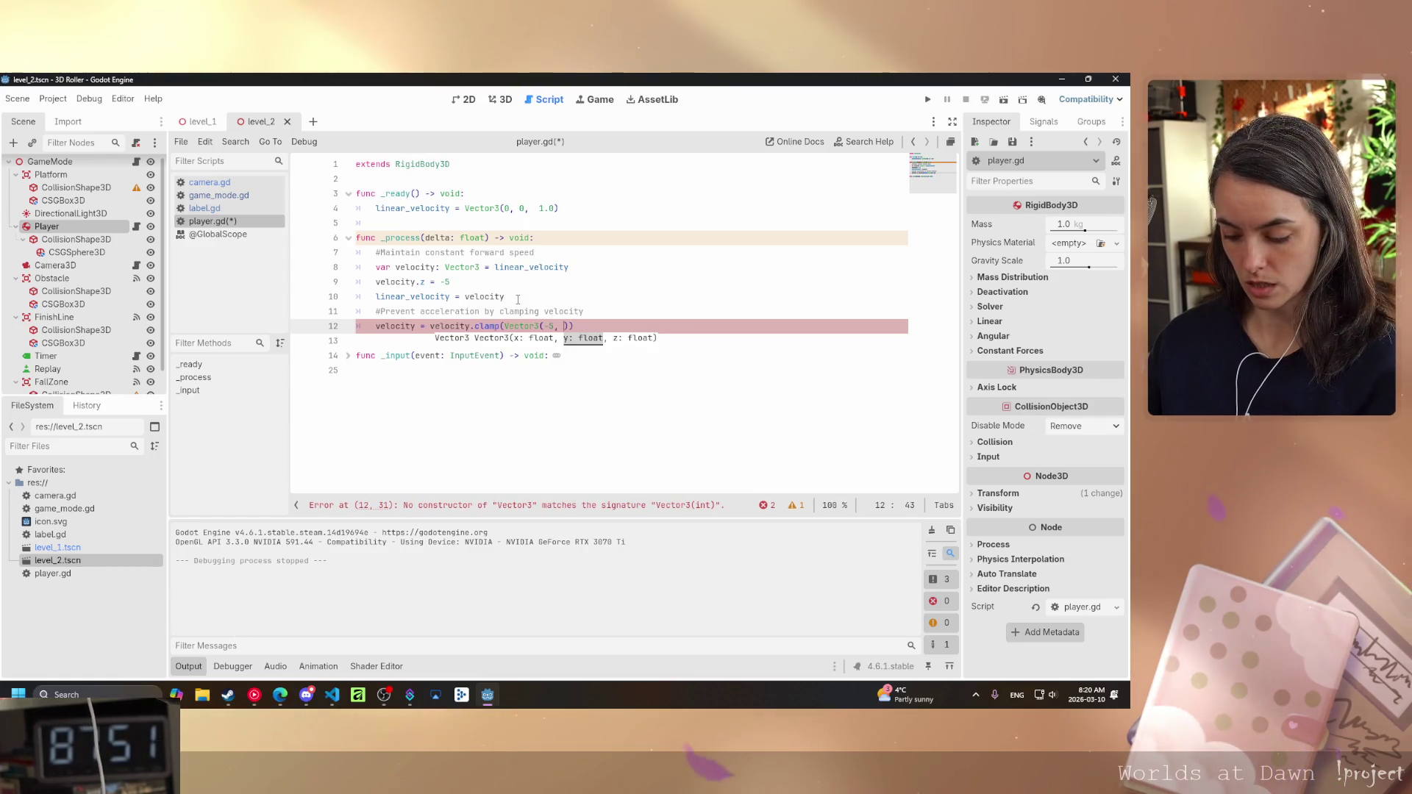
{"action": "type", "text": ", -5"}
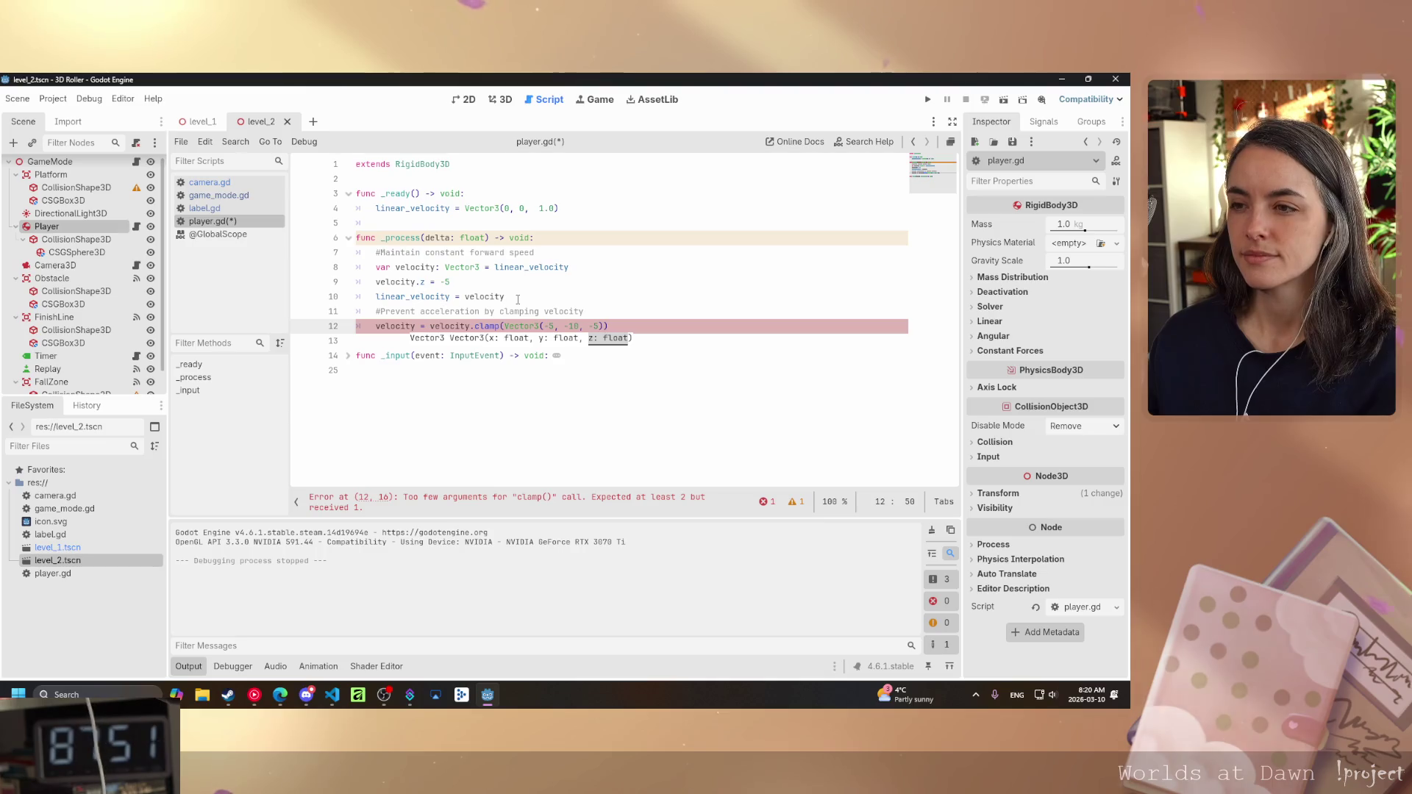
{"action": "type", "text": ")"}
{"action": "type", "text": ", Vecot"}
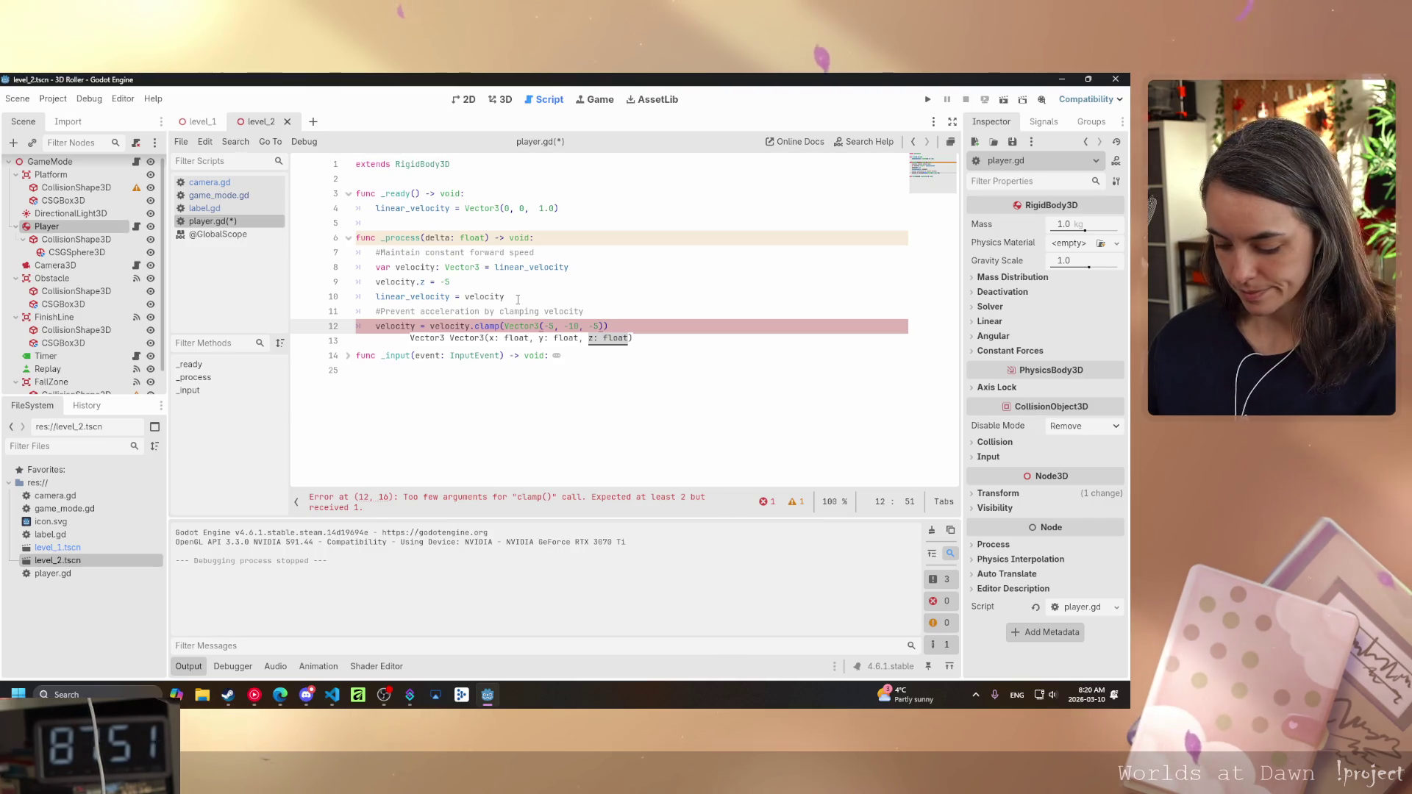
{"action": "key", "text": "BackSpace"}
{"action": "key", "text": "BackSpace"}
{"action": "type", "text": "tor"}
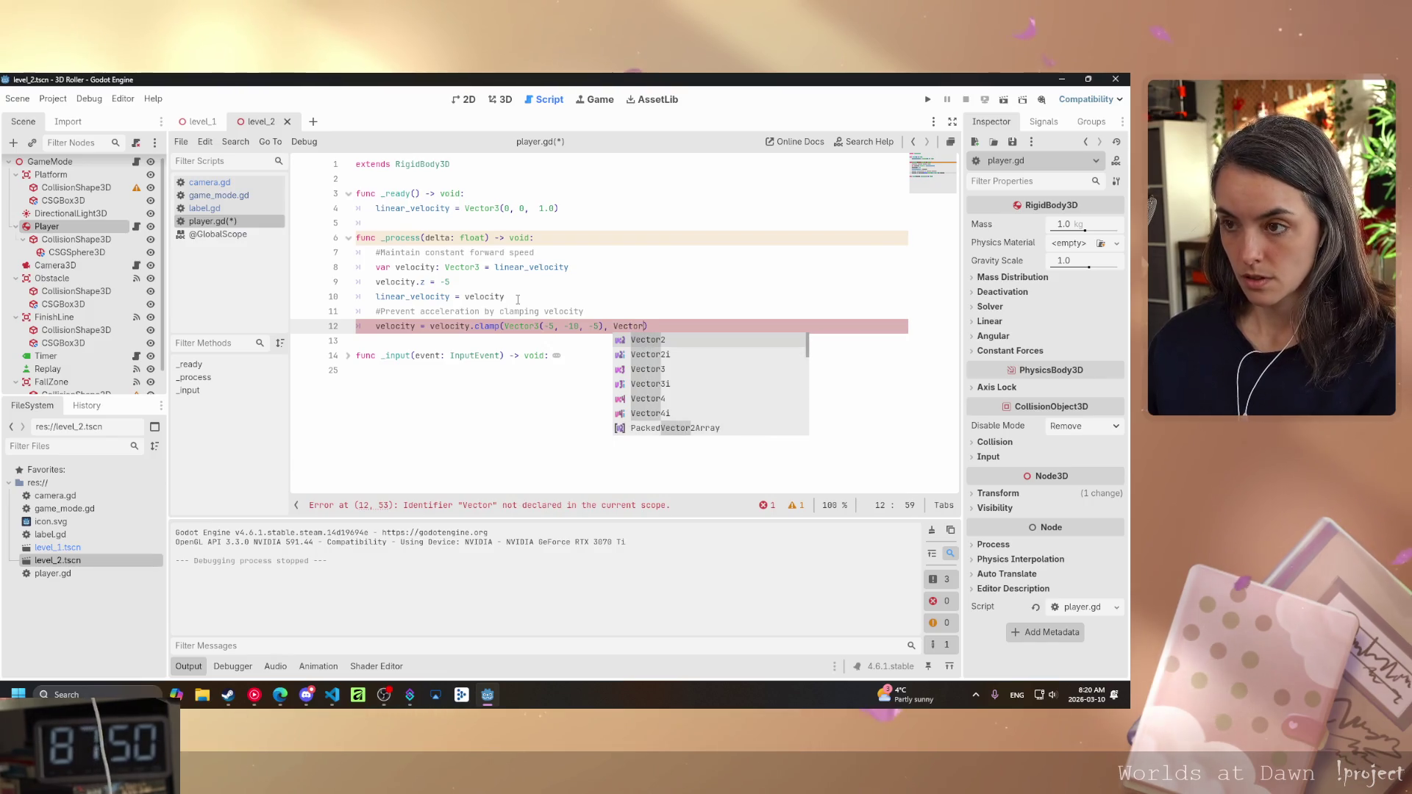
{"action": "type", "text": "3("}
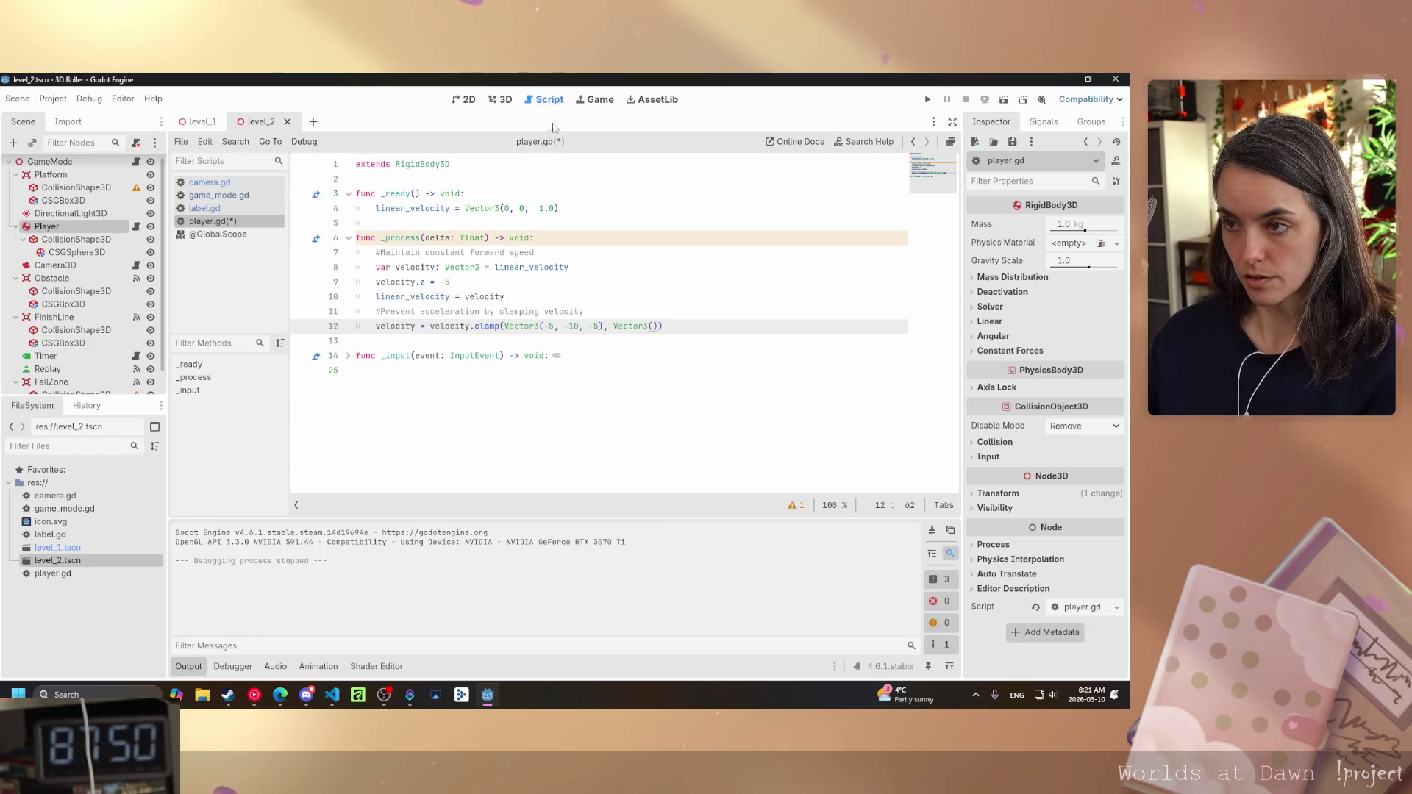
{"action": "key", "text": "Left"}
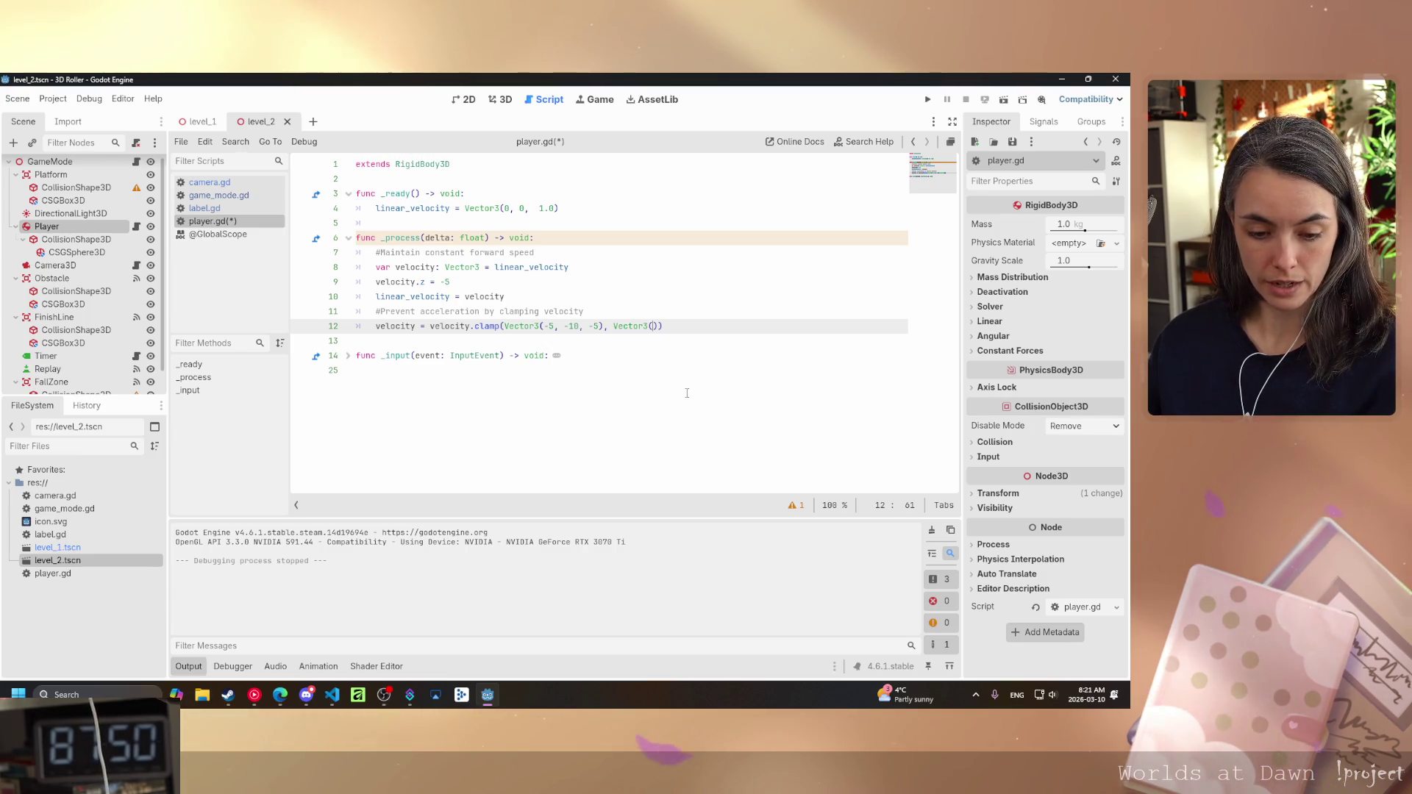
{"action": "type", "text": "5,"}
{"action": "type", "text": " 10"}
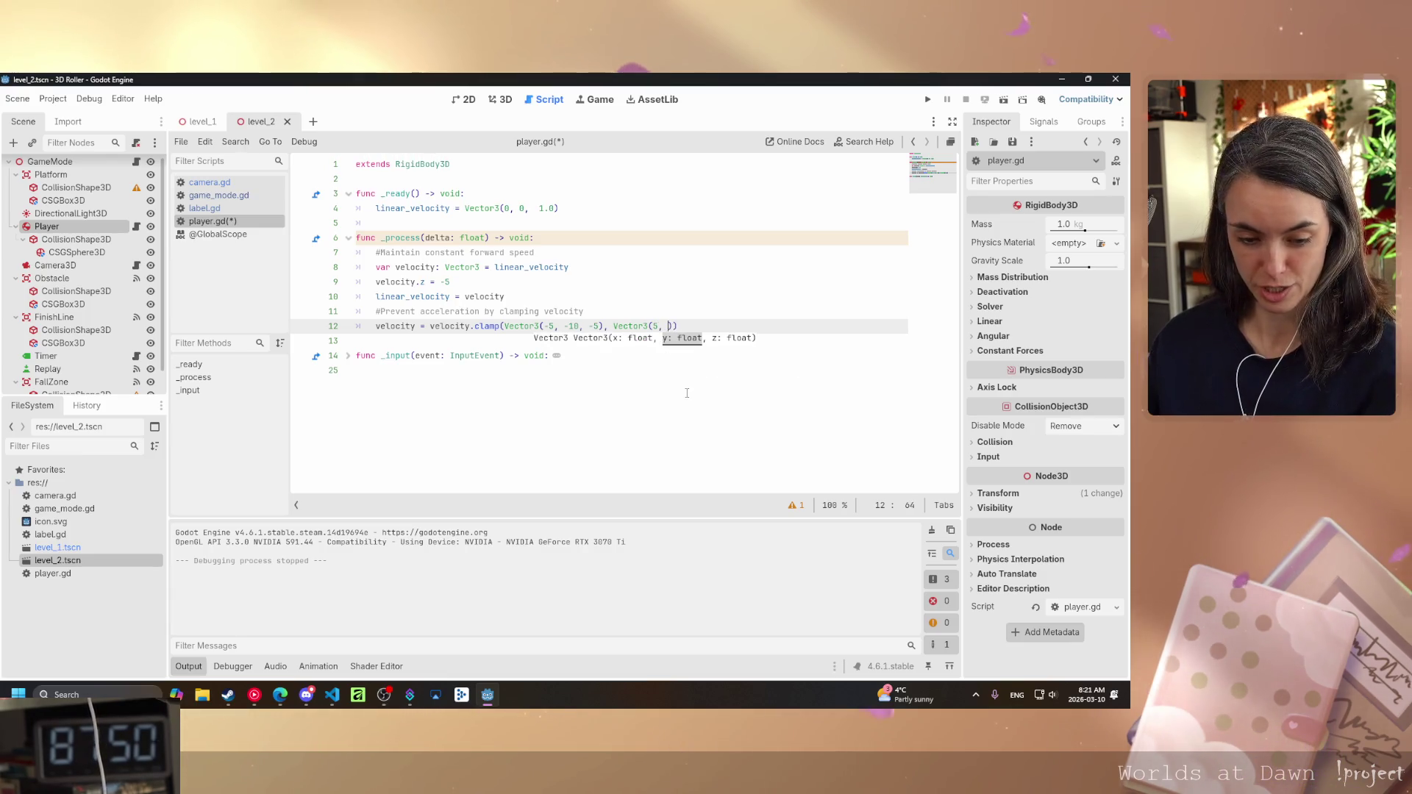
{"action": "type", "text": ", -5"}
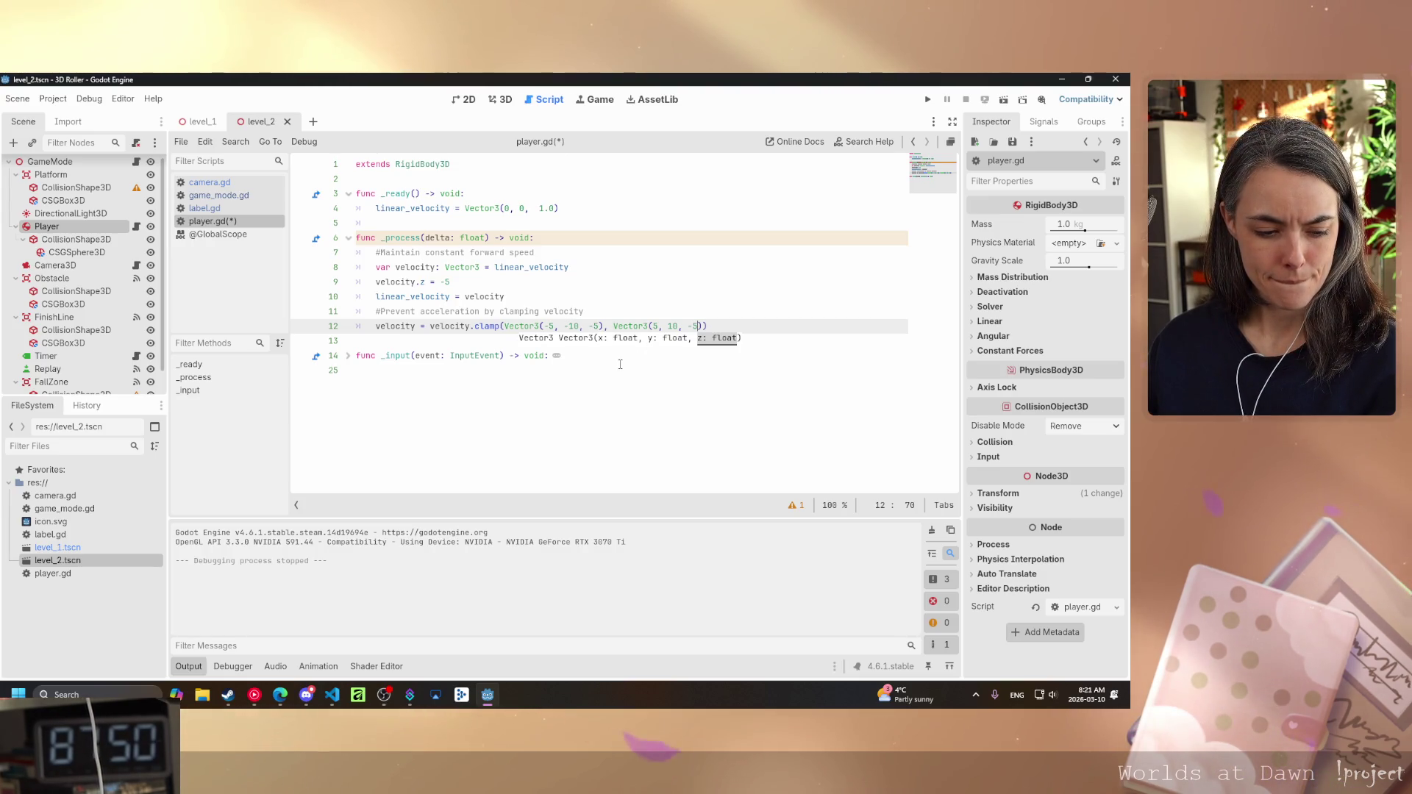
{"action": "key", "text": "Return"}
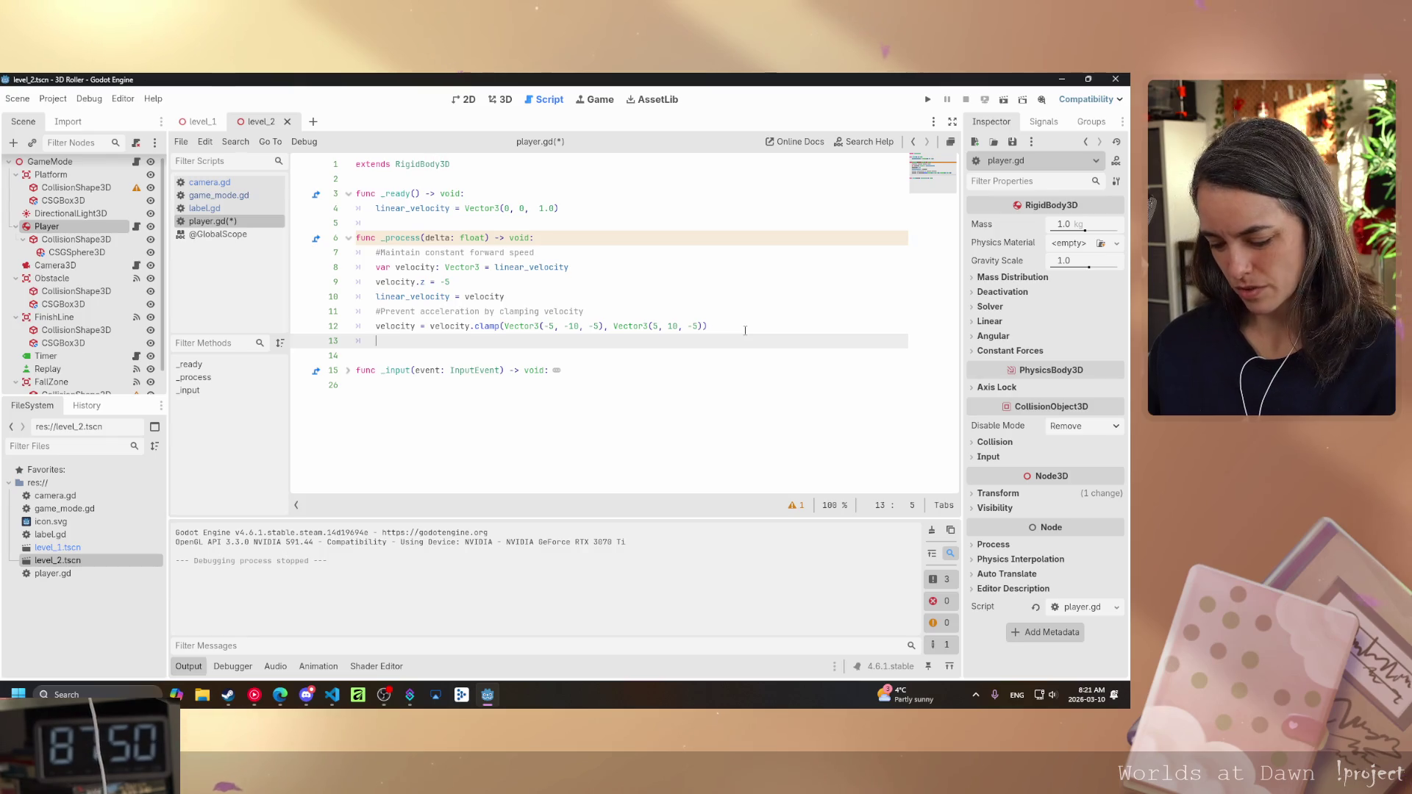
- Write linear_velocity = velocity on line 13 and save player.gd
{"action": "type", "text": "line"}
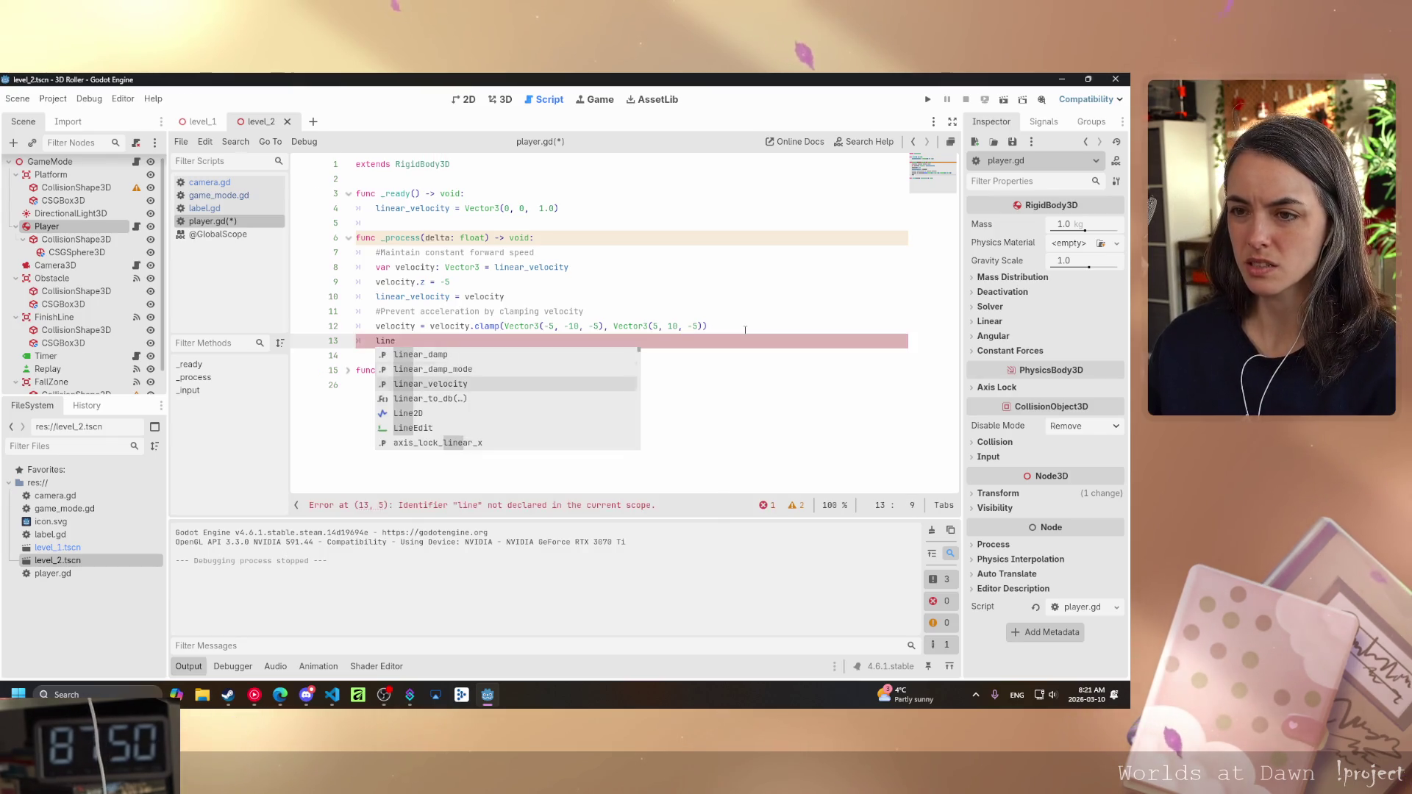
{"action": "key", "text": "Down"}
{"action": "key", "text": "Return"}
{"action": "type", "text": "="}
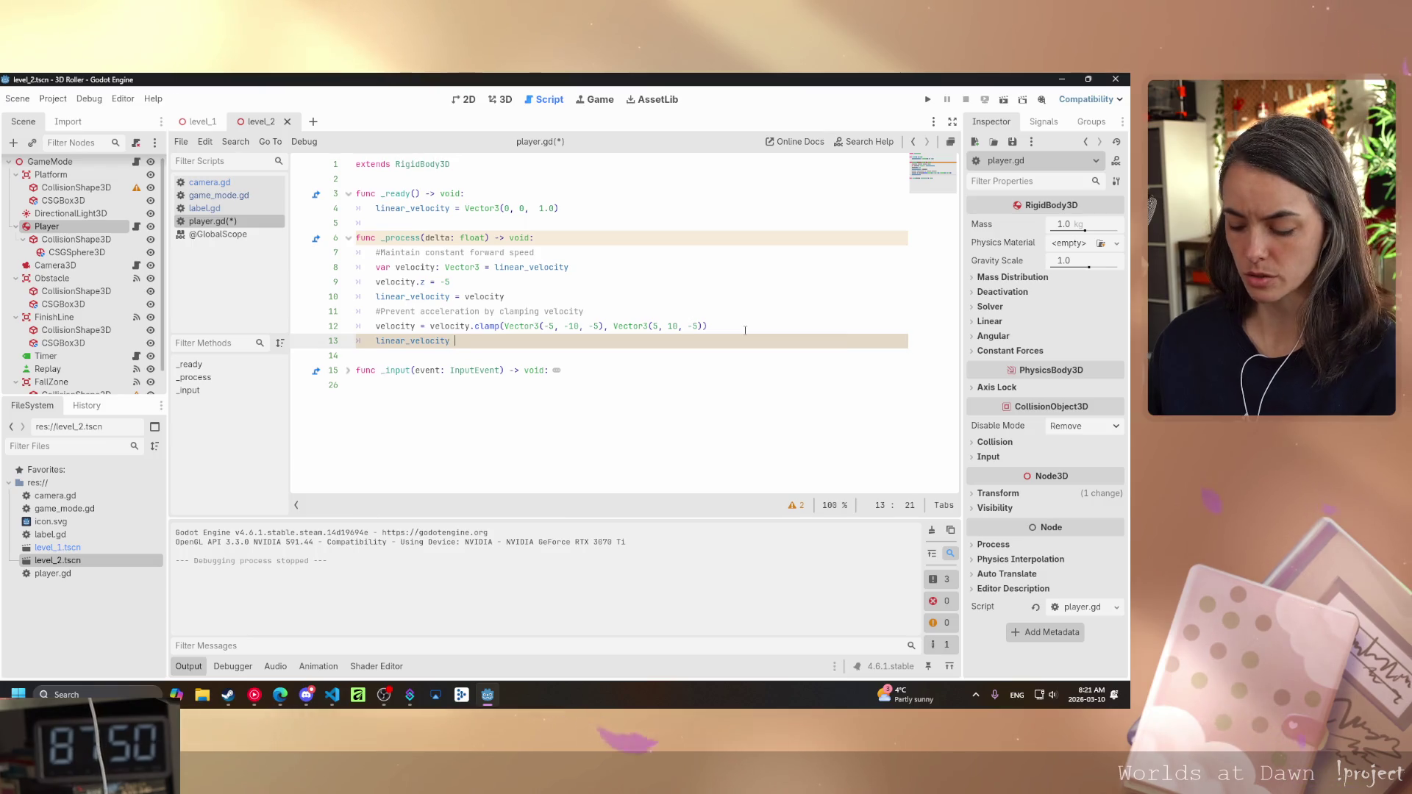
{"action": "type", "text": " velocity"}
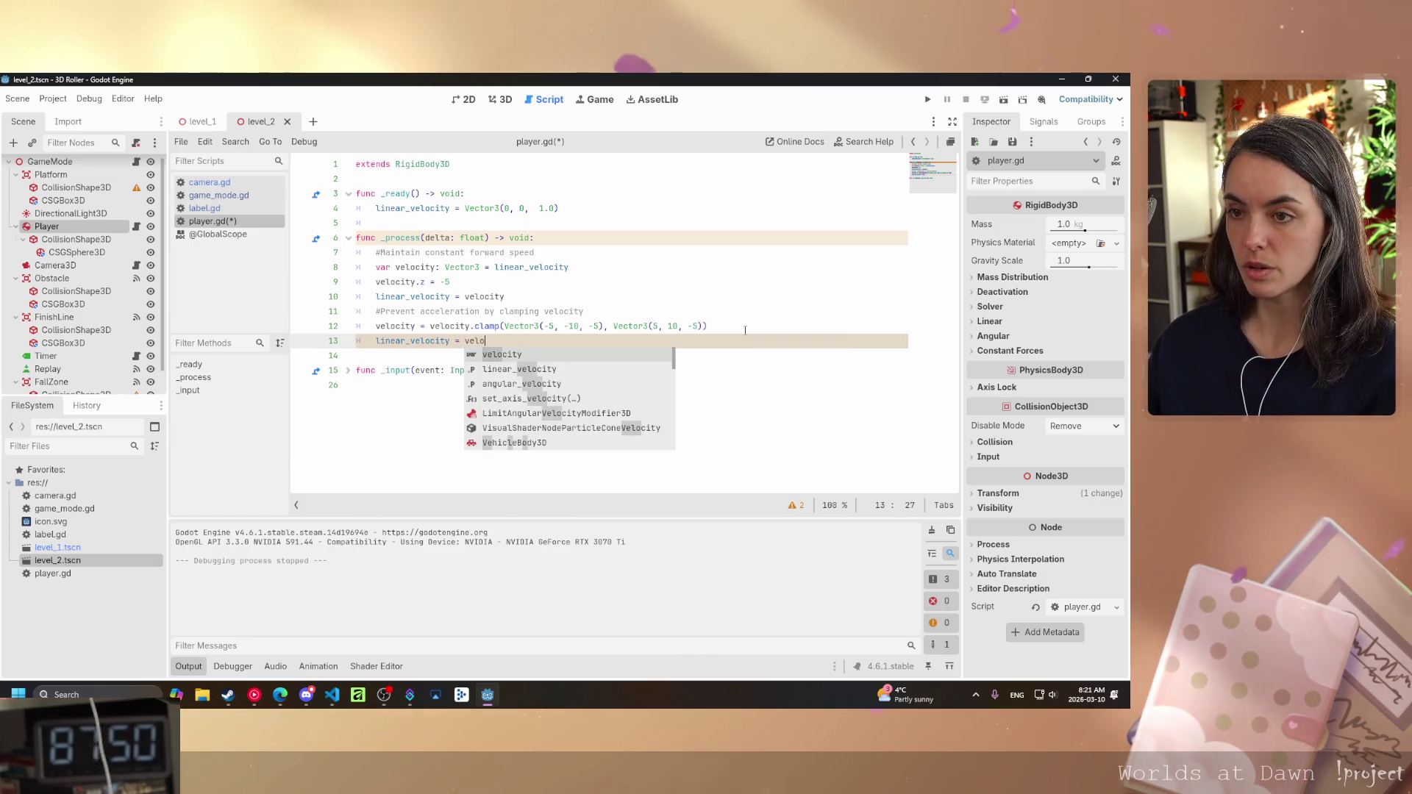
{"action": "key", "text": "ctrl+s"}
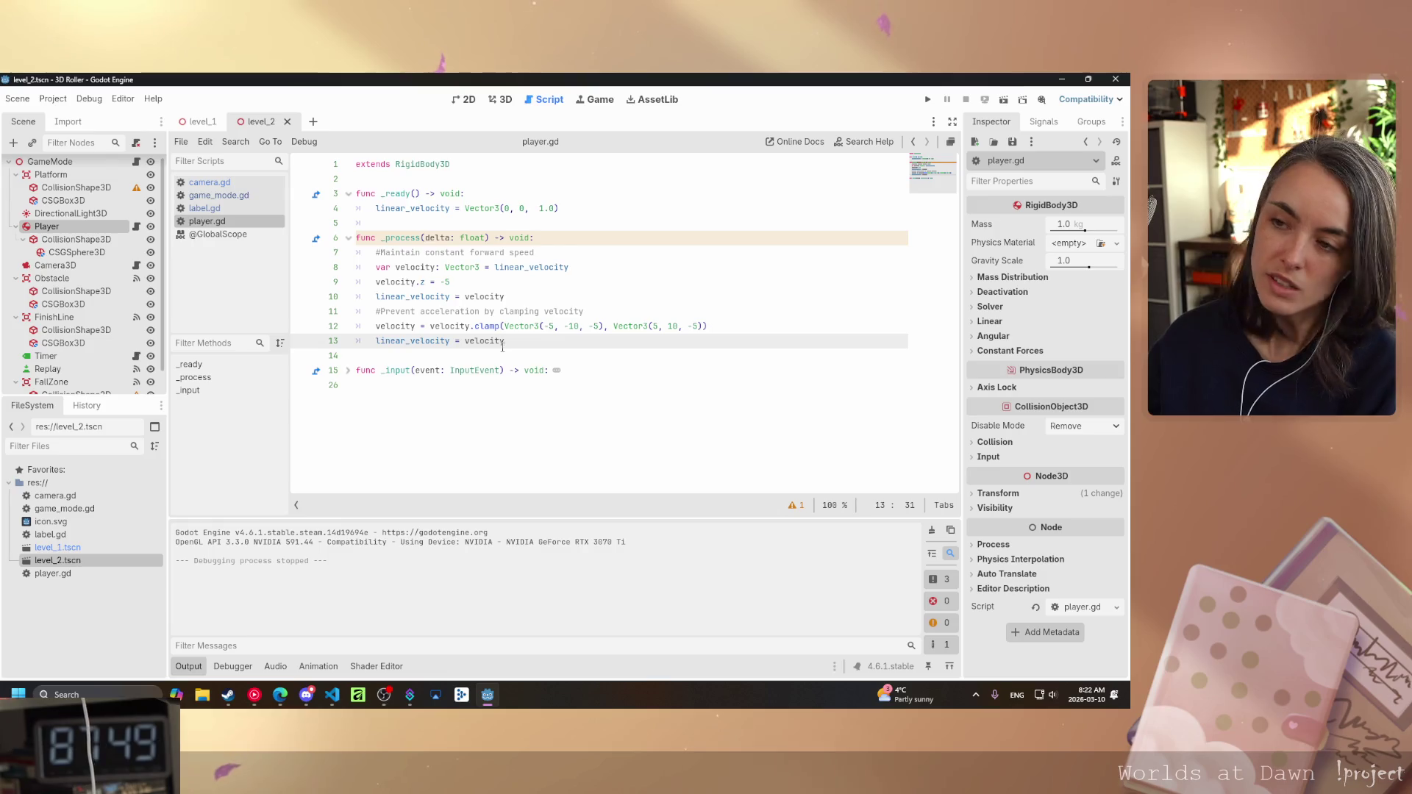
{"action": "mouse_move", "coordinate": [492, 347]}
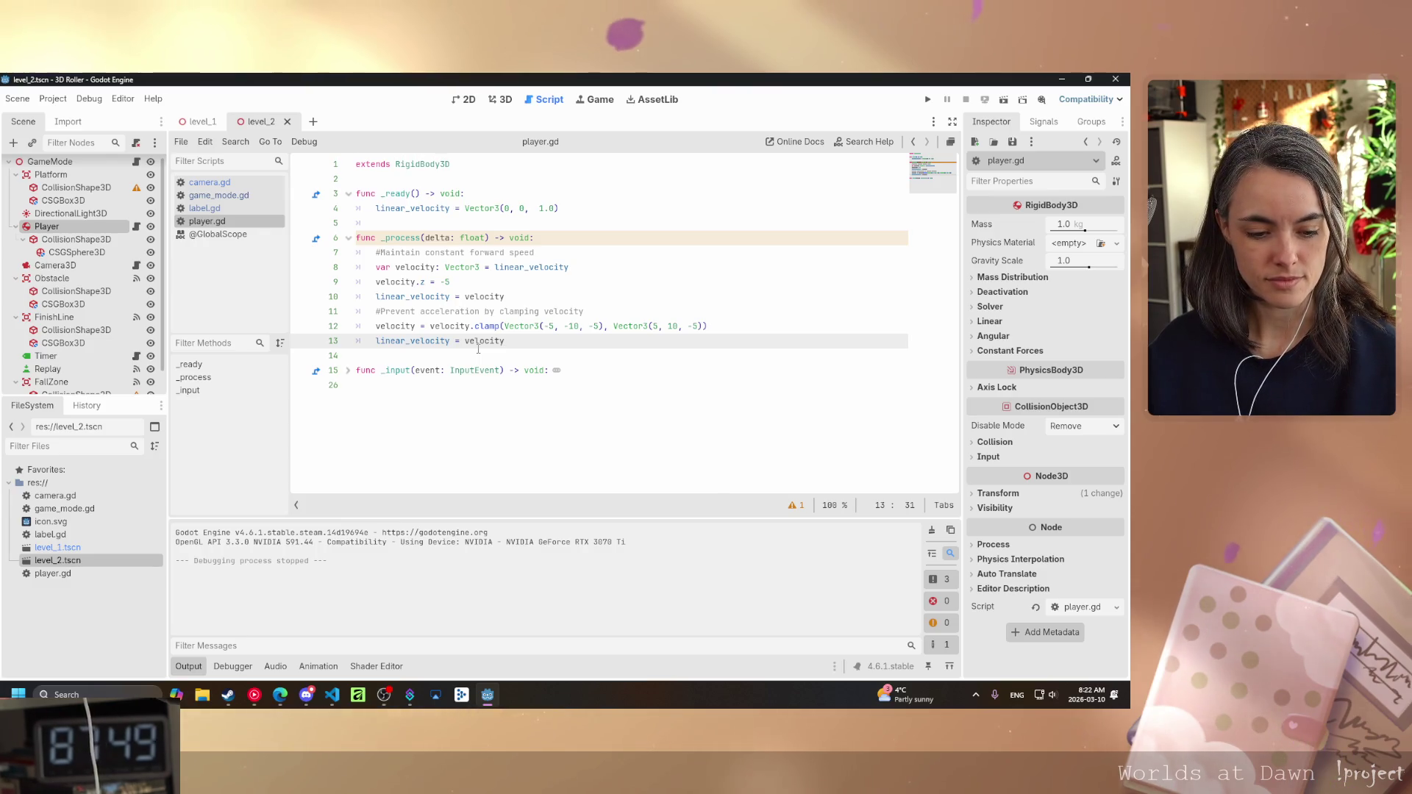
- Test-run the game, then change velocity.z from -5 to 5 on line 9
{"action": "key", "text": "F5"}
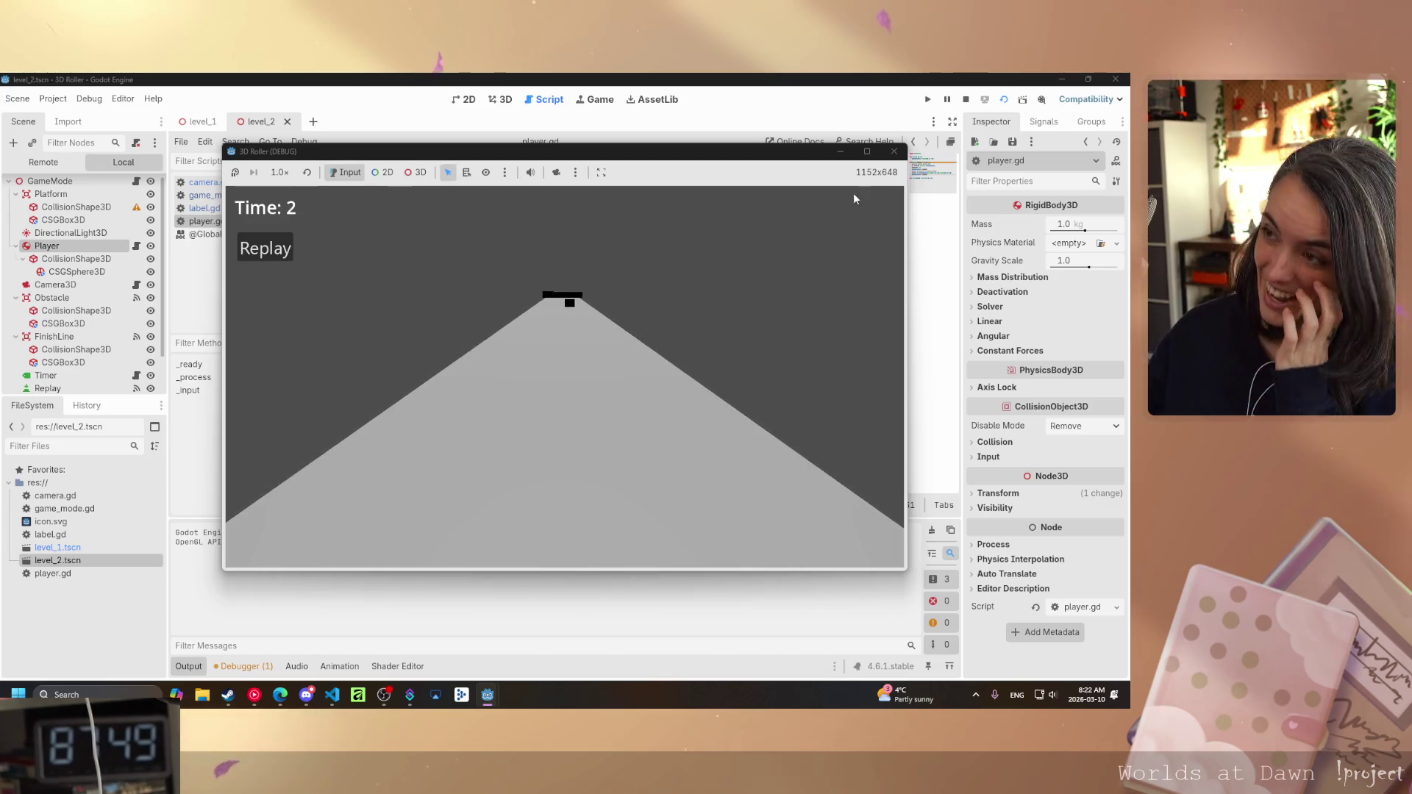
{"action": "left_click", "coordinate": [894, 151]}
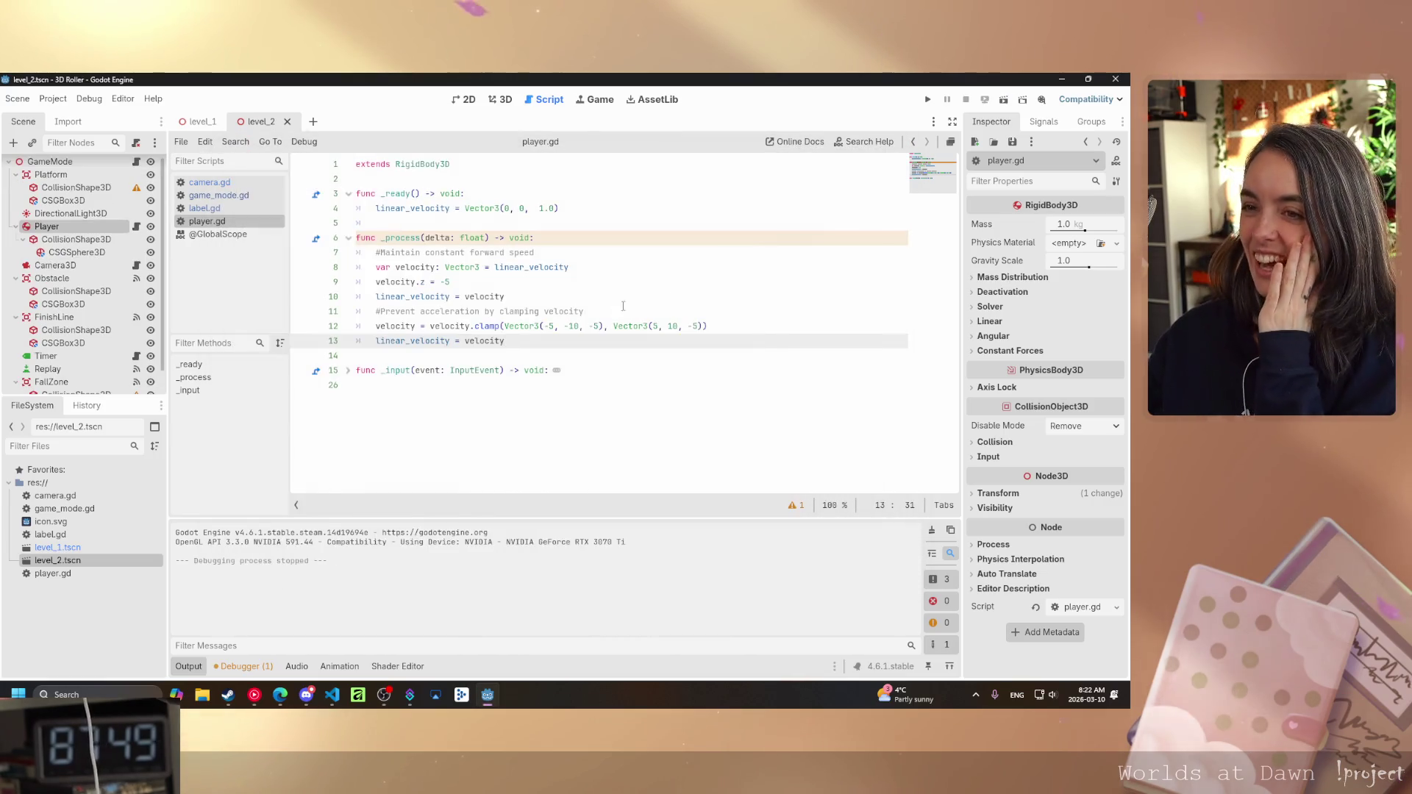
{"action": "left_click", "coordinate": [446, 282]}
{"action": "key", "text": "BackSpace"}
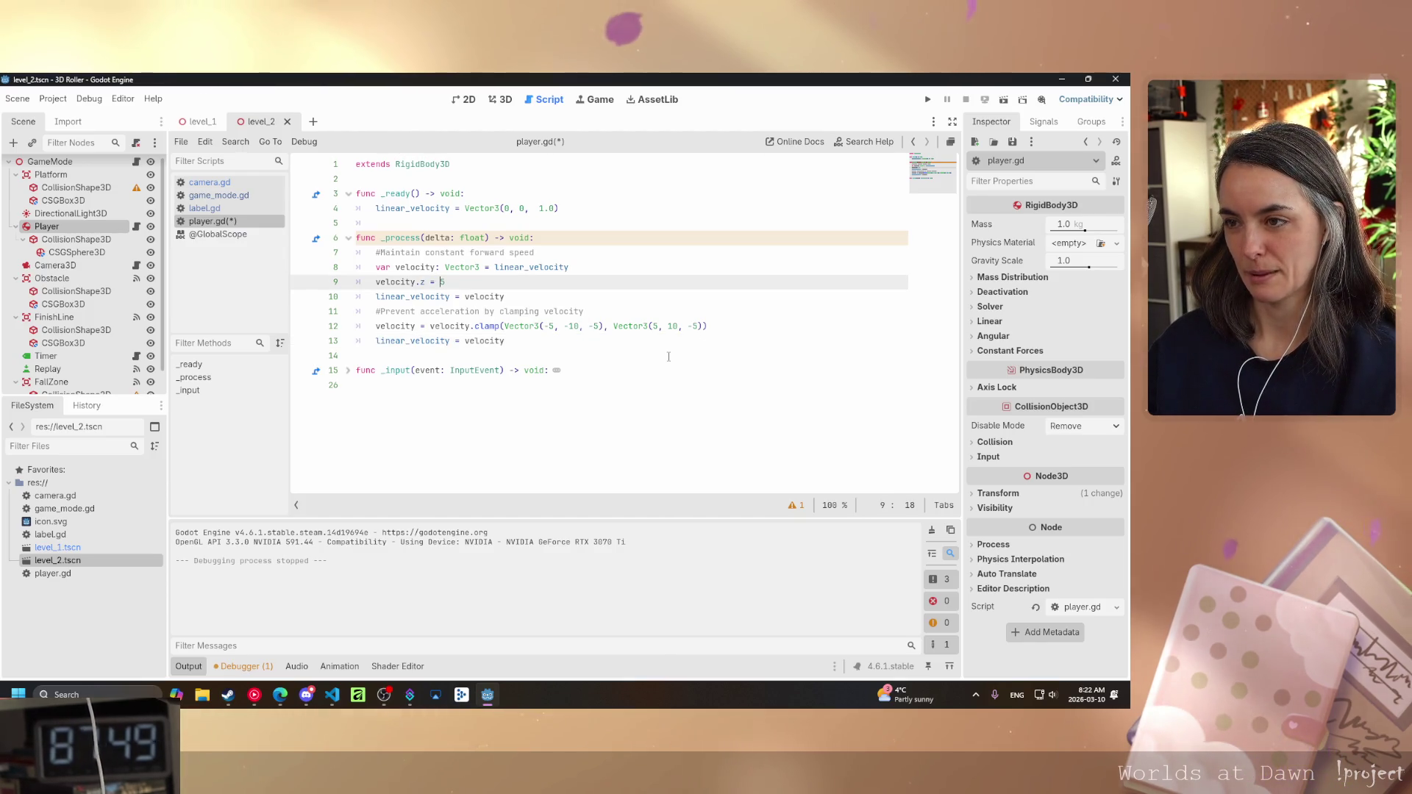
- Raise the upper clamp bound's z to 5 on line 12 and test-run the game
{"action": "key", "text": "Down"}
{"action": "key", "text": "Down"}
{"action": "key", "text": "Down"}
{"action": "key", "text": "End"}
{"action": "key", "text": "Left"}
{"action": "key", "text": "Left"}
{"action": "key", "text": "Left"}
{"action": "key", "text": "BackSpace"}
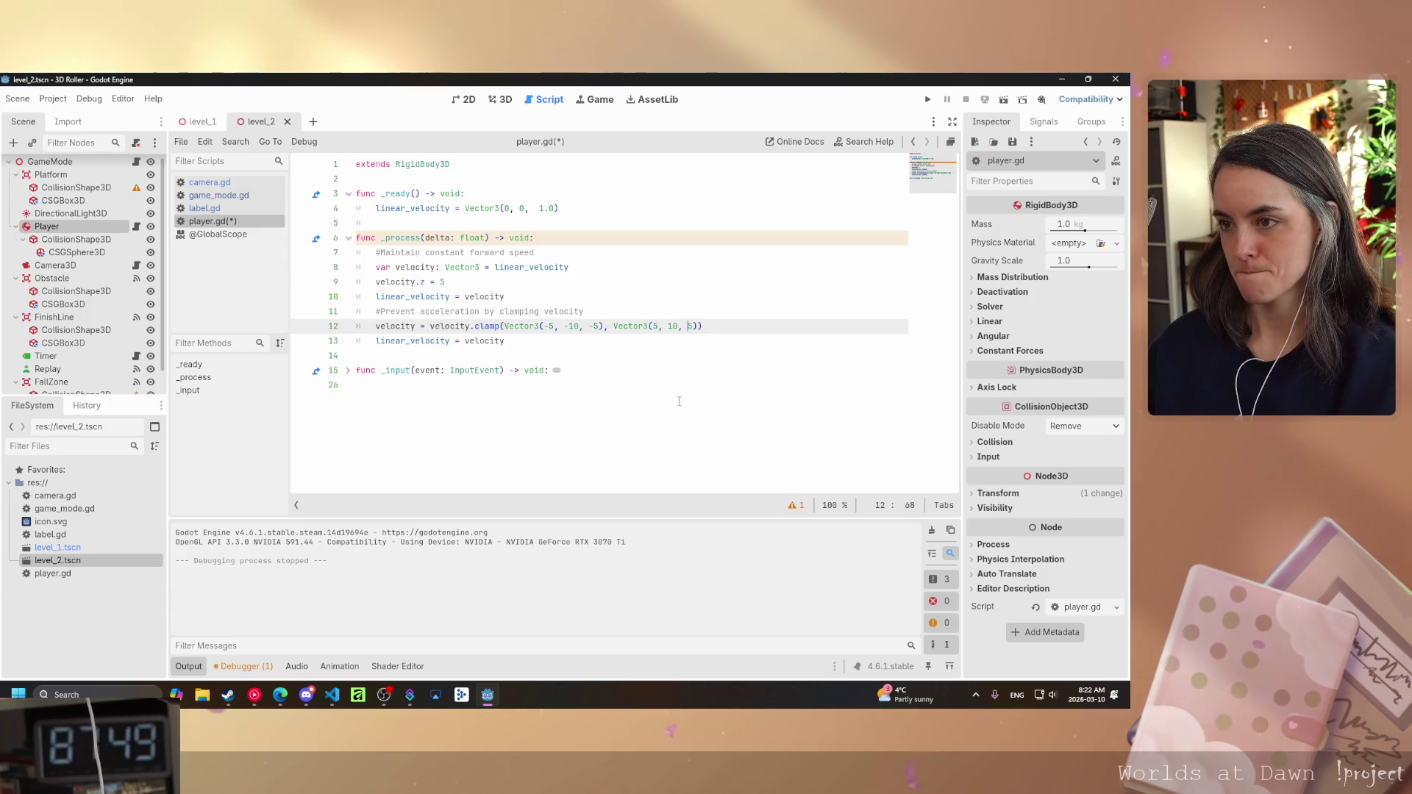
{"action": "left_click", "coordinate": [927, 100]}
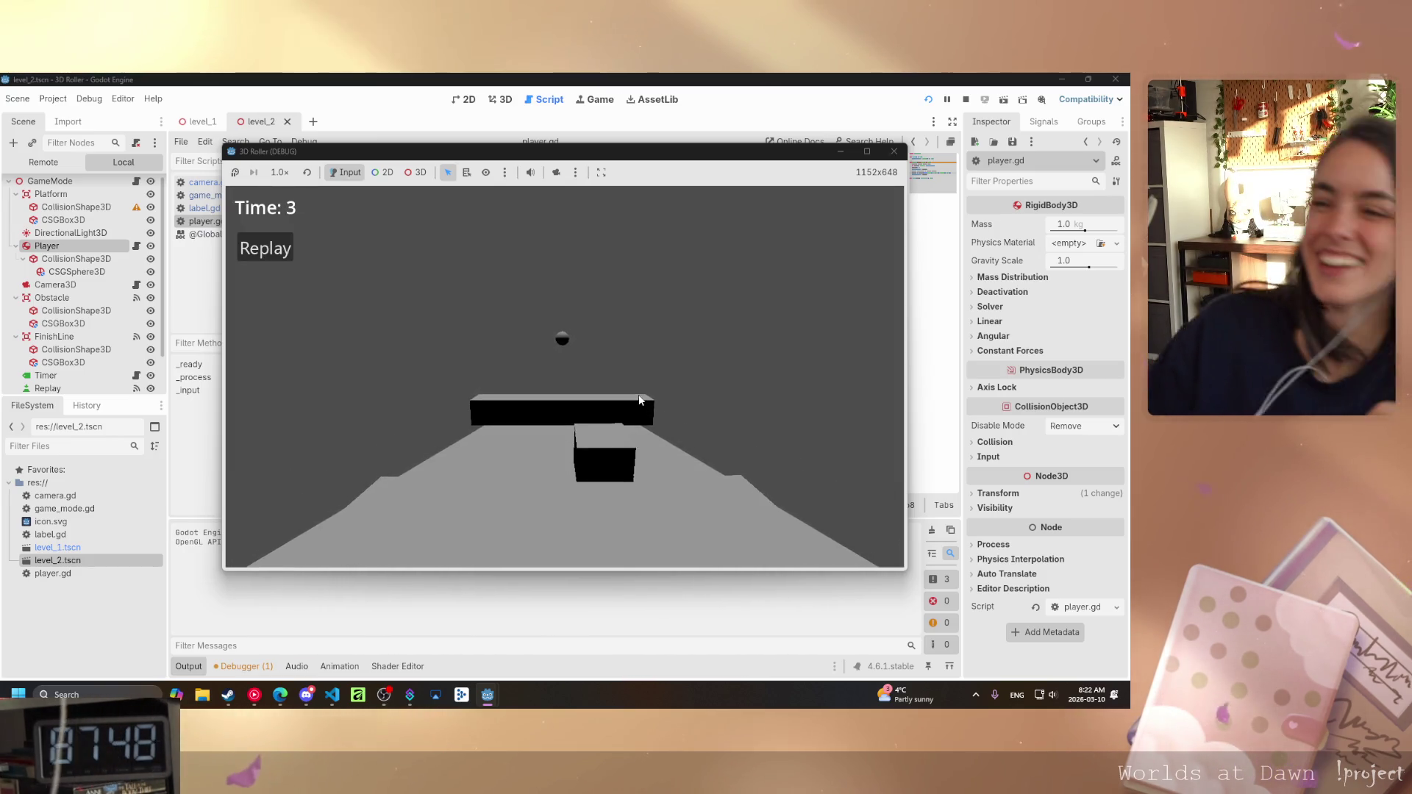
{"action": "left_click", "coordinate": [895, 152]}
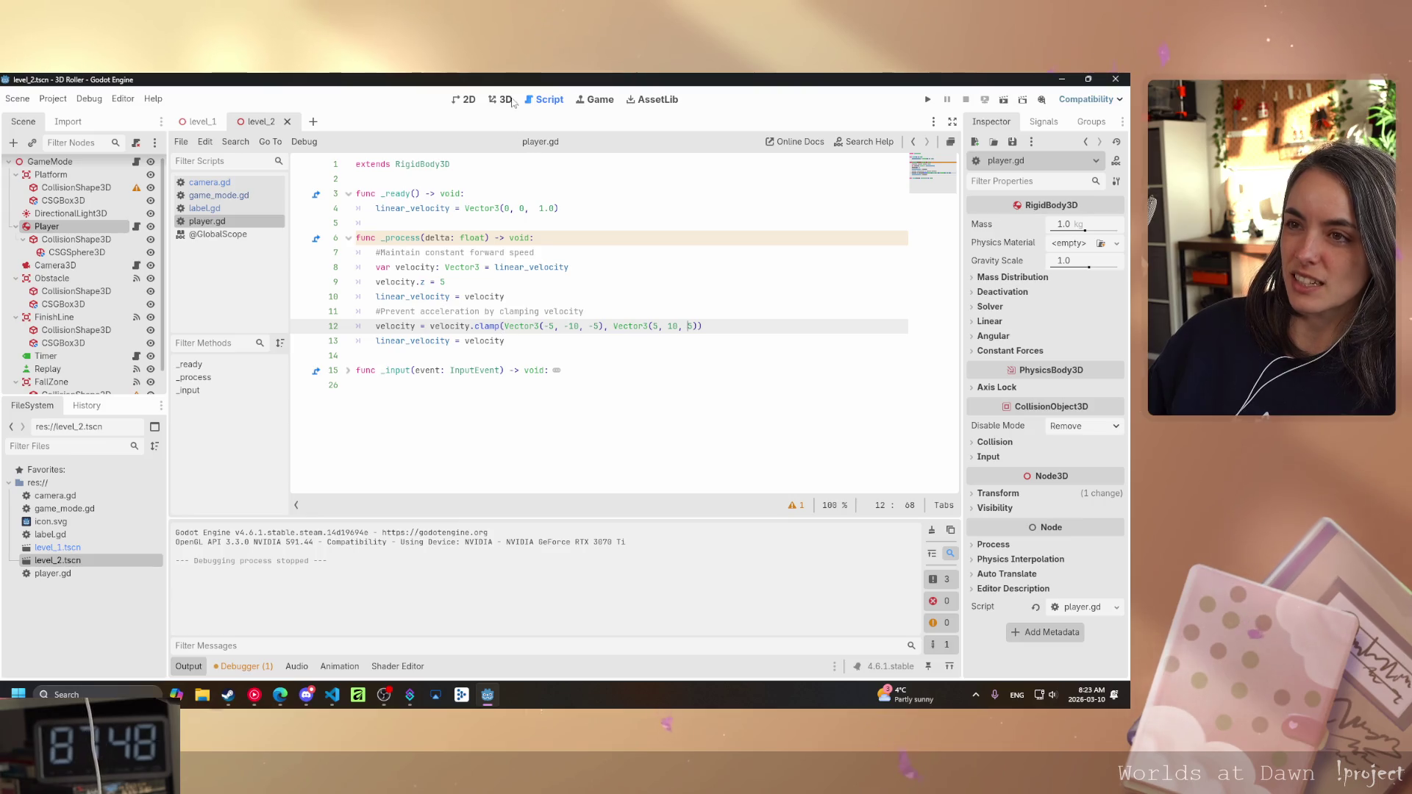
- Switch to the level_2 3D view and test-run the current scene
{"action": "key", "text": "ctrl+F2"}
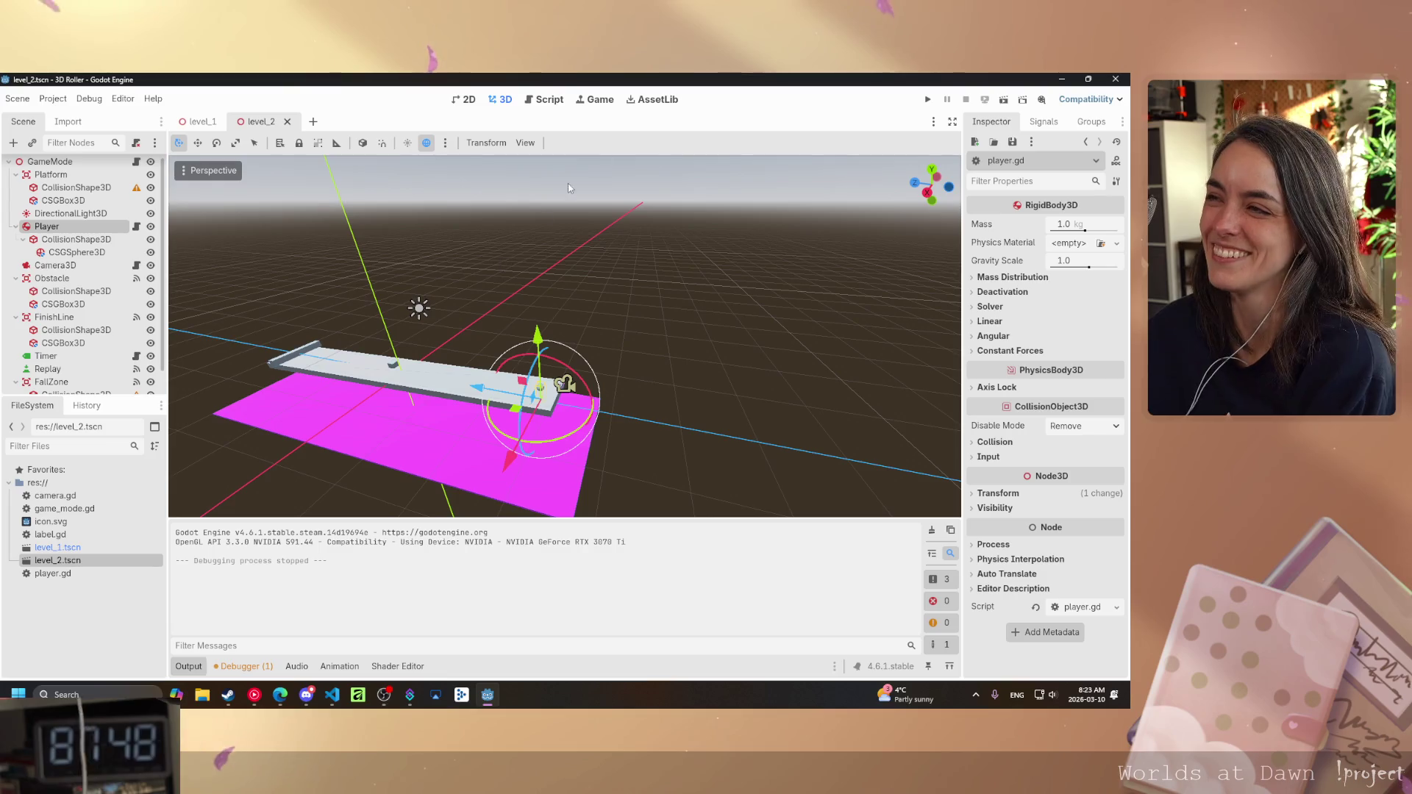
{"action": "left_click", "coordinate": [1003, 100]}
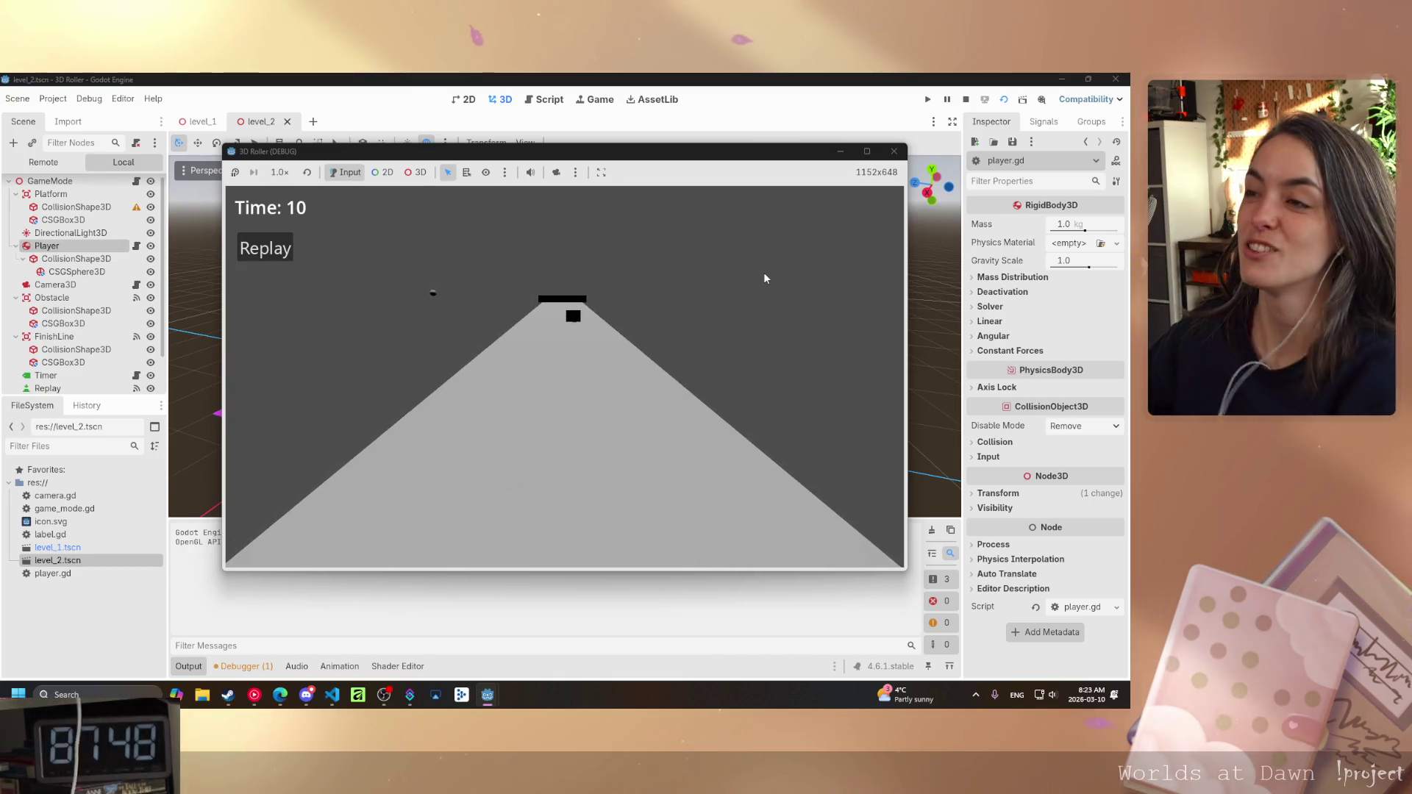
{"action": "left_click", "coordinate": [894, 151]}
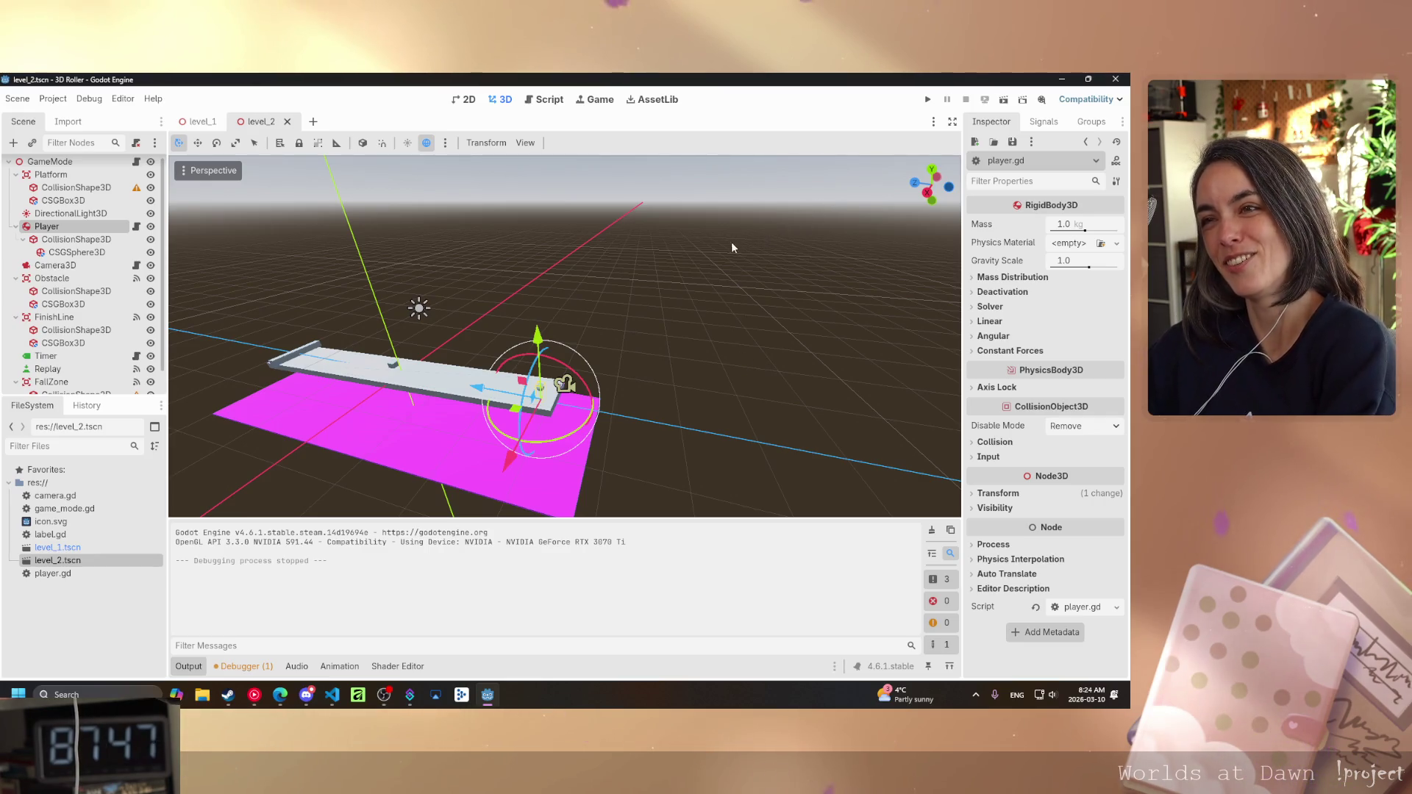
- In player.gd, test-run the scene with the upper clamp at Vector3(5, 10, -5), then restore the positive 5
{"action": "key", "text": "ctrl+F3"}
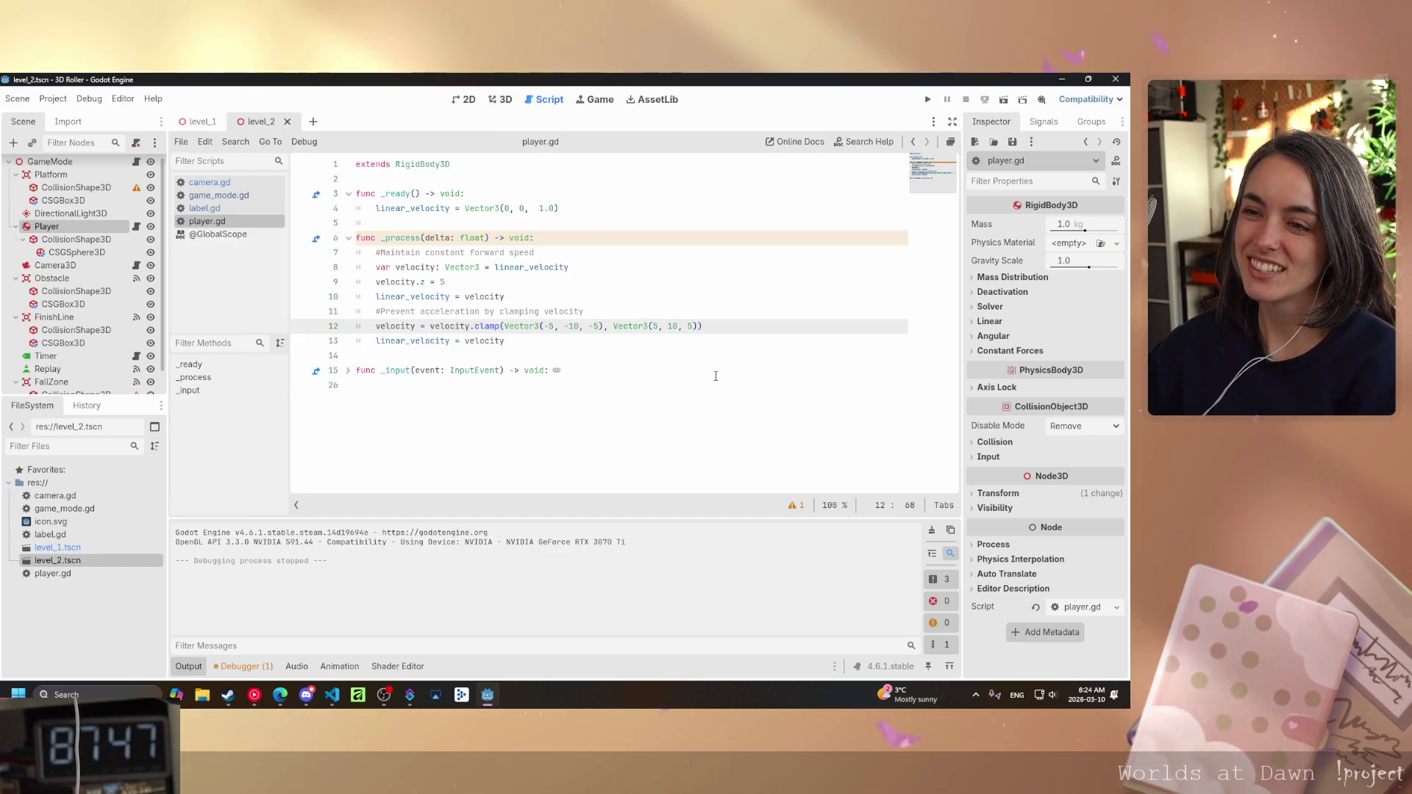
{"action": "type", "text": "-"}
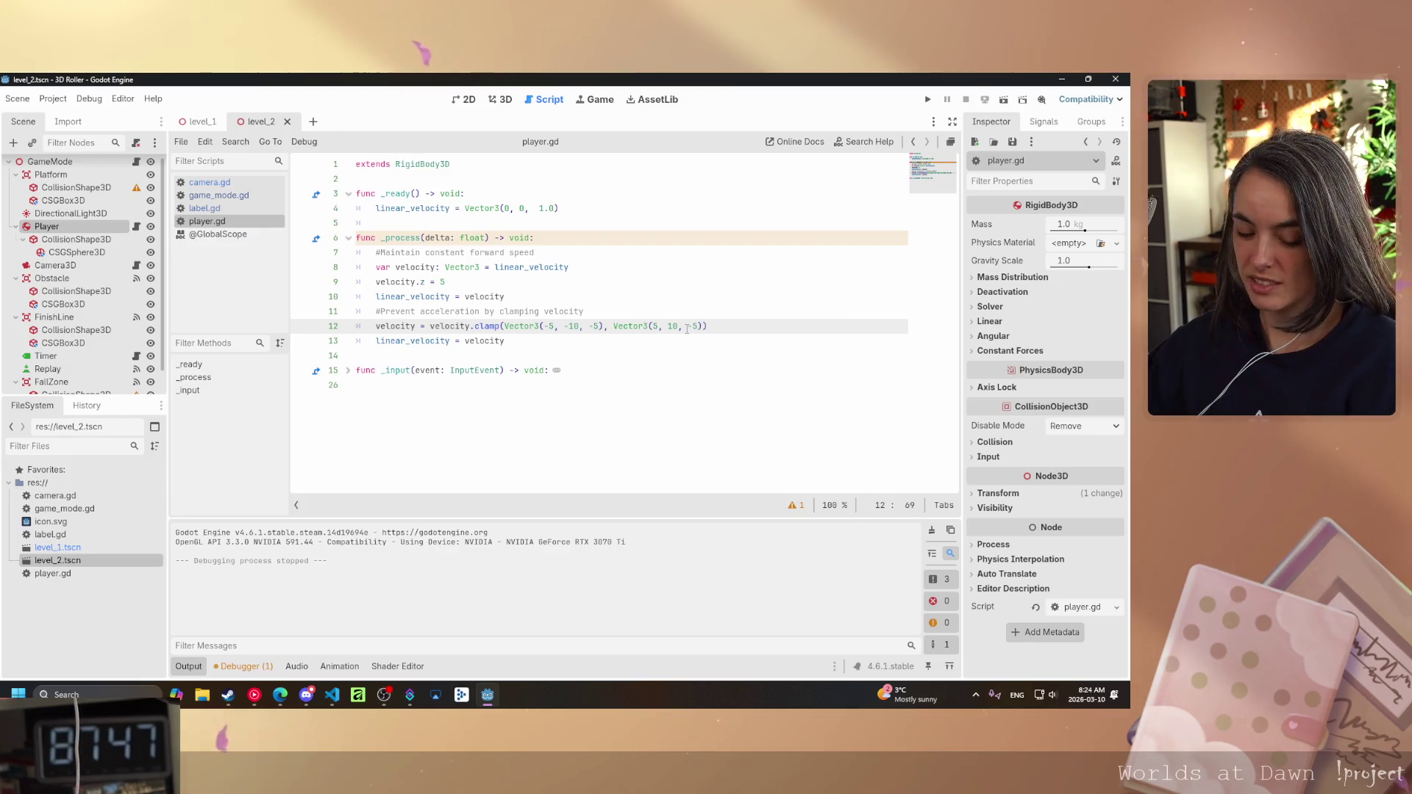
{"action": "key", "text": "F6"}
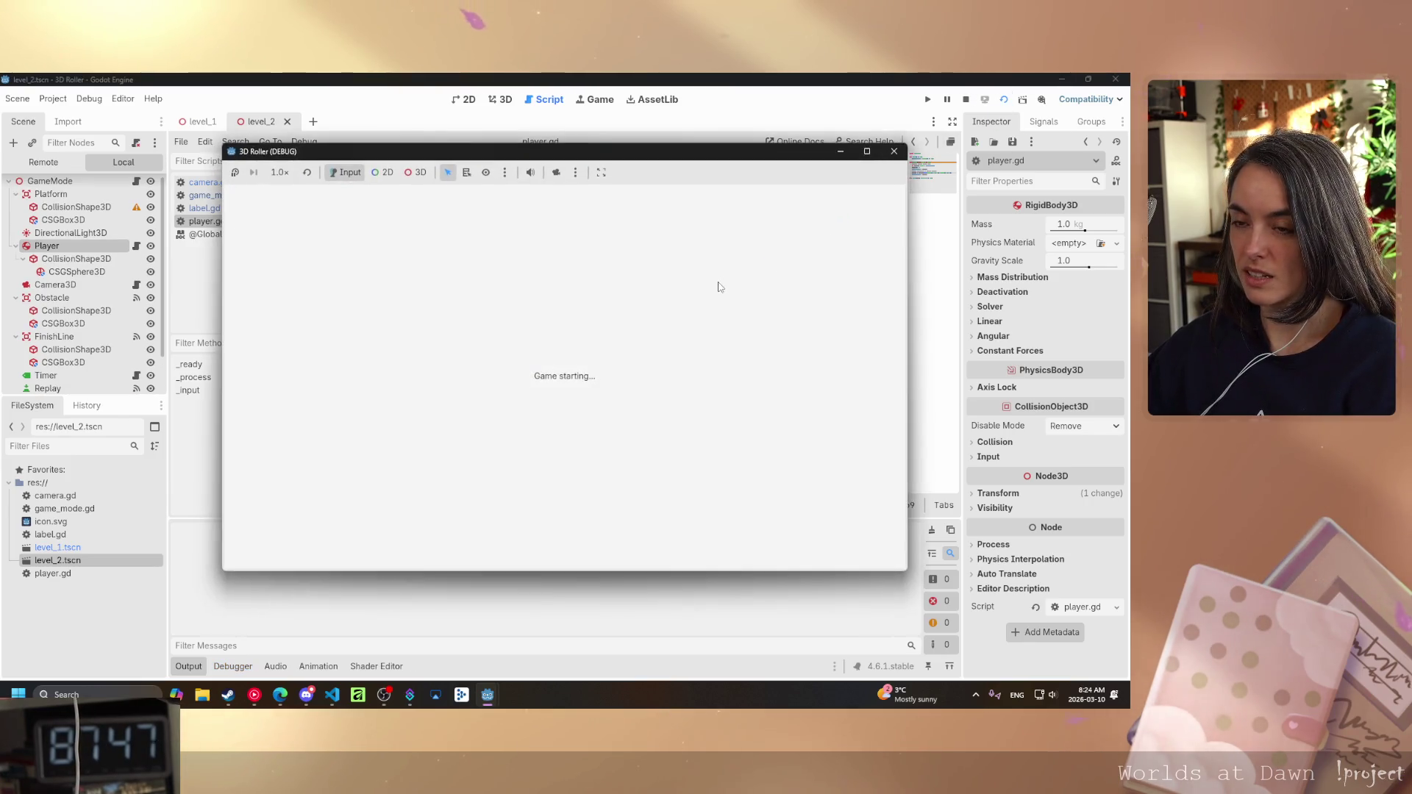
{"action": "key", "text": "F8"}
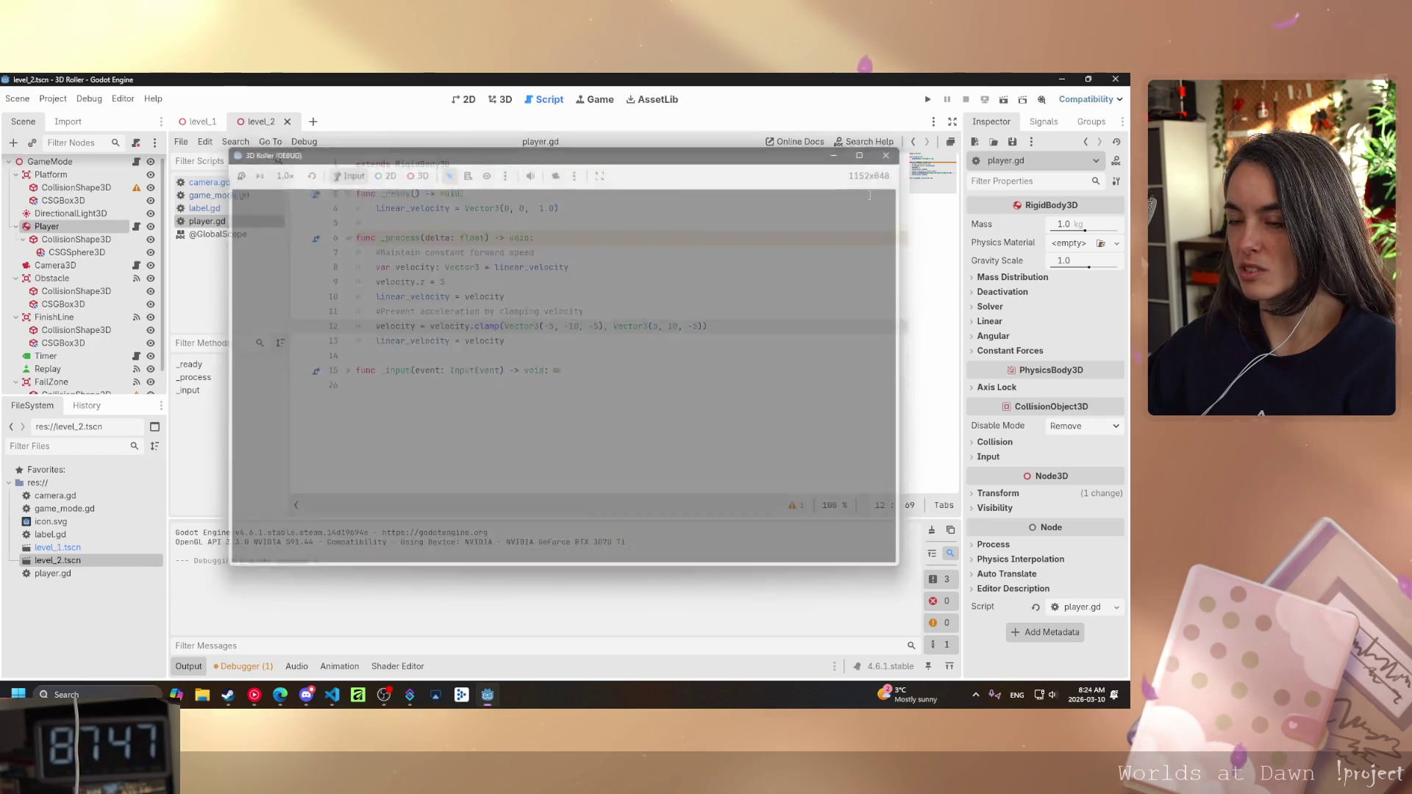
{"action": "key", "text": "BackSpace"}
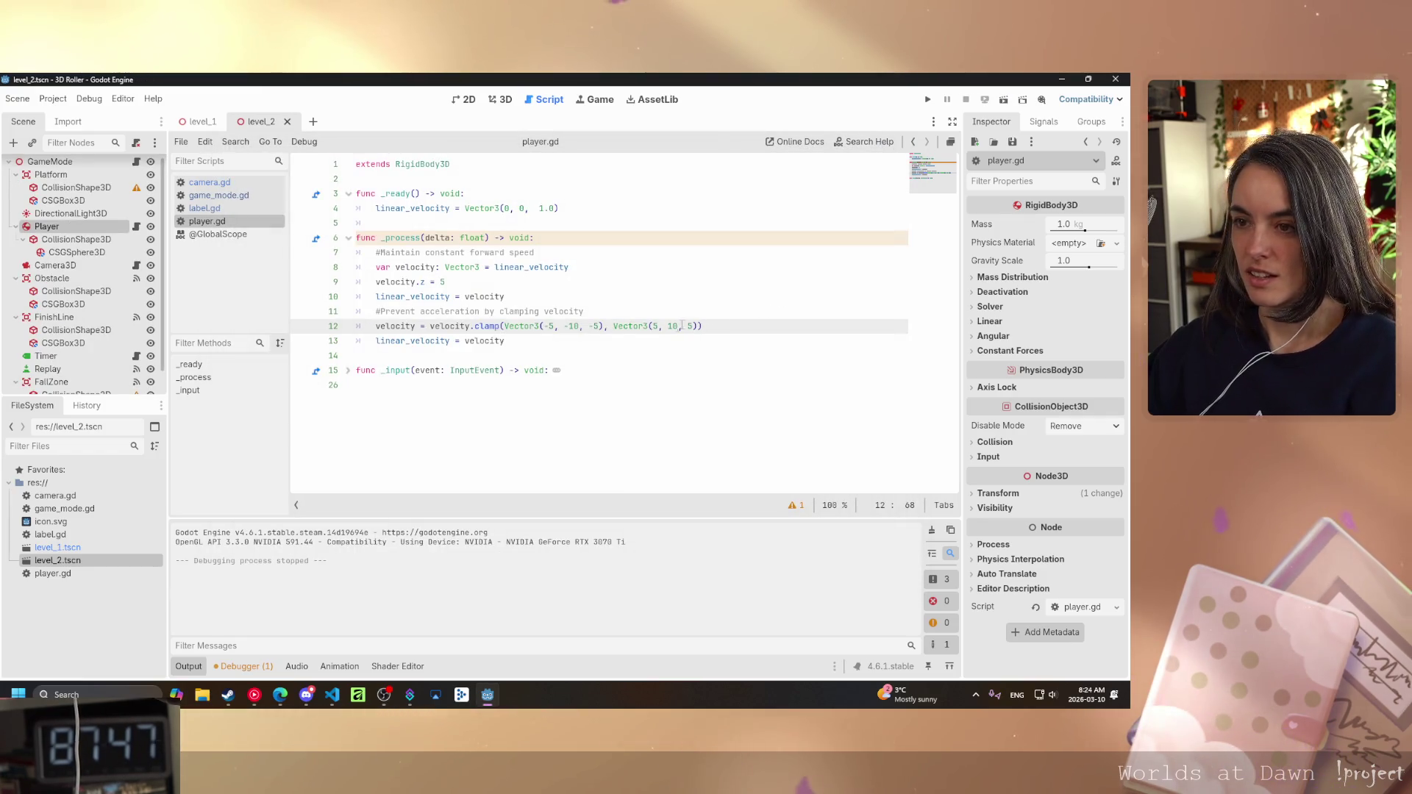